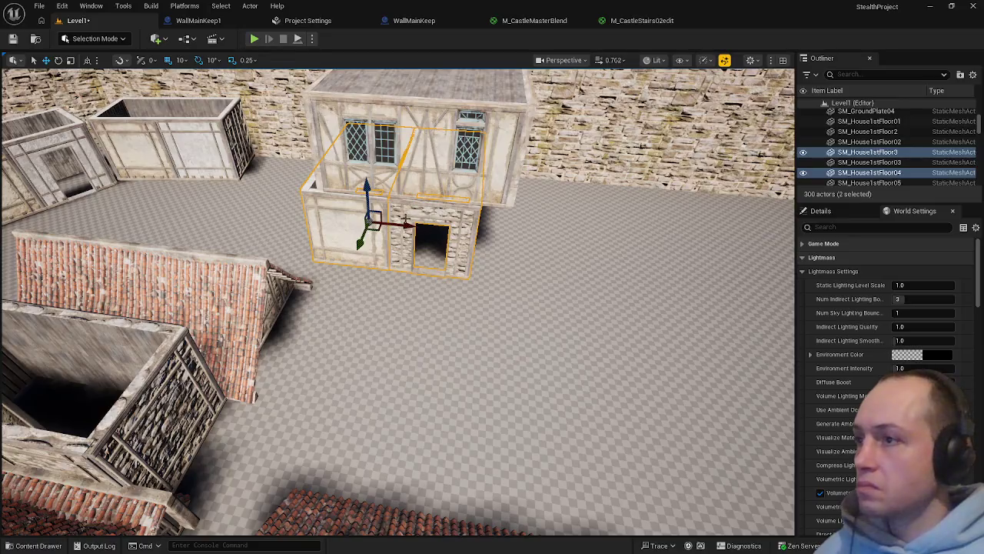
Shift the two house floor pieces left and duplicate a ground-floor wall piece
{"action": "mouse_move", "coordinate": [406, 225]}
{"action": "left_mouse_down"}
{"action": "mouse_move", "coordinate": [382, 223]}
{"action": "mouse_move", "coordinate": [558, 242]}
{"action": "mouse_move", "coordinate": [529, 243]}
{"action": "left_mouse_up"}
{"action": "left_click", "coordinate": [315, 214]}
{"action": "key", "text": "ctrl+d"}
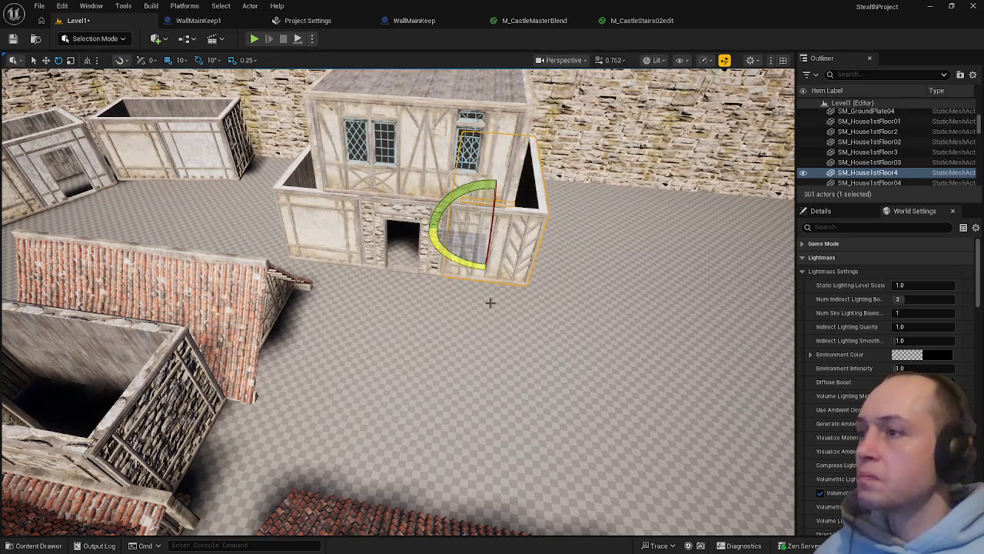
{"action": "left_click", "coordinate": [486, 289]}
{"action": "mouse_move", "coordinate": [486, 289]}
{"action": "left_mouse_down"}
{"action": "mouse_move", "coordinate": [477, 223]}
{"action": "mouse_move", "coordinate": [431, 246]}
{"action": "mouse_move", "coordinate": [451, 352]}
{"action": "mouse_move", "coordinate": [462, 331]}
{"action": "mouse_move", "coordinate": [447, 372]}
{"action": "left_mouse_up"}
Nudge the duplicated wall piece left into place on the house's right side
{"action": "left_click", "coordinate": [450, 351]}
{"action": "key", "text": "e"}
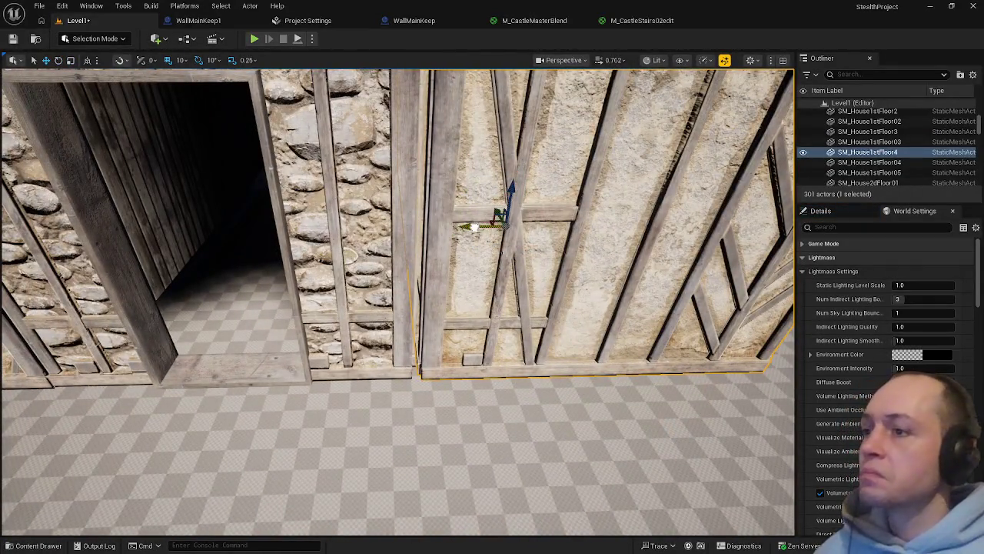
{"action": "left_click_drag", "start_coordinate": [475, 227], "coordinate": [470, 227]}
{"action": "left_click", "coordinate": [457, 420]}
{"action": "mouse_move", "coordinate": [457, 420]}
{"action": "left_mouse_down"}
{"action": "mouse_move", "coordinate": [469, 530]}
{"action": "mouse_move", "coordinate": [492, 535]}
{"action": "mouse_move", "coordinate": [500, 522]}
{"action": "mouse_move", "coordinate": [488, 492]}
{"action": "left_mouse_up"}
{"action": "left_click_drag", "start_coordinate": [447, 384], "coordinate": [431, 346]}
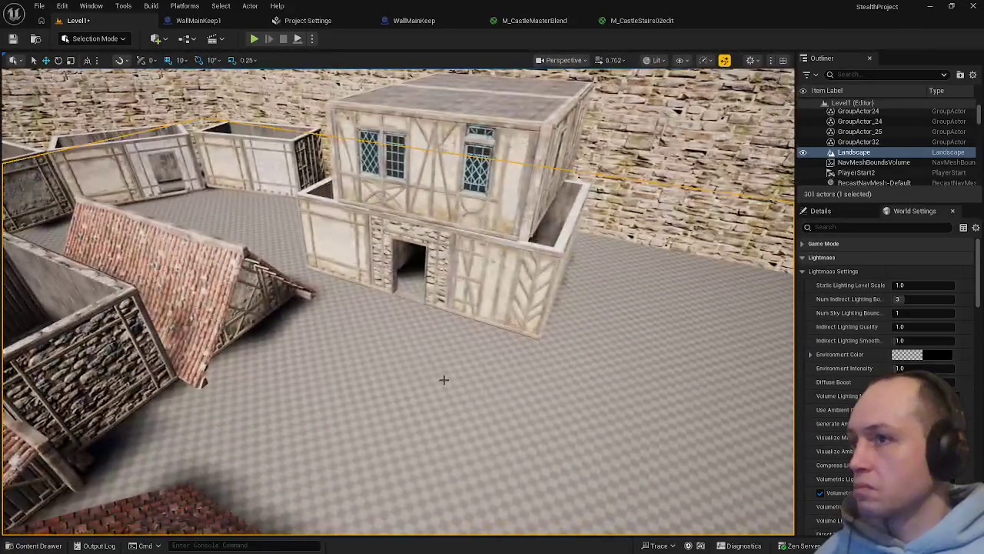
Drag the red tiled roof SM_HouseRoof01 onto the house and raise it
{"action": "left_click", "coordinate": [248, 303]}
{"action": "mouse_move", "coordinate": [209, 310]}
{"action": "left_mouse_down"}
{"action": "mouse_move", "coordinate": [312, 327]}
{"action": "mouse_move", "coordinate": [323, 285]}
{"action": "mouse_move", "coordinate": [406, 248]}
{"action": "mouse_move", "coordinate": [395, 231]}
{"action": "mouse_move", "coordinate": [392, 110]}
{"action": "mouse_move", "coordinate": [352, 154]}
{"action": "mouse_move", "coordinate": [416, 184]}
{"action": "mouse_move", "coordinate": [439, 176]}
{"action": "left_mouse_up"}
{"action": "left_click", "coordinate": [539, 431]}
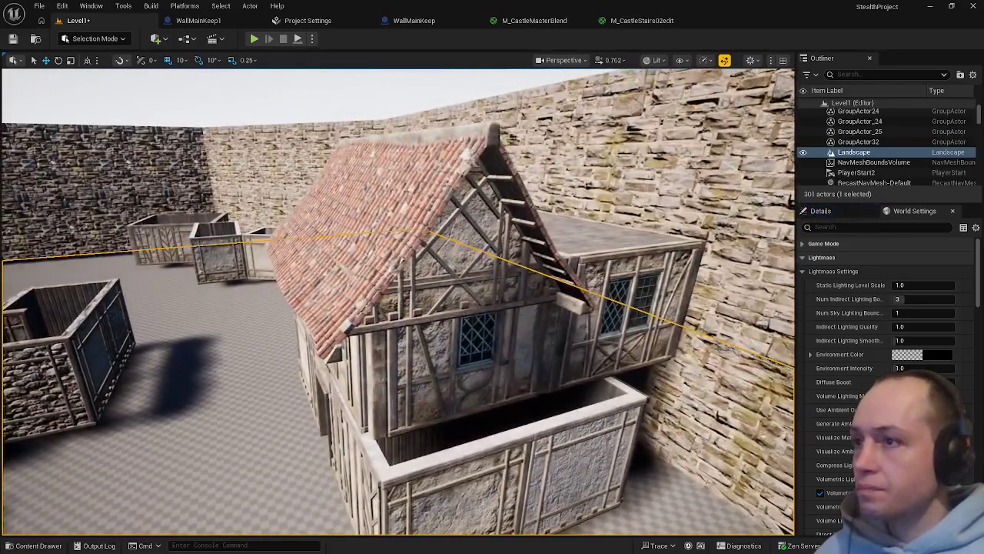
{"action": "left_click", "coordinate": [430, 215]}
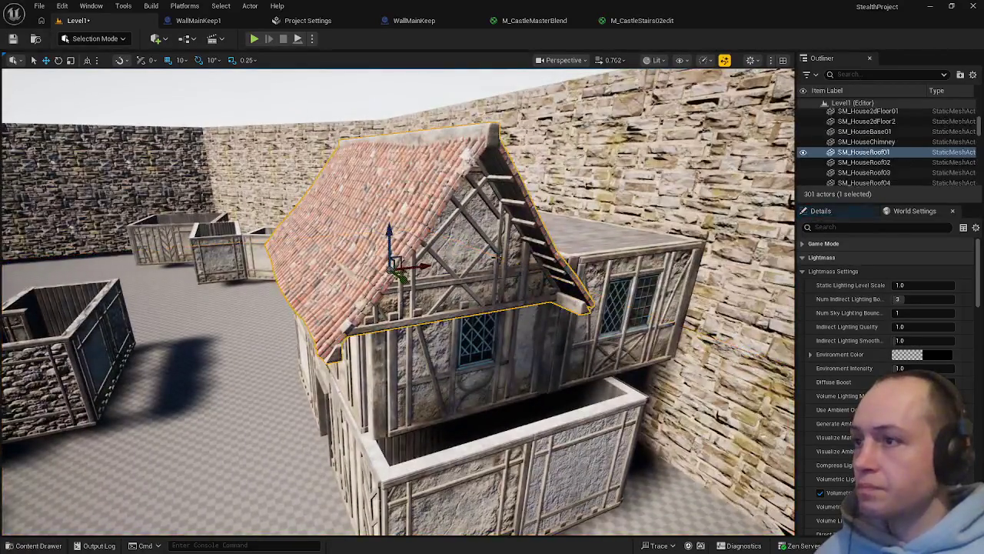
{"action": "left_click_drag", "start_coordinate": [390, 244], "coordinate": [376, 207]}
{"action": "left_click_drag", "start_coordinate": [412, 236], "coordinate": [409, 216]}
{"action": "left_click_drag", "start_coordinate": [538, 431], "coordinate": [477, 400]}
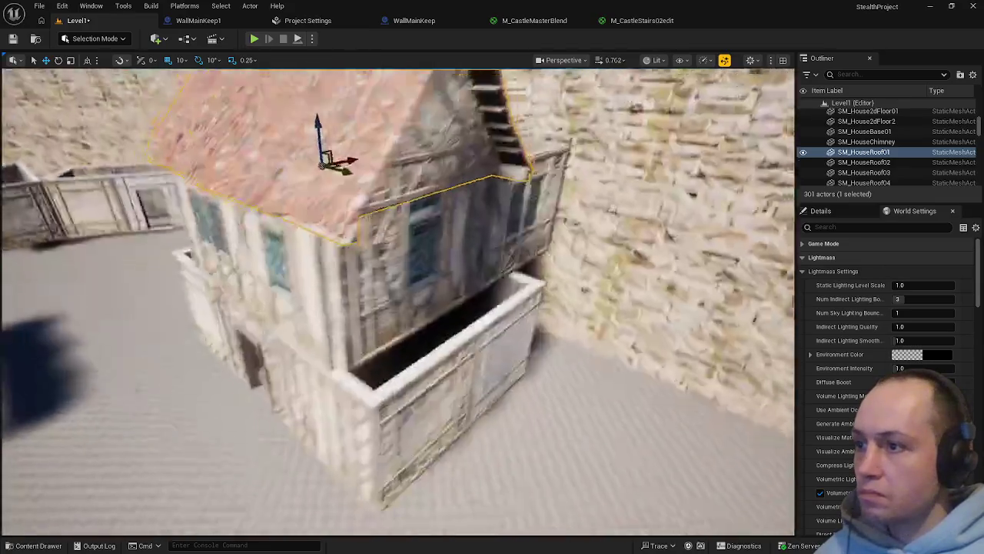
{"action": "scroll", "coordinate": [397, 300], "scroll_direction": "down", "scroll_amount": 10}
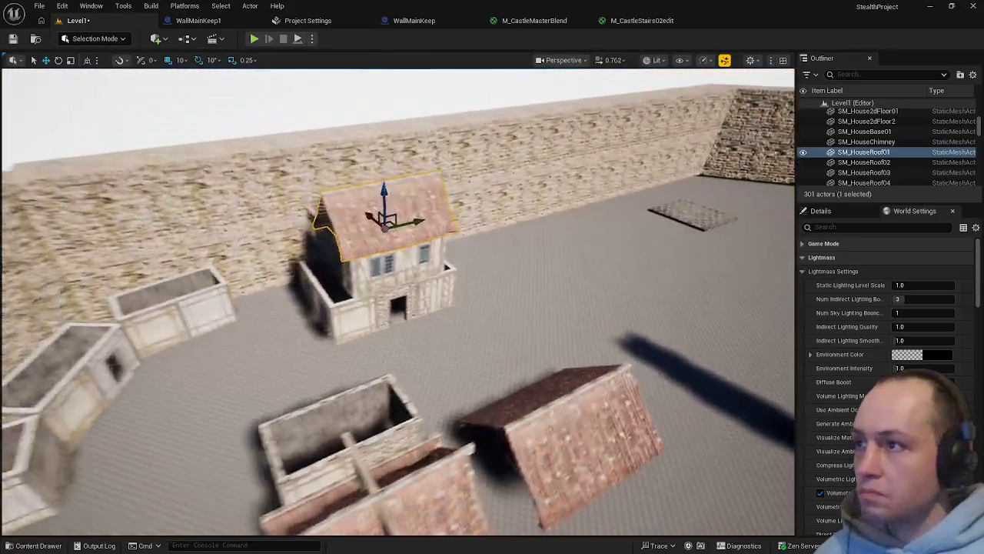
Rotate the roof 90° on Z and move it up onto the top floor
{"action": "key", "text": "e"}
{"action": "mouse_move", "coordinate": [389, 260]}
{"action": "left_mouse_down"}
{"action": "mouse_move", "coordinate": [431, 254]}
{"action": "mouse_move", "coordinate": [450, 217]}
{"action": "mouse_move", "coordinate": [464, 242]}
{"action": "left_mouse_up"}
{"action": "mouse_move", "coordinate": [584, 331]}
{"action": "left_mouse_down"}
{"action": "mouse_move", "coordinate": [554, 316]}
{"action": "mouse_move", "coordinate": [477, 198]}
{"action": "left_mouse_up"}
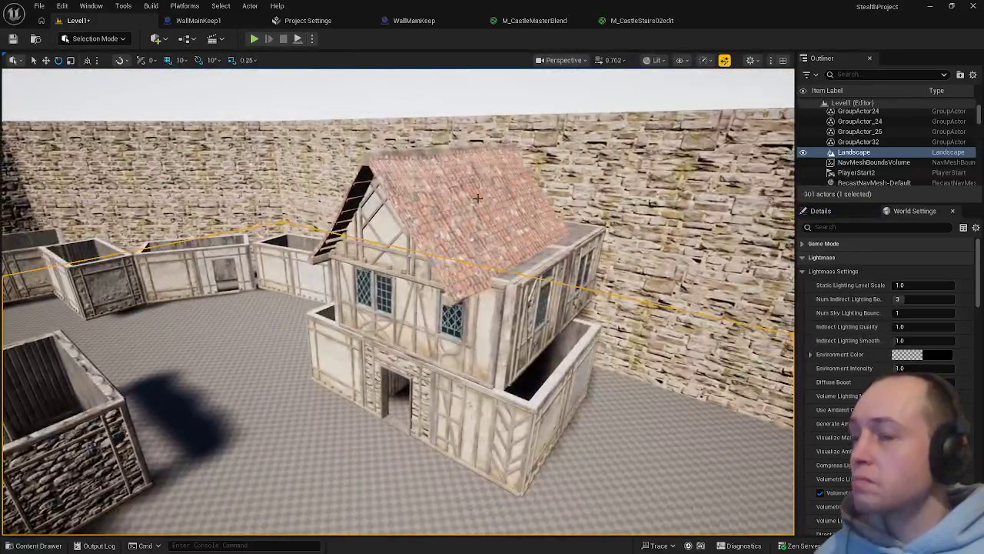
{"action": "left_click", "coordinate": [477, 198]}
{"action": "key", "text": "w"}
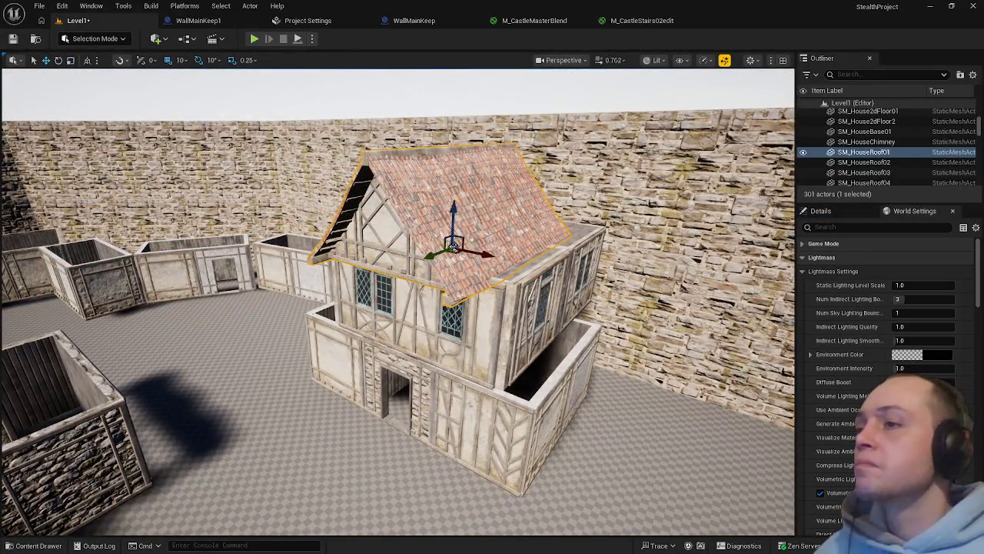
{"action": "mouse_move", "coordinate": [438, 252]}
{"action": "left_mouse_down"}
{"action": "mouse_move", "coordinate": [467, 243]}
{"action": "mouse_move", "coordinate": [373, 166]}
{"action": "mouse_move", "coordinate": [466, 279]}
{"action": "mouse_move", "coordinate": [525, 247]}
{"action": "mouse_move", "coordinate": [461, 269]}
{"action": "mouse_move", "coordinate": [459, 240]}
{"action": "left_mouse_up"}
Try enlarging the roof, then undo to keep its original size
{"action": "key", "text": "e"}
{"action": "key", "text": "r"}
{"action": "mouse_move", "coordinate": [438, 290]}
{"action": "left_mouse_down"}
{"action": "mouse_move", "coordinate": [407, 277]}
{"action": "mouse_move", "coordinate": [354, 283]}
{"action": "left_mouse_up"}
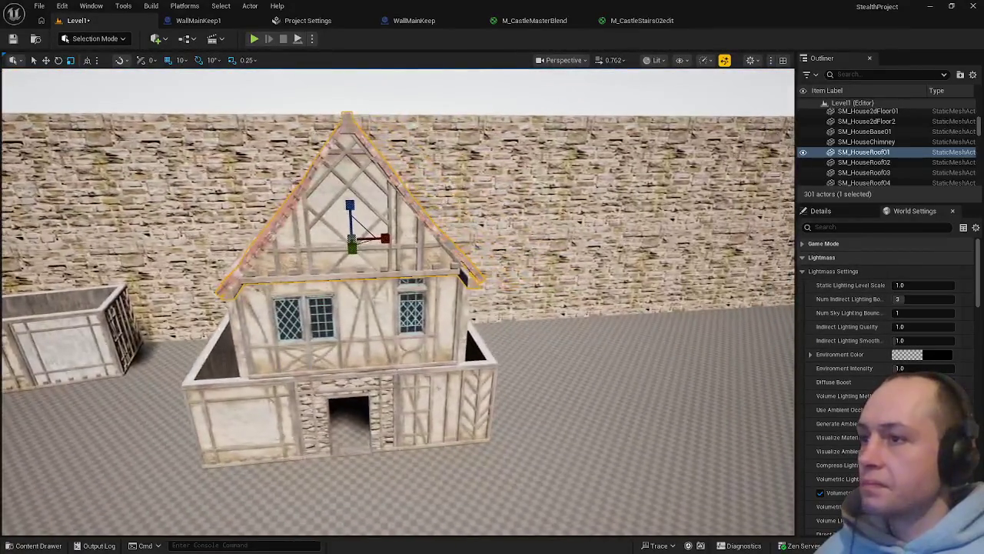
{"action": "left_click_drag", "start_coordinate": [351, 231], "coordinate": [362, 223]}
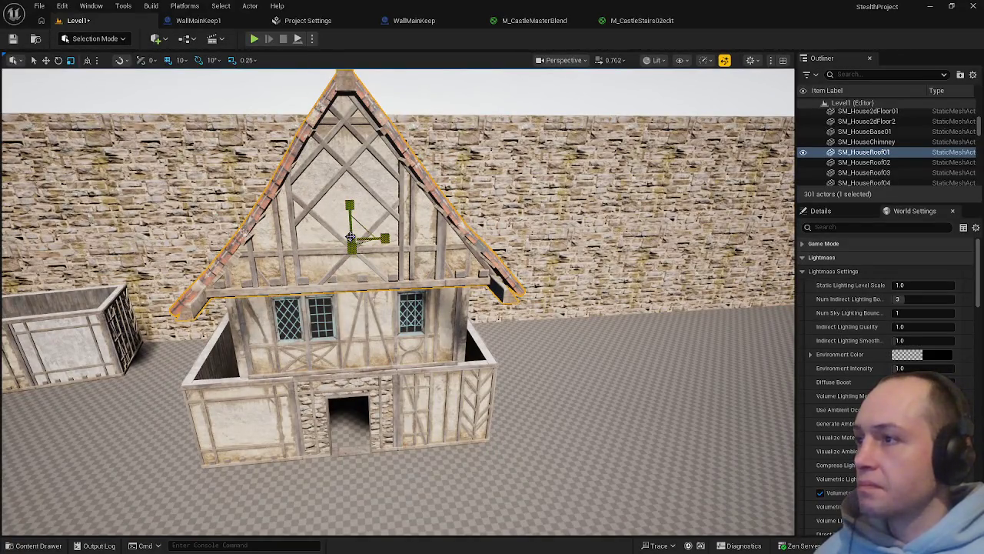
{"action": "key", "text": "ctrl+z"}
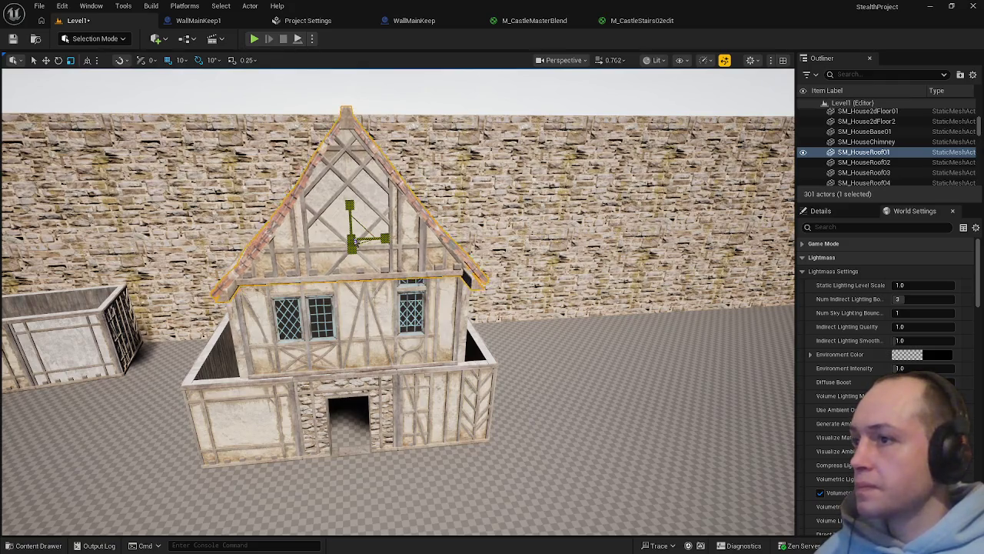
Lower the roof along Z until it sits on the upper-storey wall
{"action": "left_click", "coordinate": [407, 361]}
{"action": "key", "text": "f"}
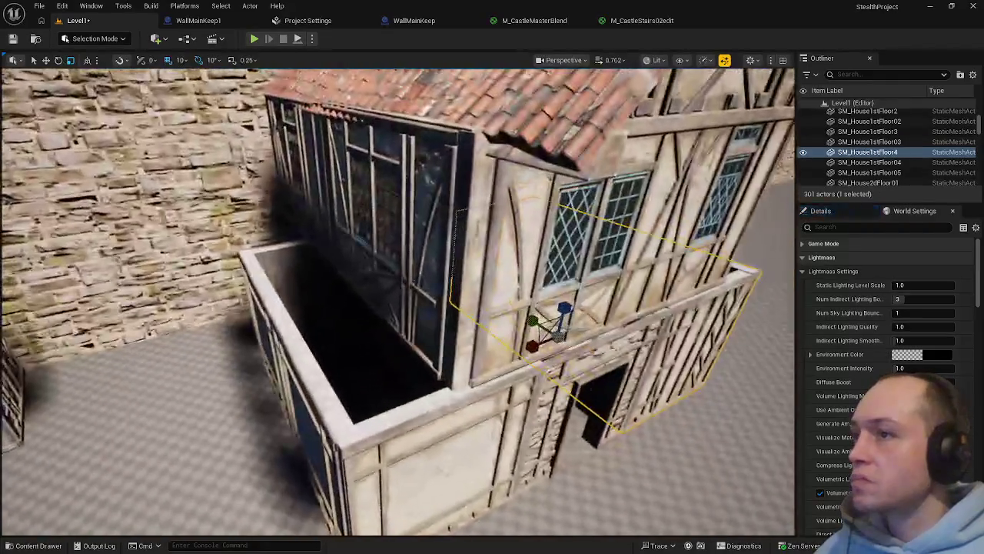
{"action": "key", "text": "ctrl+z"}
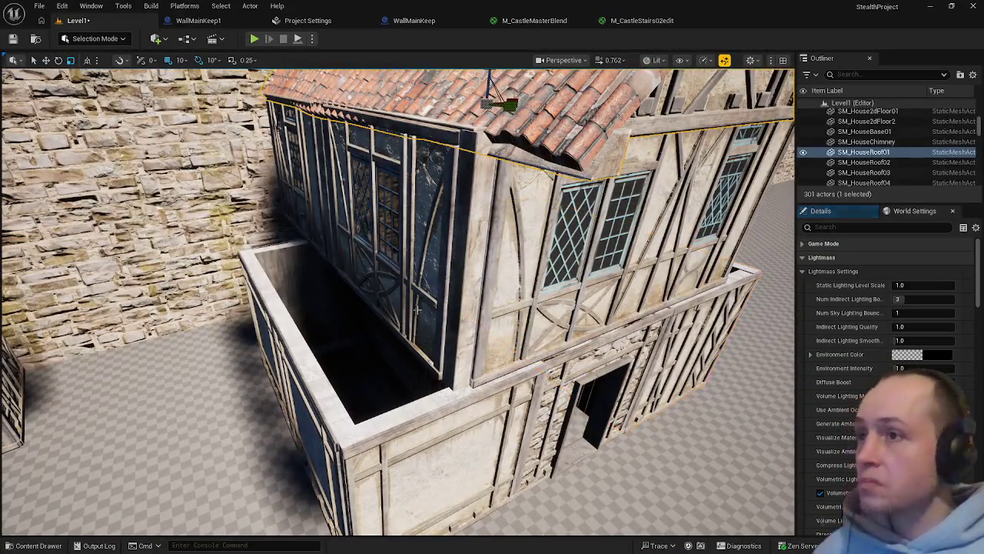
{"action": "left_click_drag", "start_coordinate": [486, 102], "coordinate": [498, 105]}
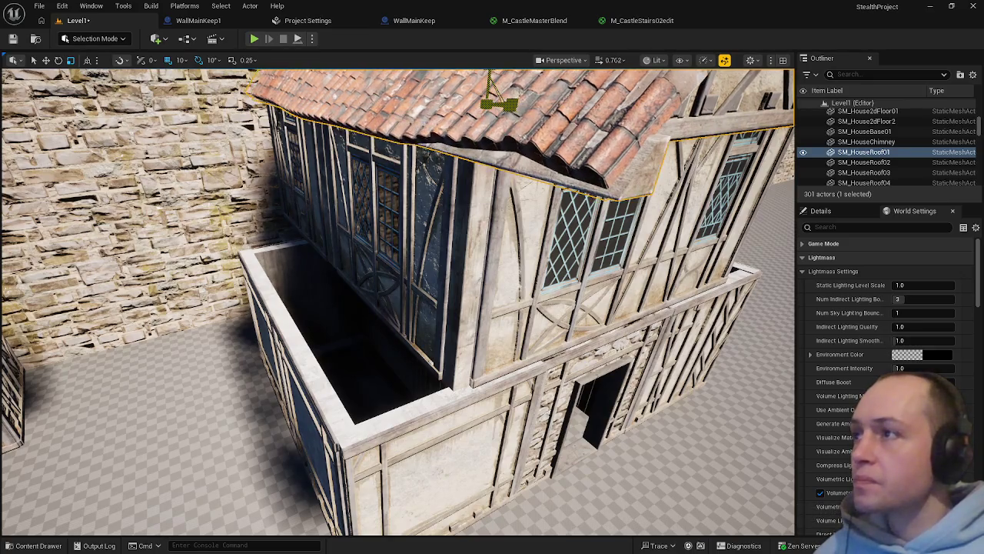
{"action": "left_click_drag", "start_coordinate": [486, 381], "coordinate": [400, 339]}
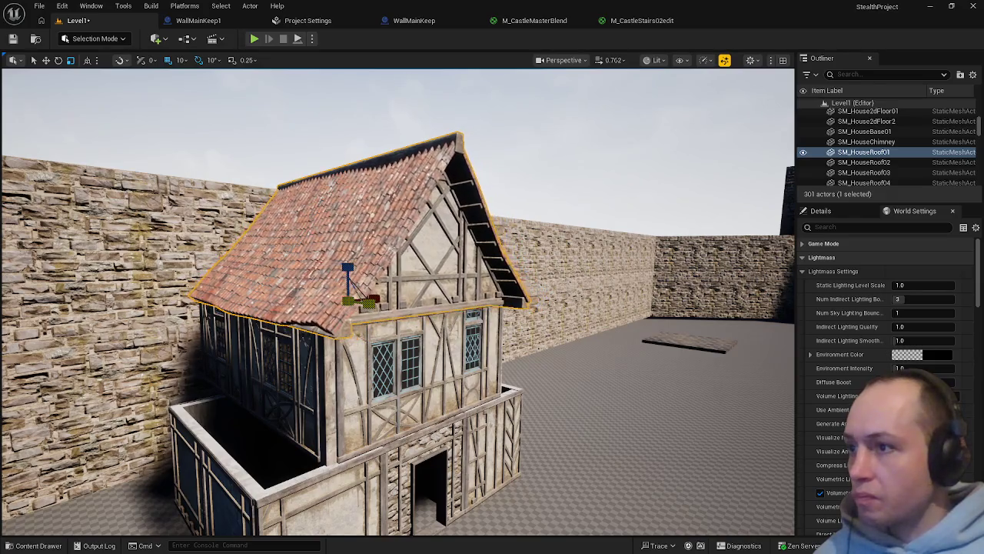
{"action": "mouse_move", "coordinate": [369, 303]}
{"action": "left_mouse_down"}
{"action": "mouse_move", "coordinate": [361, 265]}
{"action": "mouse_move", "coordinate": [303, 246]}
{"action": "mouse_move", "coordinate": [311, 271]}
{"action": "mouse_move", "coordinate": [508, 384]}
{"action": "left_mouse_up"}
Select the second-floor piece SM_House2dFloor2 and frame it in view
{"action": "left_click", "coordinate": [425, 308]}
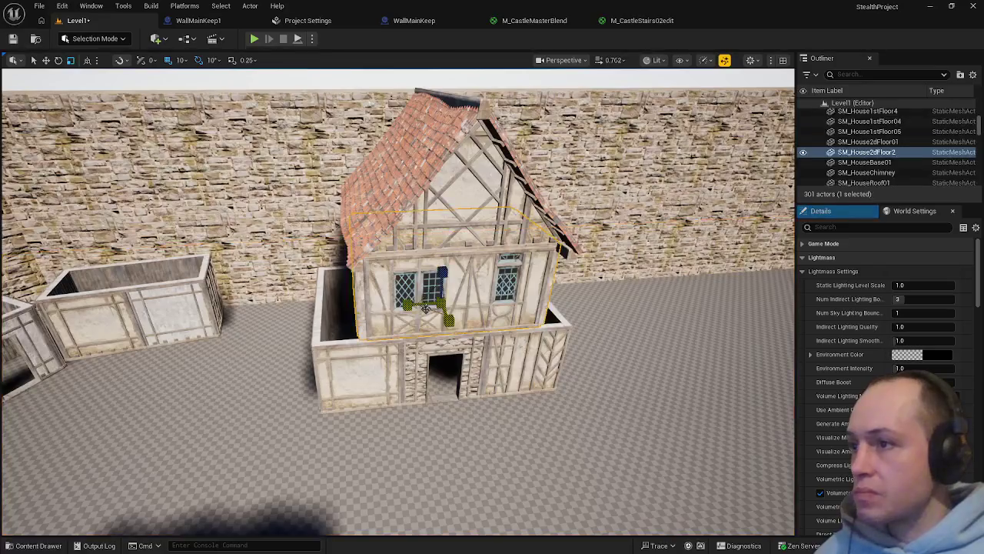
{"action": "left_click_drag", "start_coordinate": [425, 308], "coordinate": [403, 289]}
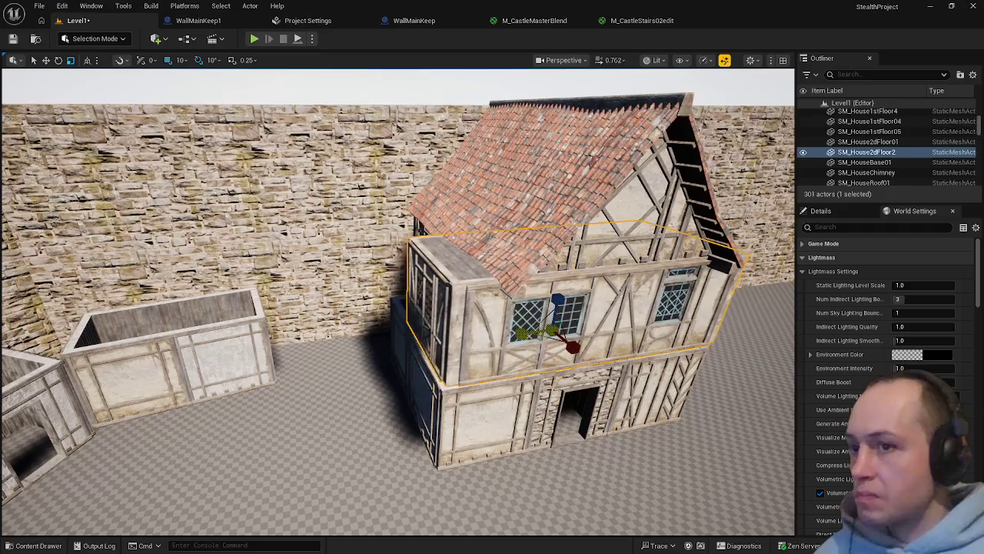
{"action": "mouse_move", "coordinate": [403, 288]}
{"action": "left_mouse_down"}
{"action": "mouse_move", "coordinate": [397, 257]}
{"action": "mouse_move", "coordinate": [366, 240]}
{"action": "mouse_move", "coordinate": [372, 296]}
{"action": "left_mouse_up"}
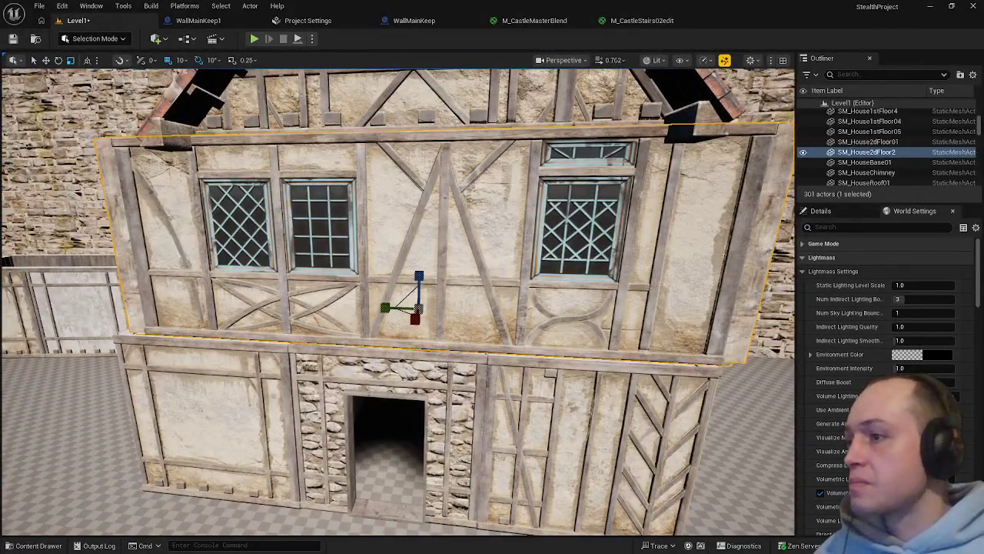
{"action": "key", "text": "f"}
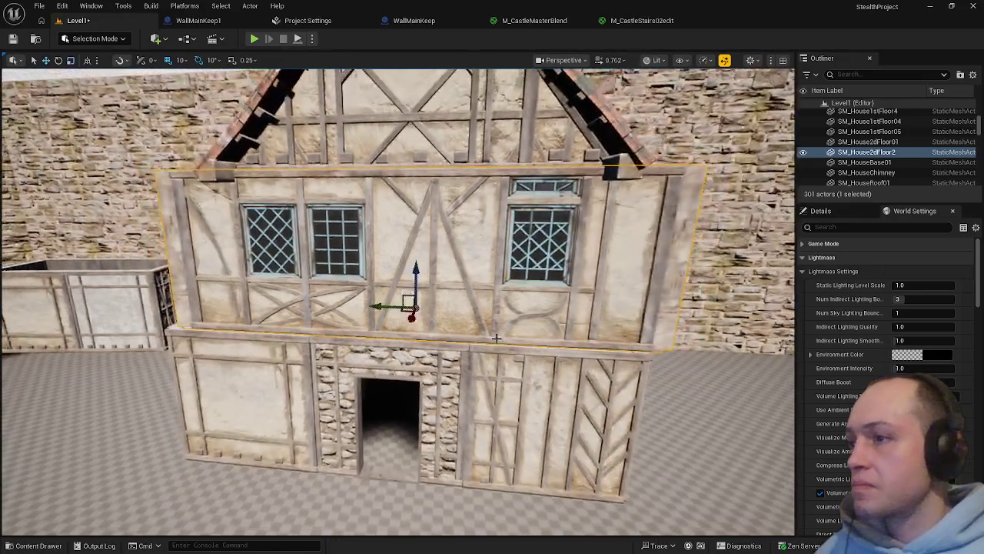
{"action": "left_click_drag", "start_coordinate": [391, 306], "coordinate": [447, 287]}
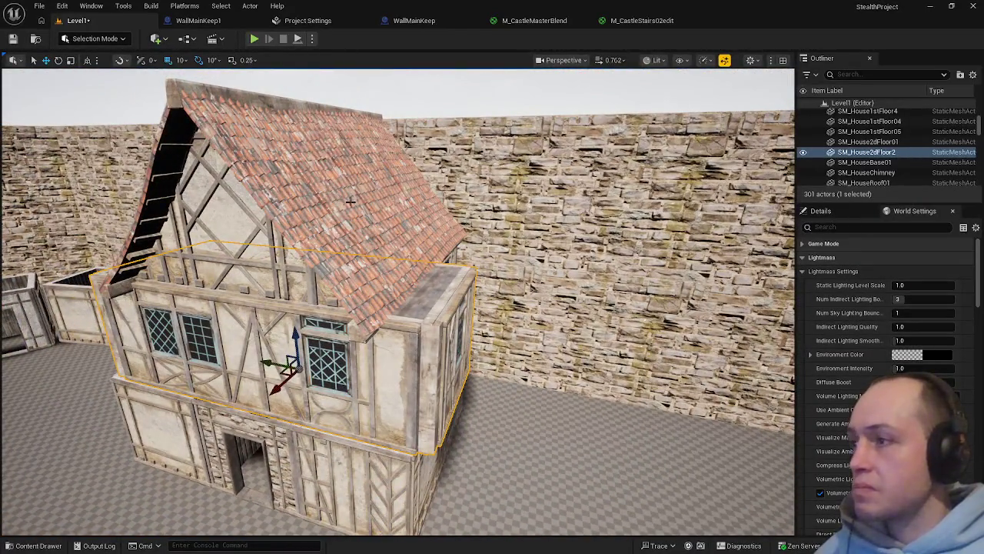
{"action": "left_click_drag", "start_coordinate": [463, 266], "coordinate": [400, 273]}
Add SM_House2dFloor01 to the selection, try stretching both pieces, then undo
{"action": "left_click", "coordinate": [379, 283], "text": "ctrl"}
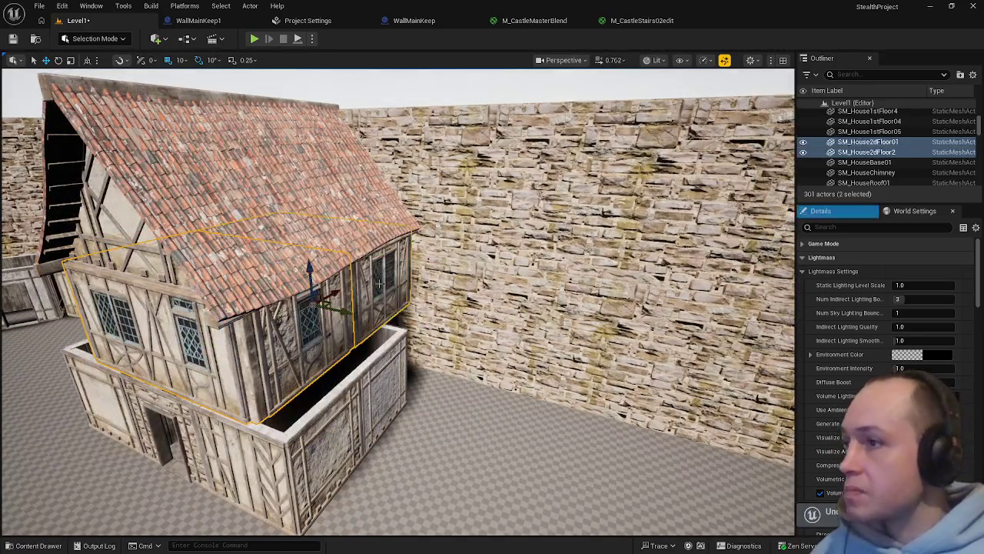
{"action": "left_click", "coordinate": [330, 306]}
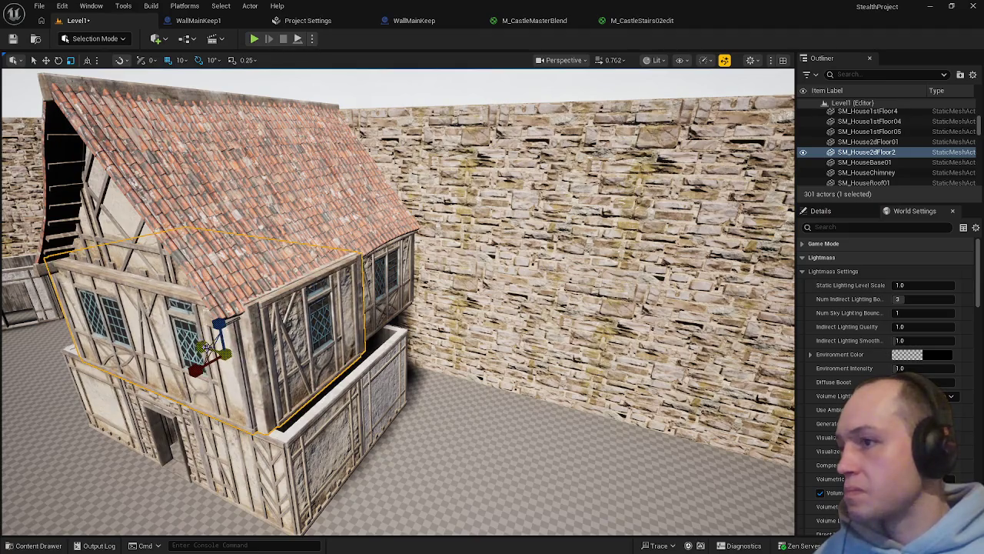
{"action": "left_click", "coordinate": [246, 351], "text": "ctrl"}
{"action": "left_click_drag", "start_coordinate": [346, 314], "coordinate": [352, 319]}
{"action": "mouse_move", "coordinate": [396, 457]}
{"action": "left_mouse_down"}
{"action": "mouse_move", "coordinate": [396, 430]}
{"action": "mouse_move", "coordinate": [369, 415]}
{"action": "mouse_move", "coordinate": [384, 423]}
{"action": "mouse_move", "coordinate": [396, 458]}
{"action": "left_mouse_up"}
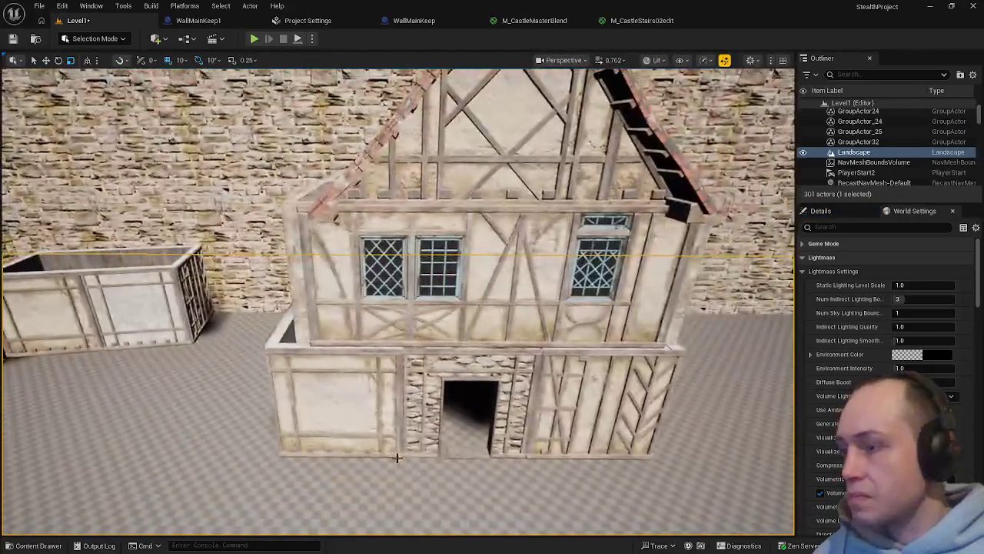
{"action": "key", "text": "ctrl+z"}
{"action": "key", "text": "ctrl+z"}
{"action": "key", "text": "ctrl+z"}
{"action": "key", "text": "ctrl+z"}
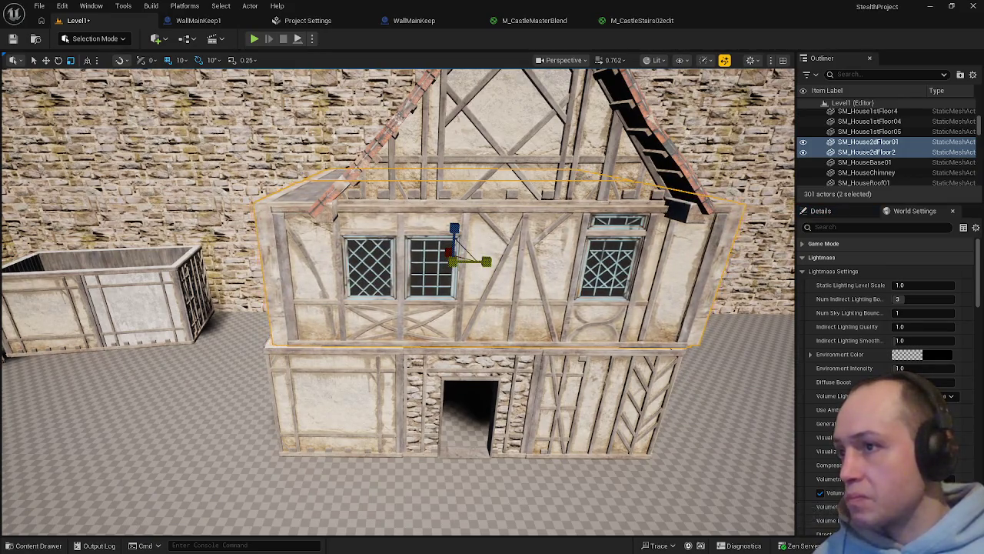
Reselect both upper-floor pieces, SM_House2dFloor01 and SM_House2dFloor2
{"action": "mouse_move", "coordinate": [463, 413]}
{"action": "left_mouse_down"}
{"action": "mouse_move", "coordinate": [454, 242]}
{"action": "mouse_move", "coordinate": [492, 280]}
{"action": "mouse_move", "coordinate": [437, 266]}
{"action": "left_mouse_up"}
{"action": "left_click", "coordinate": [501, 288], "text": "ctrl"}
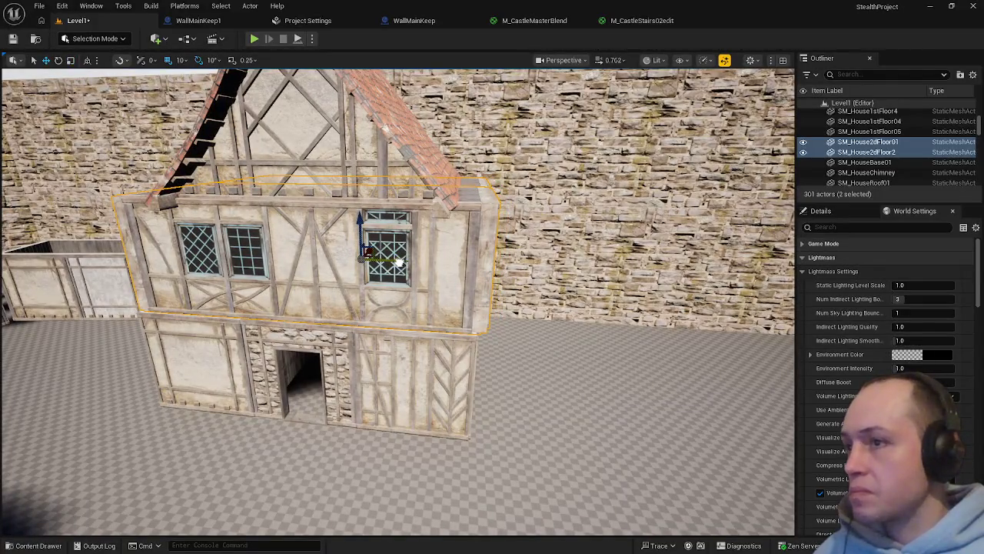
{"action": "mouse_move", "coordinate": [399, 262]}
{"action": "left_mouse_down"}
{"action": "mouse_move", "coordinate": [423, 239]}
{"action": "mouse_move", "coordinate": [401, 242]}
{"action": "mouse_move", "coordinate": [484, 333]}
{"action": "left_mouse_up"}
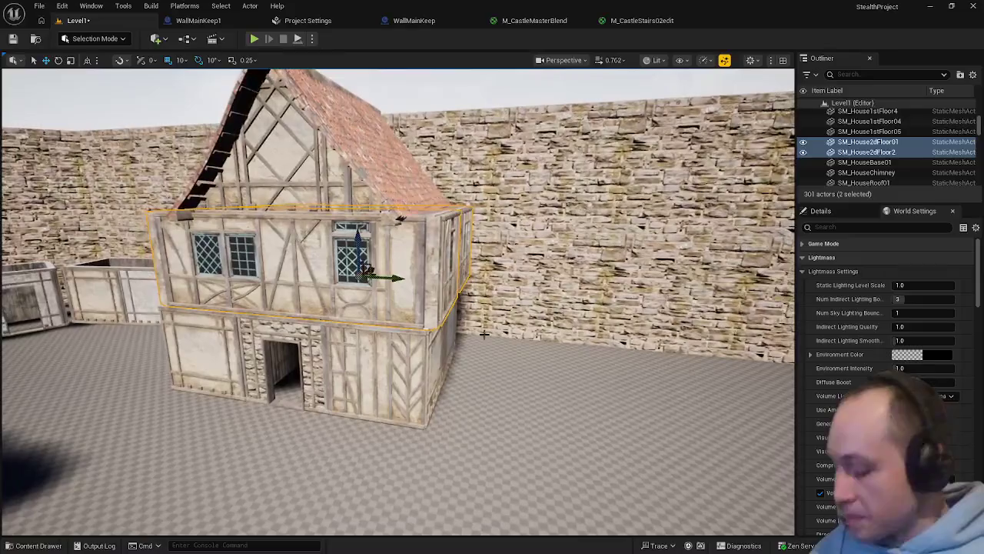
{"action": "key", "text": "ctrl+z"}
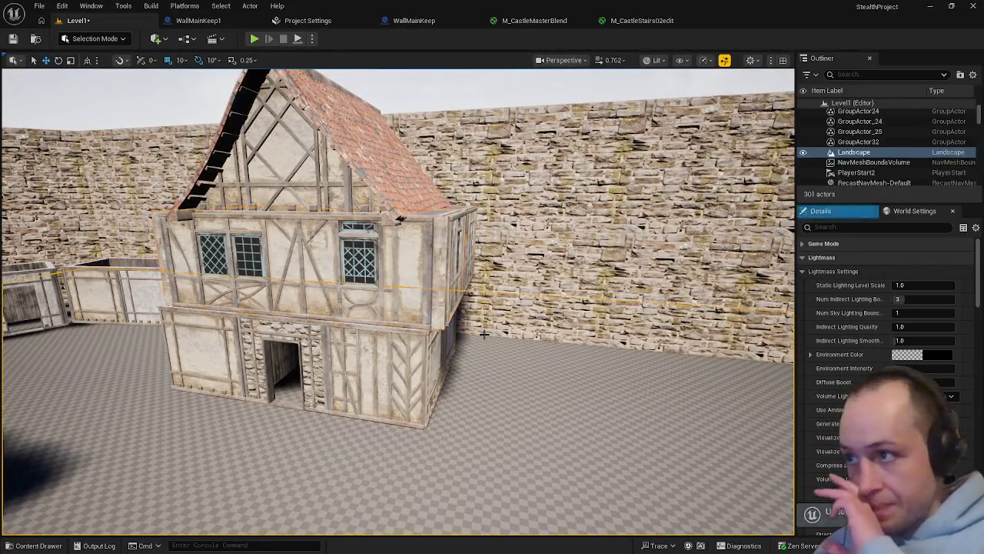
{"action": "key", "text": "ctrl+y"}
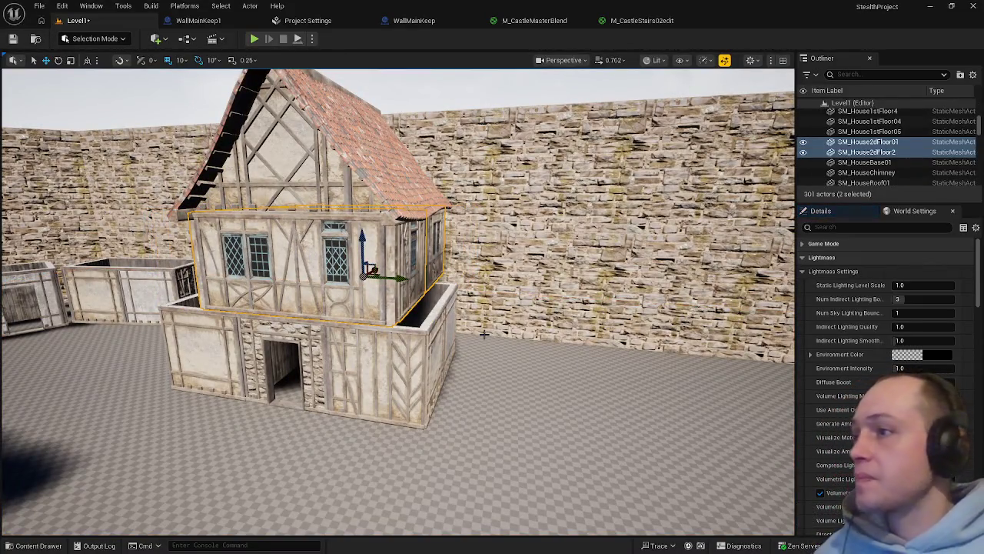
Delete the roof, drag in a new SM_HouseRoof01, and move SM_House1stFloor03 aside
{"action": "key", "text": "ctrl+z"}
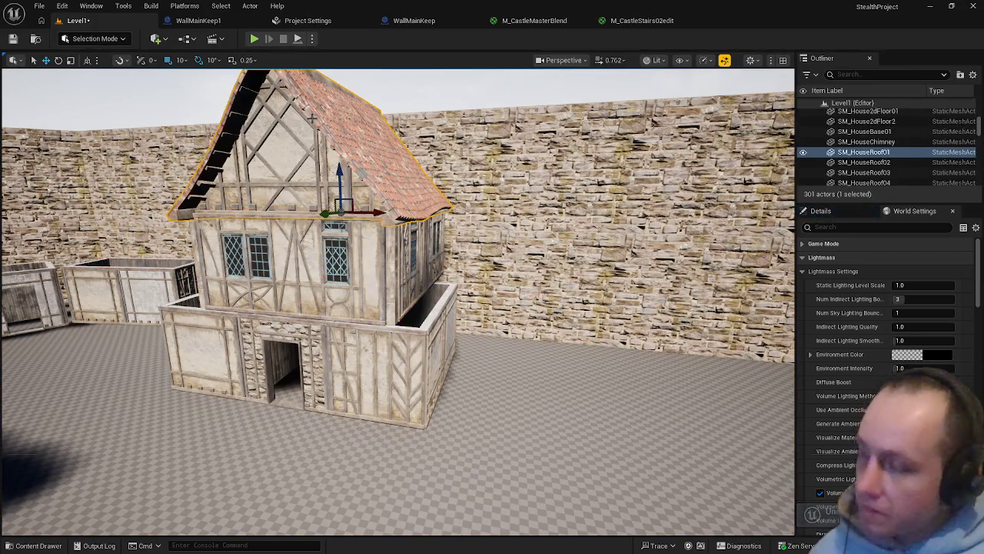
{"action": "key", "text": "ctrl+space"}
{"action": "key", "text": "ctrl+space"}
{"action": "key", "text": "Delete"}
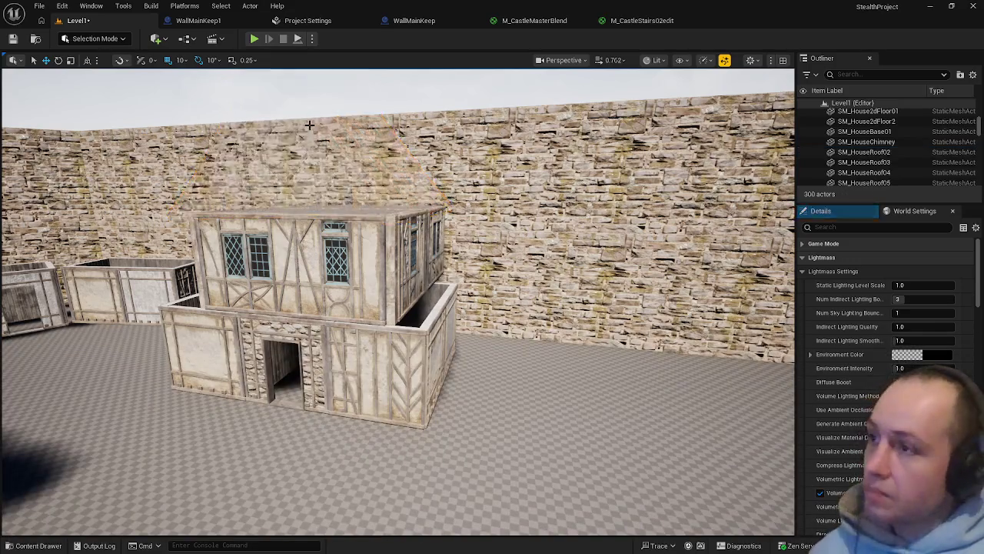
{"action": "key", "text": "ctrl+space"}
{"action": "mouse_move", "coordinate": [603, 434]}
{"action": "left_mouse_down"}
{"action": "mouse_move", "coordinate": [584, 400]}
{"action": "mouse_move", "coordinate": [584, 323]}
{"action": "mouse_move", "coordinate": [531, 354]}
{"action": "mouse_move", "coordinate": [665, 443]}
{"action": "mouse_move", "coordinate": [661, 431]}
{"action": "mouse_move", "coordinate": [631, 434]}
{"action": "mouse_move", "coordinate": [627, 446]}
{"action": "mouse_move", "coordinate": [599, 430]}
{"action": "left_mouse_up"}
{"action": "left_click", "coordinate": [317, 356]}
{"action": "mouse_move", "coordinate": [315, 356]}
{"action": "left_mouse_down"}
{"action": "mouse_move", "coordinate": [265, 329]}
{"action": "mouse_move", "coordinate": [523, 323]}
{"action": "mouse_move", "coordinate": [265, 311]}
{"action": "mouse_move", "coordinate": [267, 344]}
{"action": "left_mouse_up"}
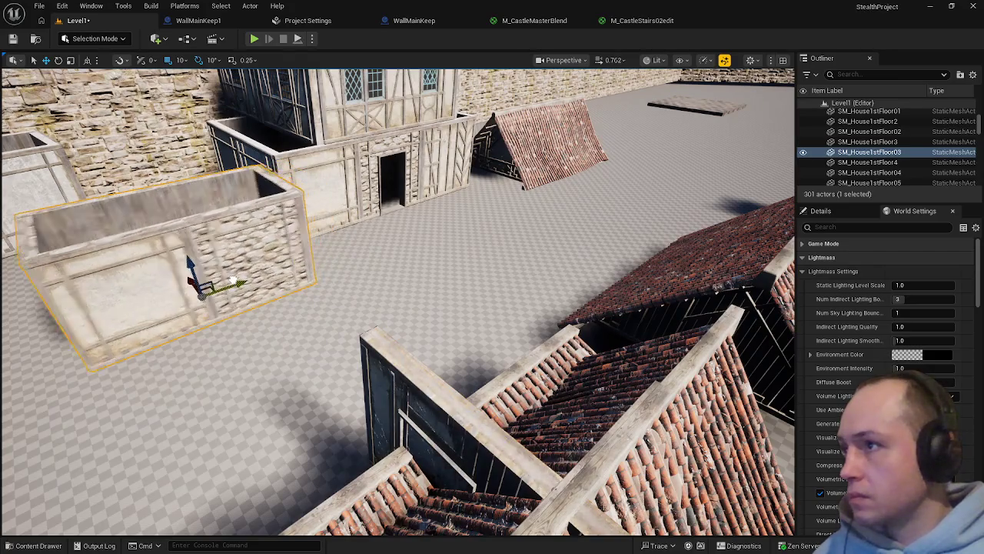
Delete the timber wall panel SM_HouseWall6m03 from between the roof pieces
{"action": "left_click_drag", "start_coordinate": [231, 279], "coordinate": [254, 308]}
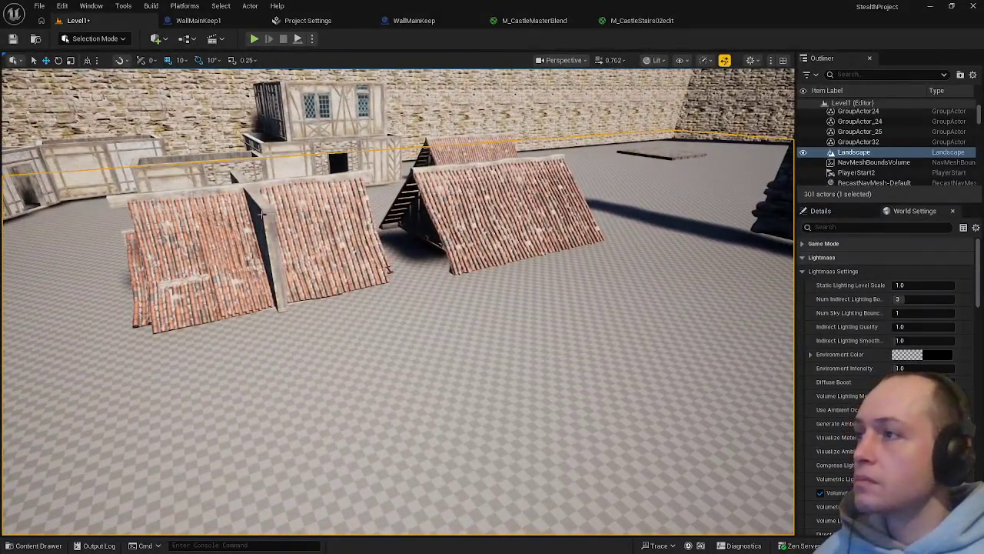
{"action": "left_click", "coordinate": [275, 223]}
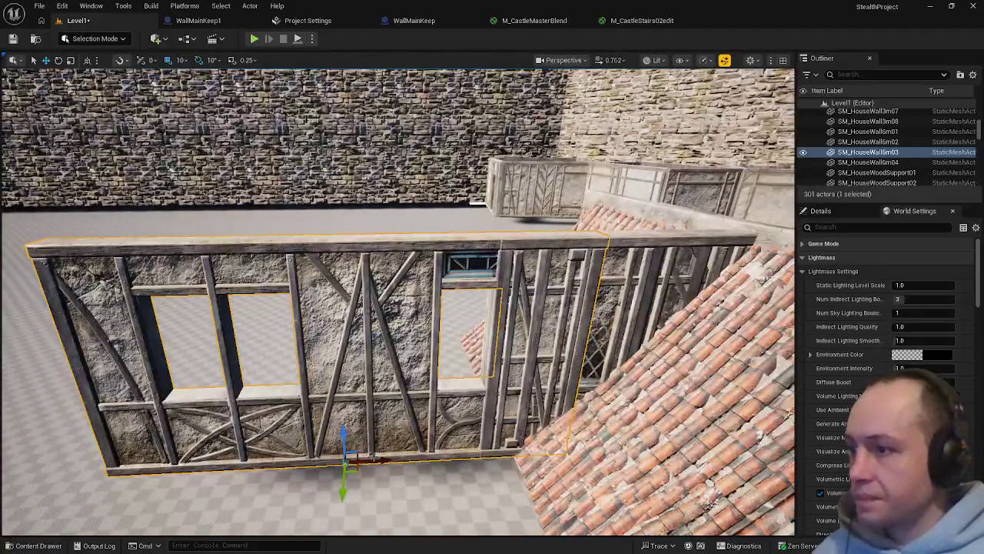
{"action": "mouse_move", "coordinate": [347, 456]}
{"action": "left_mouse_down"}
{"action": "mouse_move", "coordinate": [287, 439]}
{"action": "mouse_move", "coordinate": [197, 467]}
{"action": "left_mouse_up"}
{"action": "key", "text": "Delete"}
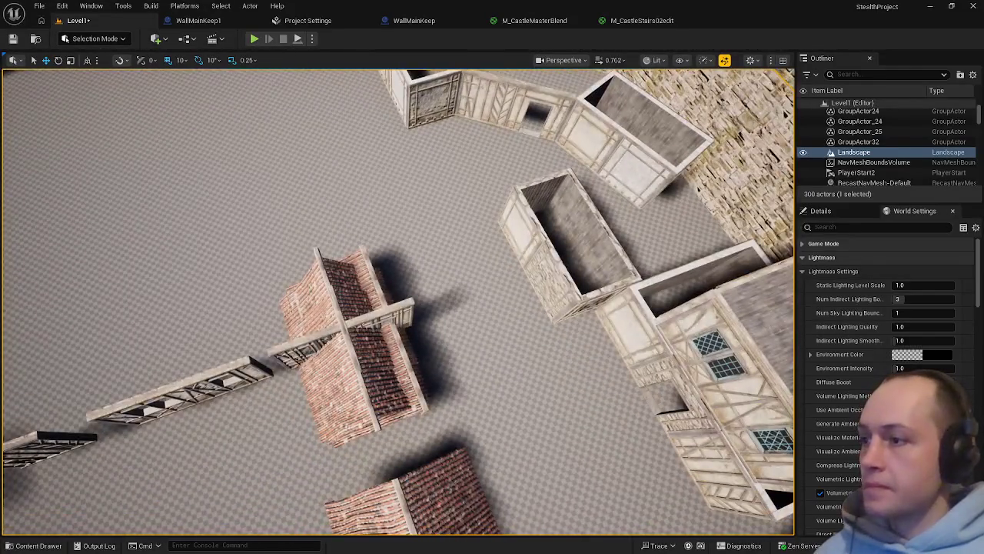
{"action": "left_click", "coordinate": [384, 329]}
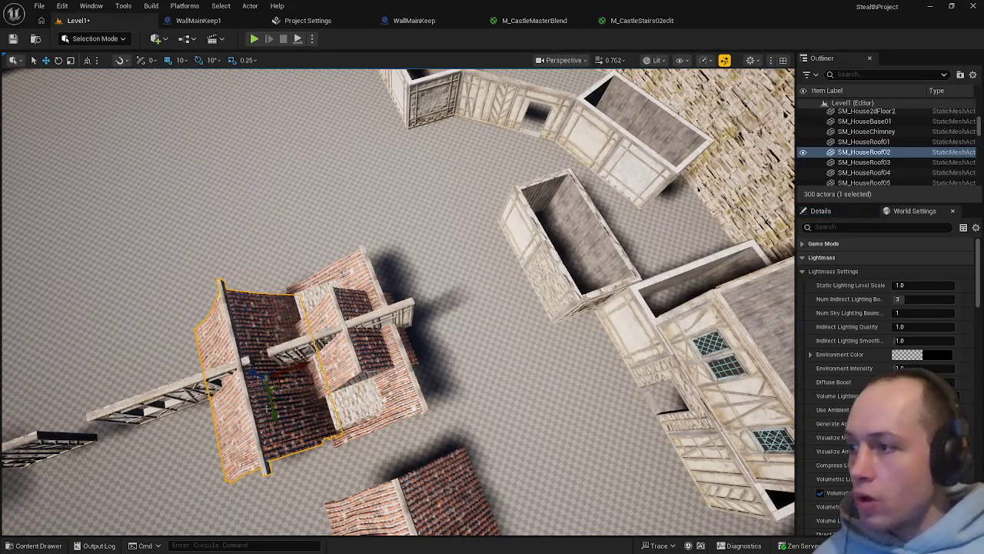
Test-move a roof piece, undo it, and inspect nearby floor pieces
{"action": "left_click_drag", "start_coordinate": [328, 348], "coordinate": [434, 320]}
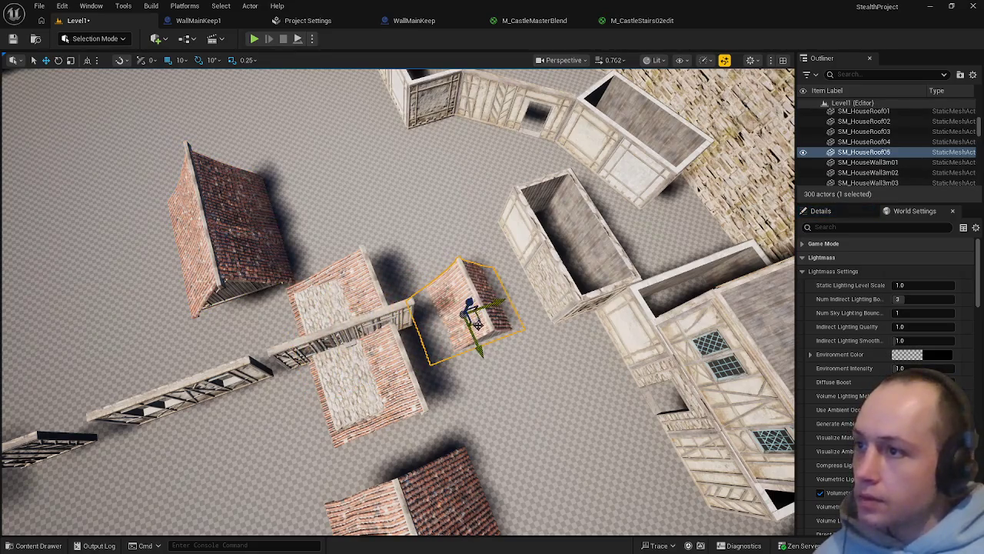
{"action": "key", "text": "ctrl+z"}
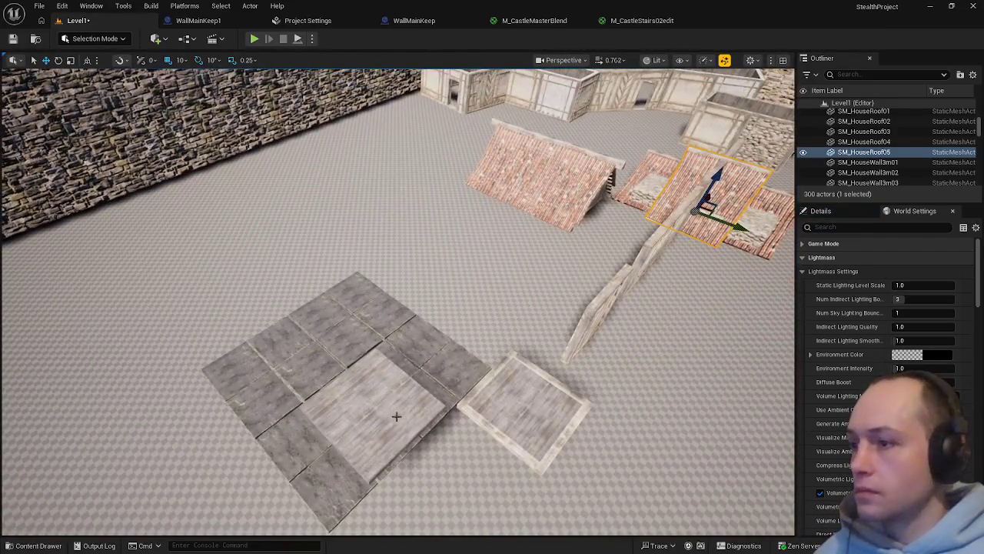
{"action": "left_click", "coordinate": [395, 413]}
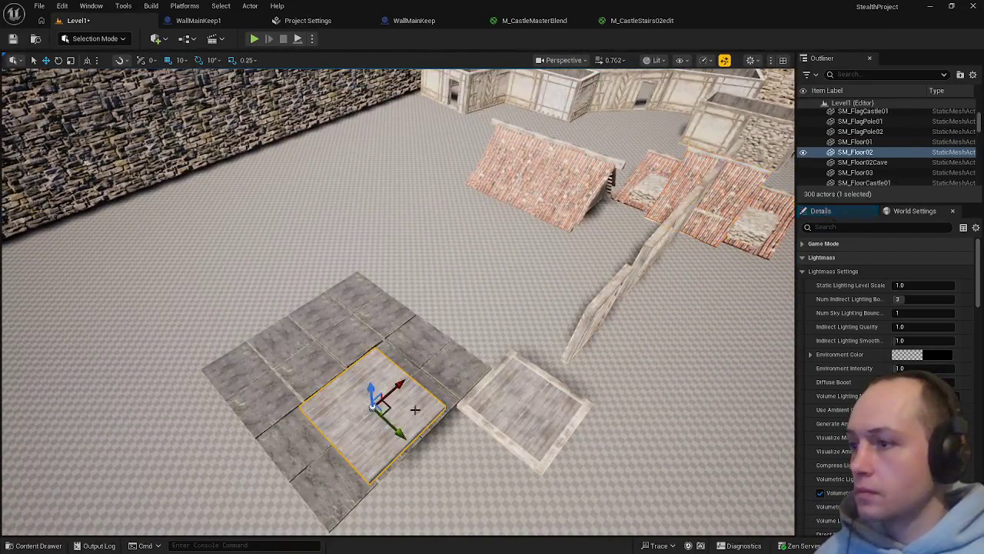
{"action": "left_click", "coordinate": [422, 387]}
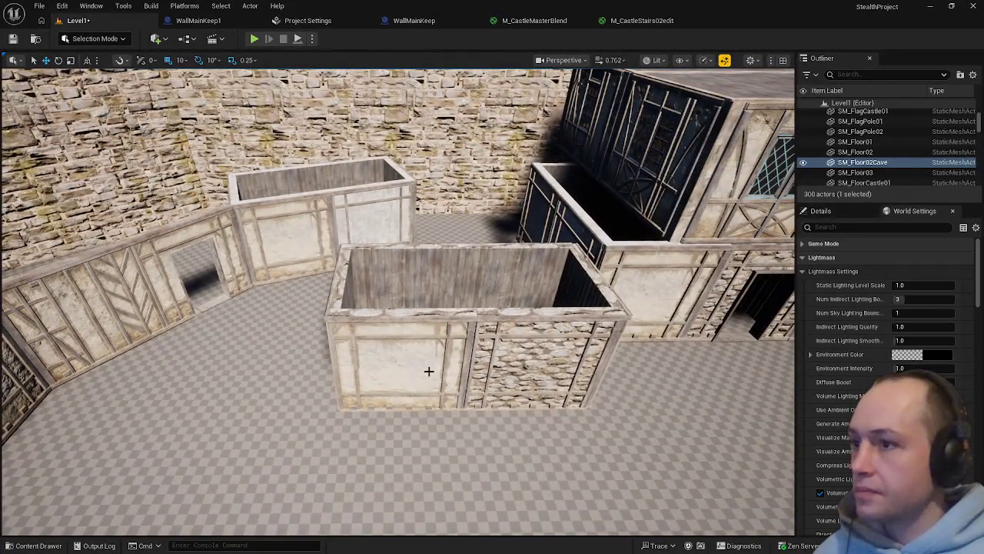
{"action": "left_click", "coordinate": [426, 369]}
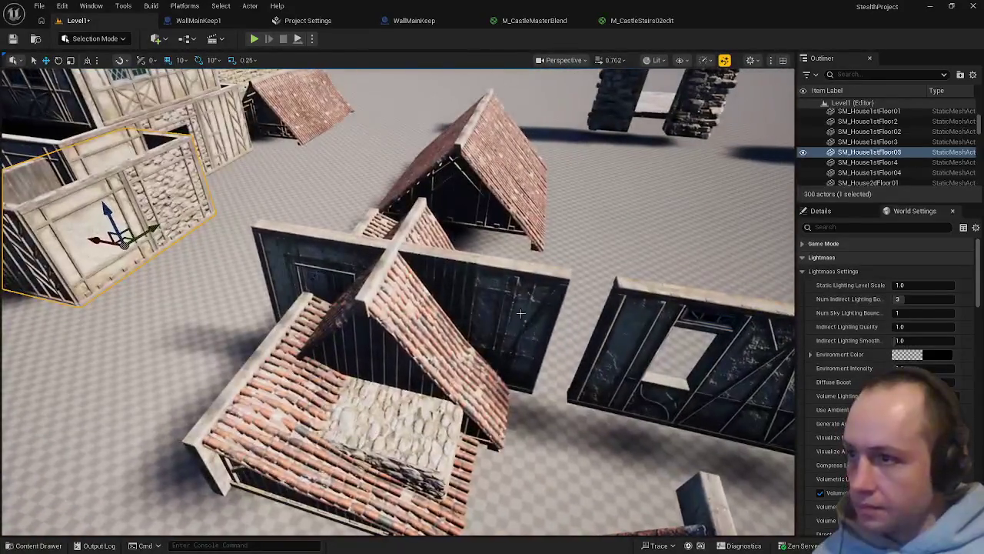
Drag the dark timber wall panels from behind the roof out to the left
{"action": "left_click", "coordinate": [521, 318]}
{"action": "left_click_drag", "start_coordinate": [382, 352], "coordinate": [153, 307]}
{"action": "left_click", "coordinate": [264, 255]}
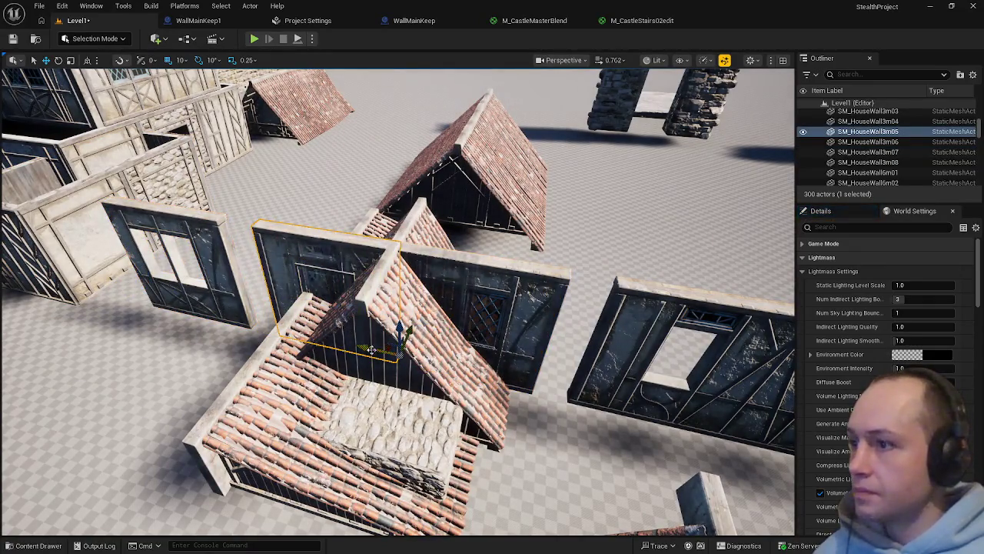
{"action": "left_click_drag", "start_coordinate": [234, 336], "coordinate": [165, 329]}
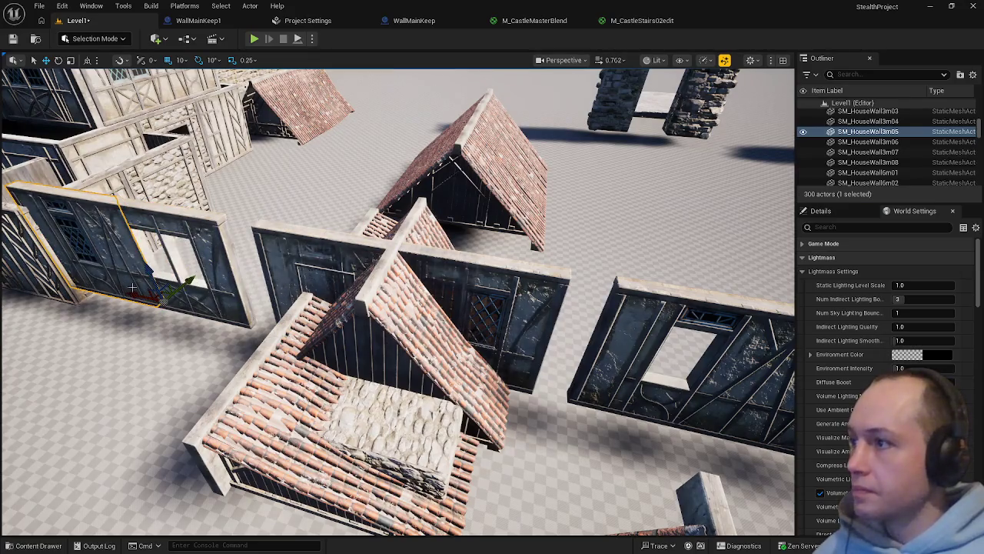
{"action": "left_click_drag", "start_coordinate": [132, 285], "coordinate": [158, 283]}
{"action": "left_click", "coordinate": [351, 339]}
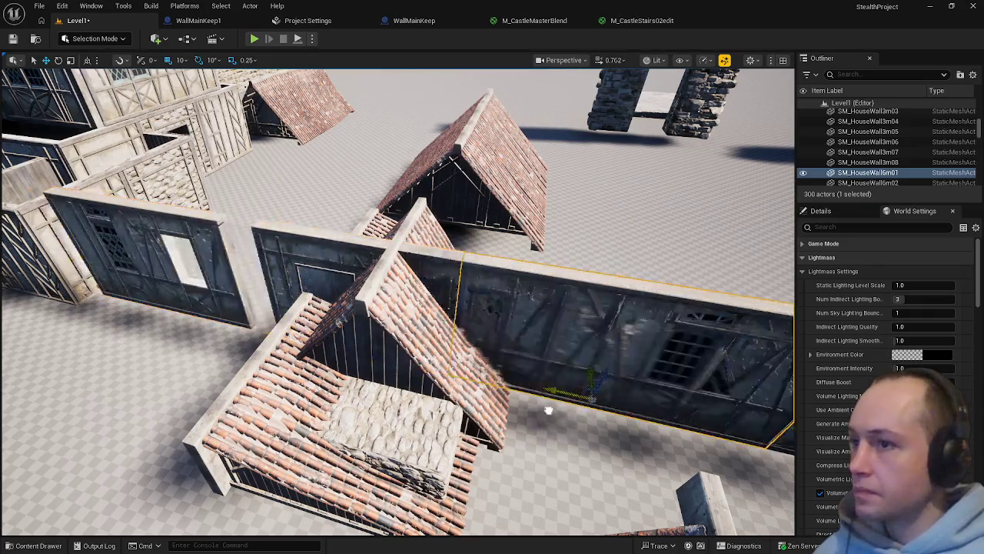
{"action": "left_click", "coordinate": [400, 330]}
{"action": "left_click_drag", "start_coordinate": [400, 330], "coordinate": [237, 321]}
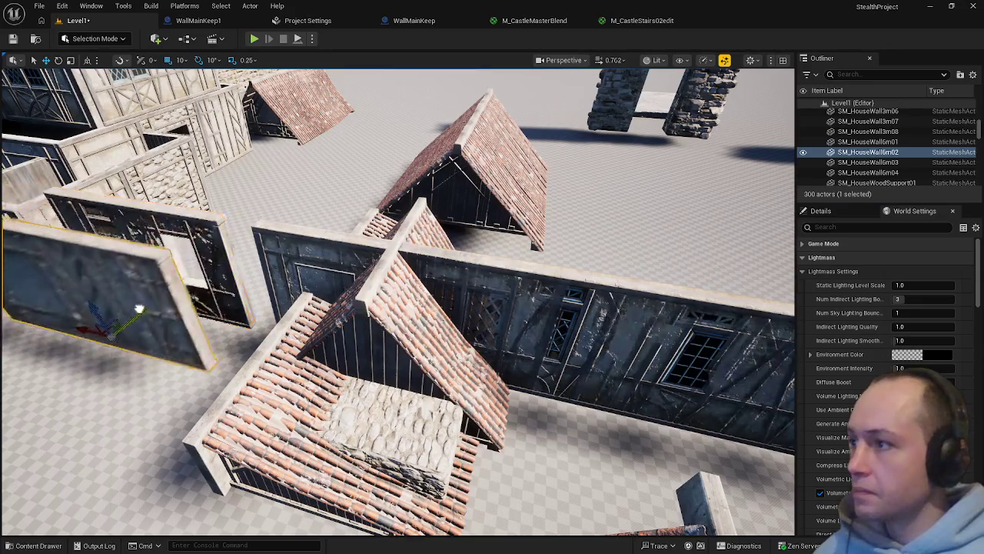
Raise and rotate SM_HouseWall6m02 so it stands beside the pale plastered wall
{"action": "key", "text": "f"}
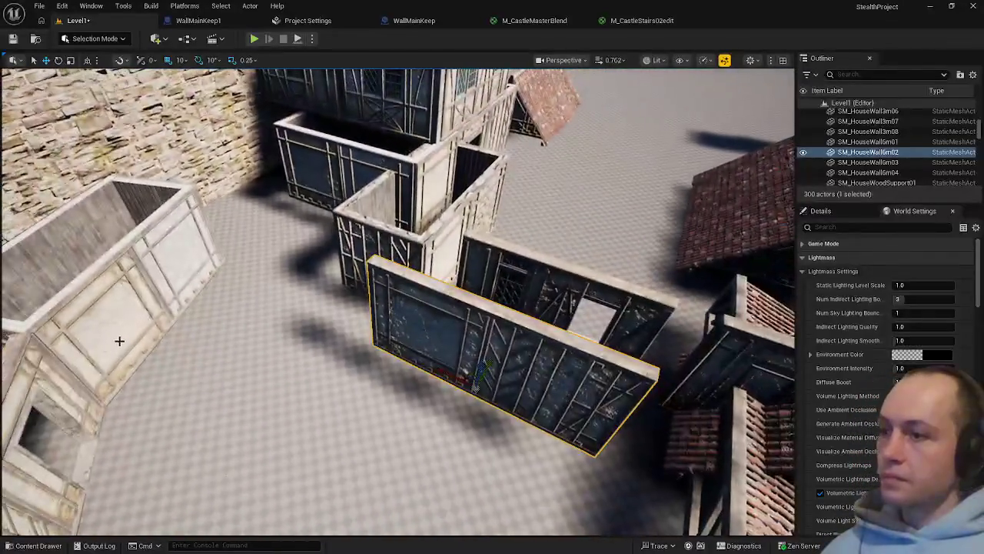
{"action": "left_click_drag", "start_coordinate": [303, 317], "coordinate": [228, 271]}
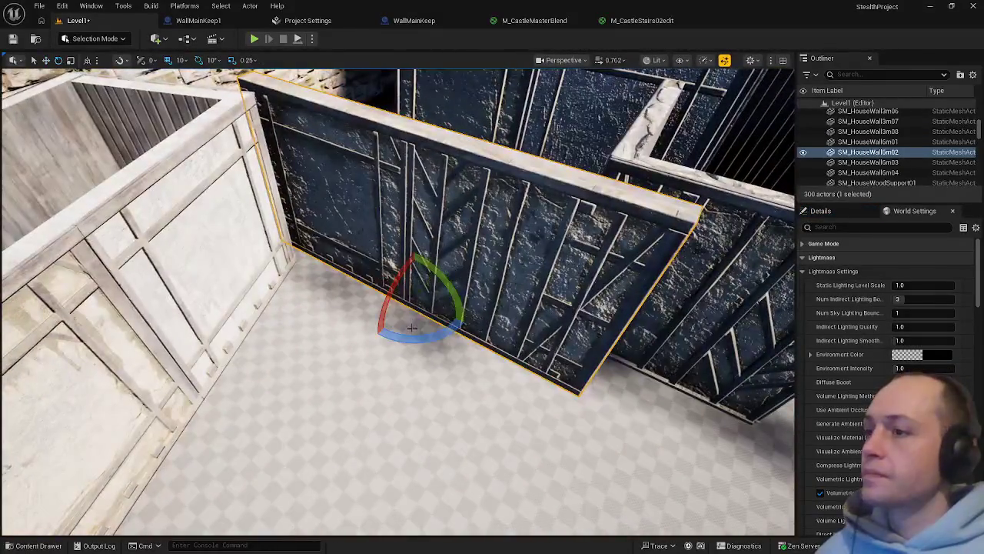
{"action": "left_click_drag", "start_coordinate": [369, 274], "coordinate": [456, 326]}
{"action": "key", "text": "w"}
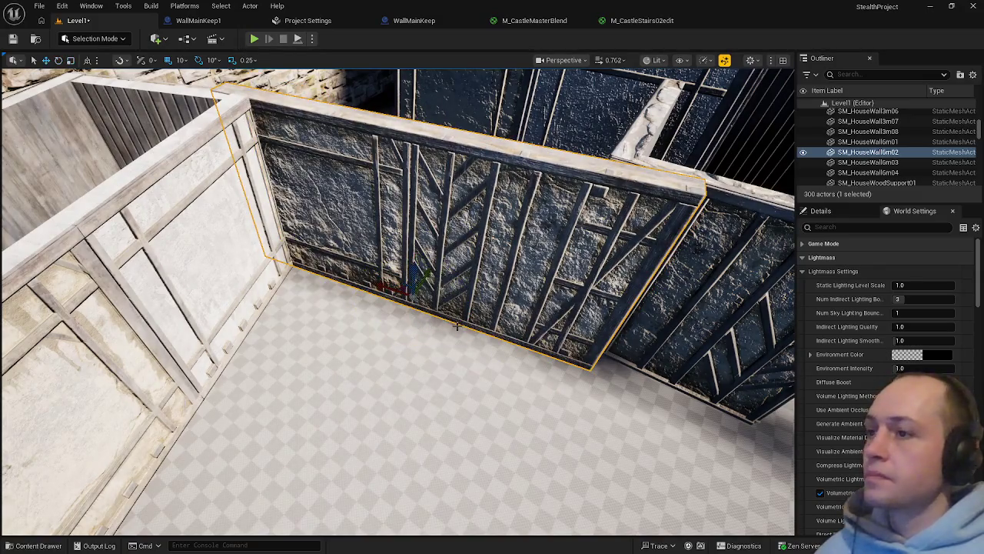
{"action": "left_click", "coordinate": [404, 334]}
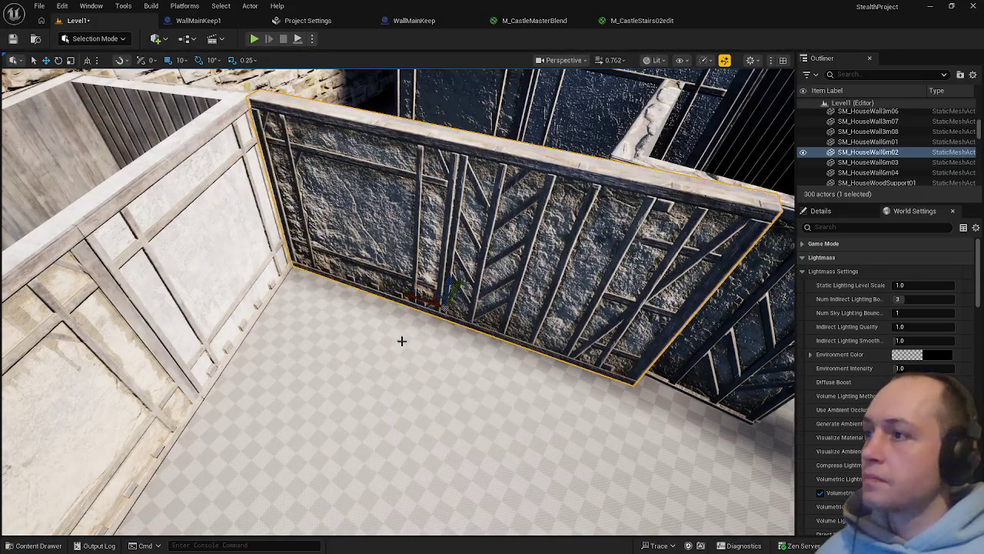
{"action": "key", "text": "f"}
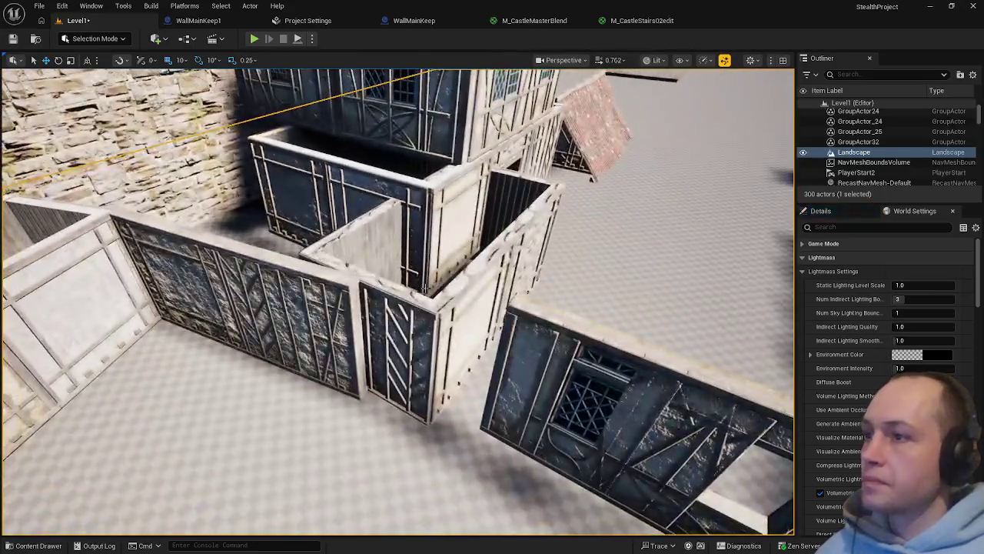
{"action": "left_click", "coordinate": [376, 340]}
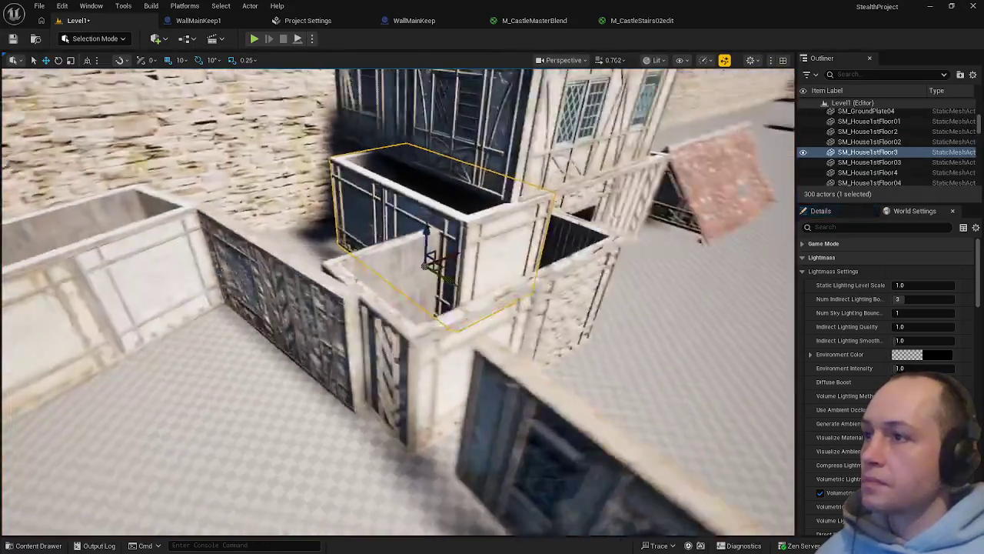
Nudge SM_House1stFloor03 up-left so it sits flush against the house front
{"action": "key", "text": "f"}
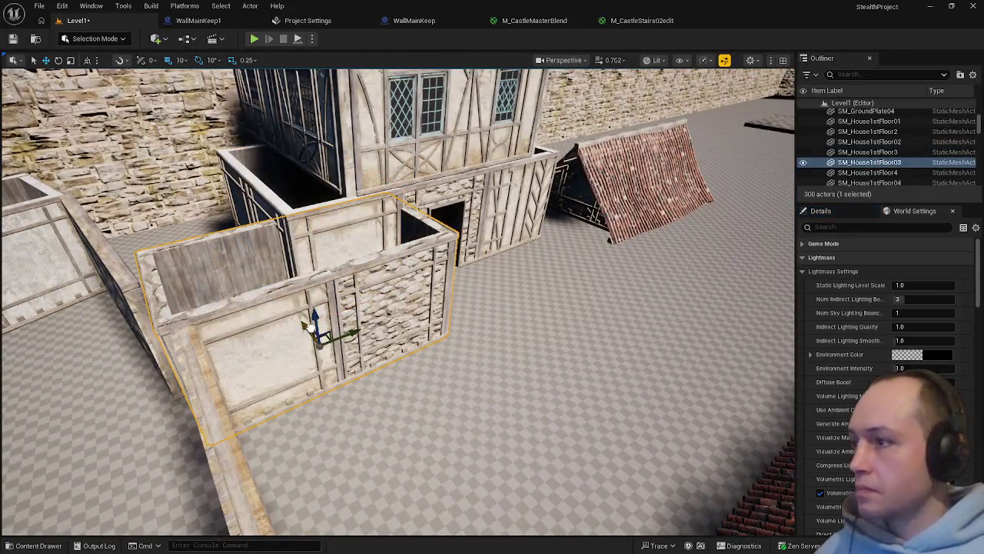
{"action": "scroll", "coordinate": [343, 345], "scroll_direction": "up", "scroll_amount": 2}
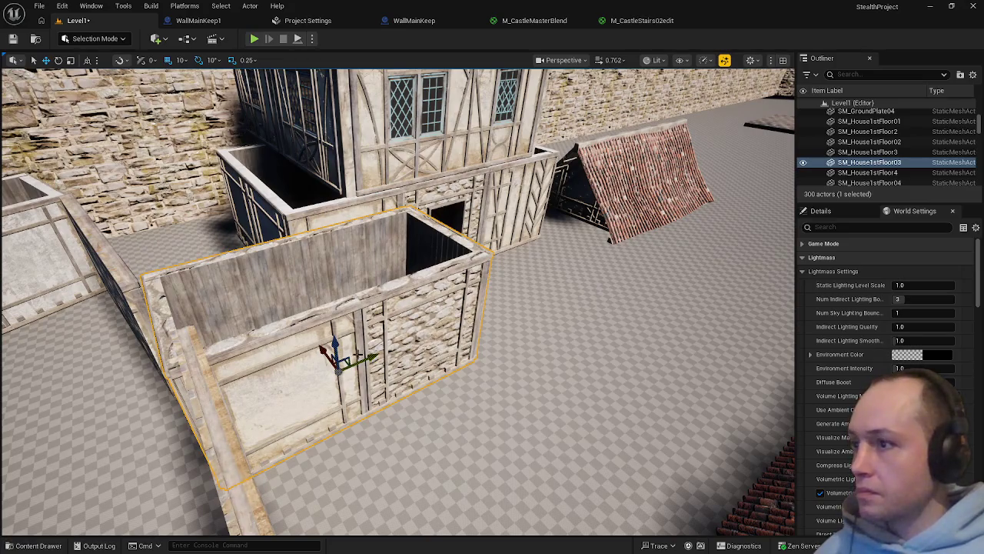
{"action": "left_click_drag", "start_coordinate": [324, 350], "coordinate": [320, 344]}
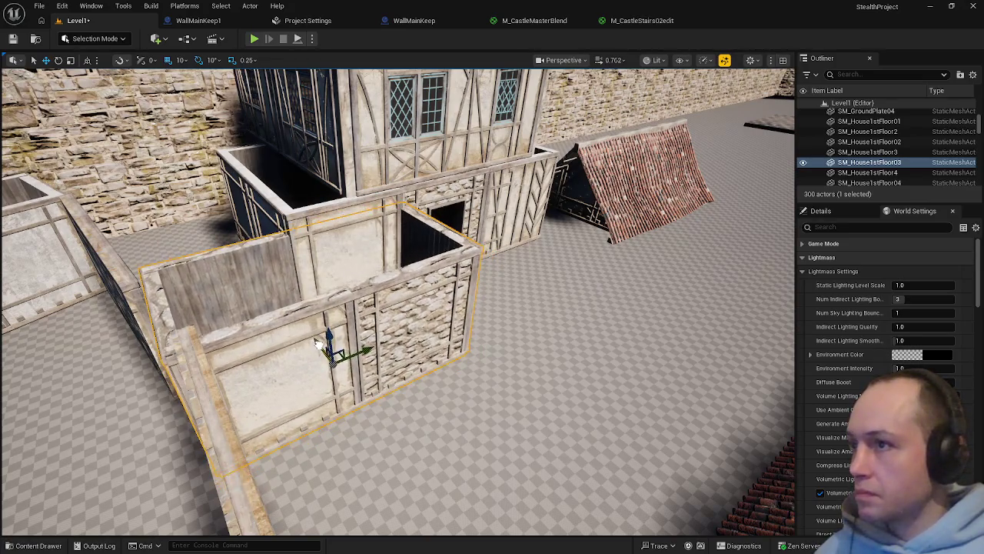
{"action": "left_click", "coordinate": [415, 418]}
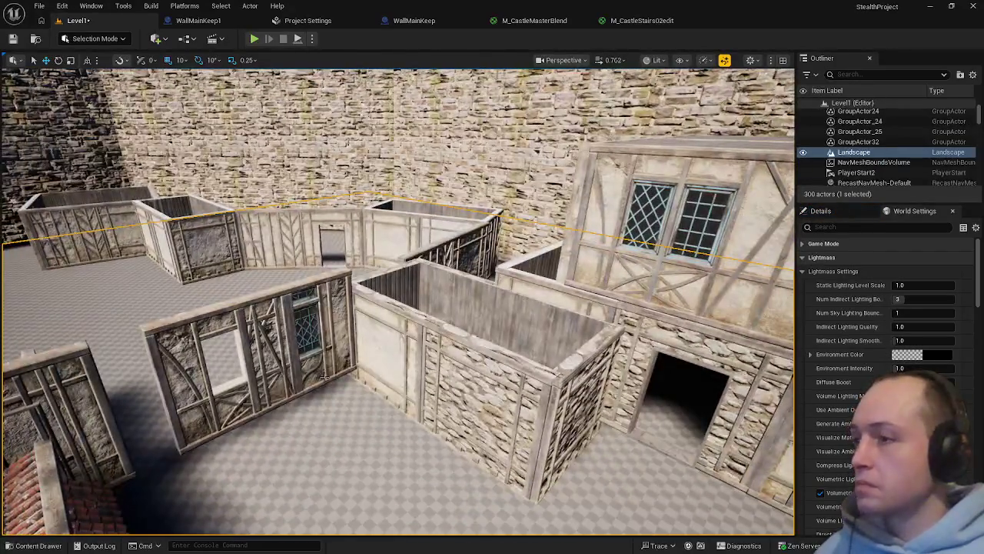
Select the timber wall, stone room and house wall pieces to check alignment
{"action": "left_click", "coordinate": [259, 413]}
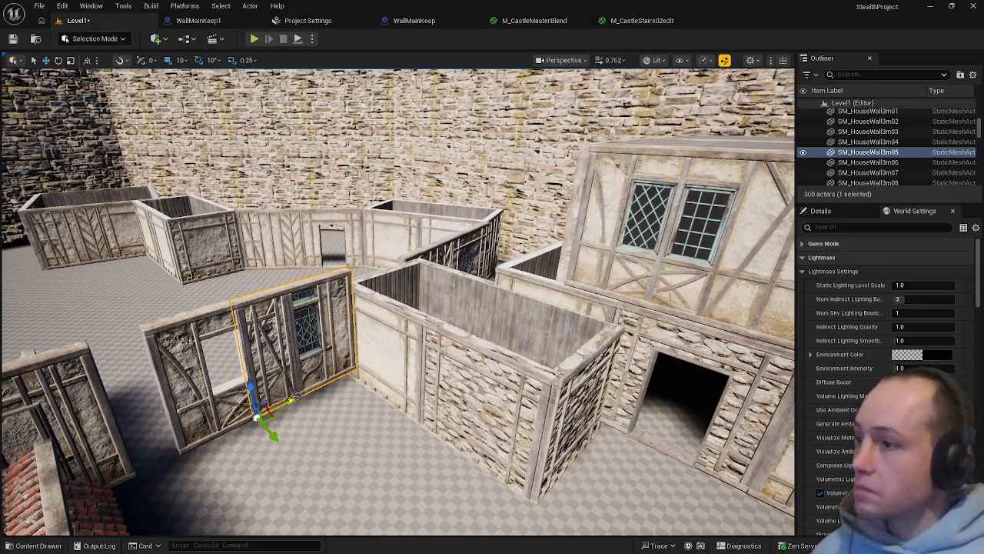
{"action": "left_click", "coordinate": [226, 417]}
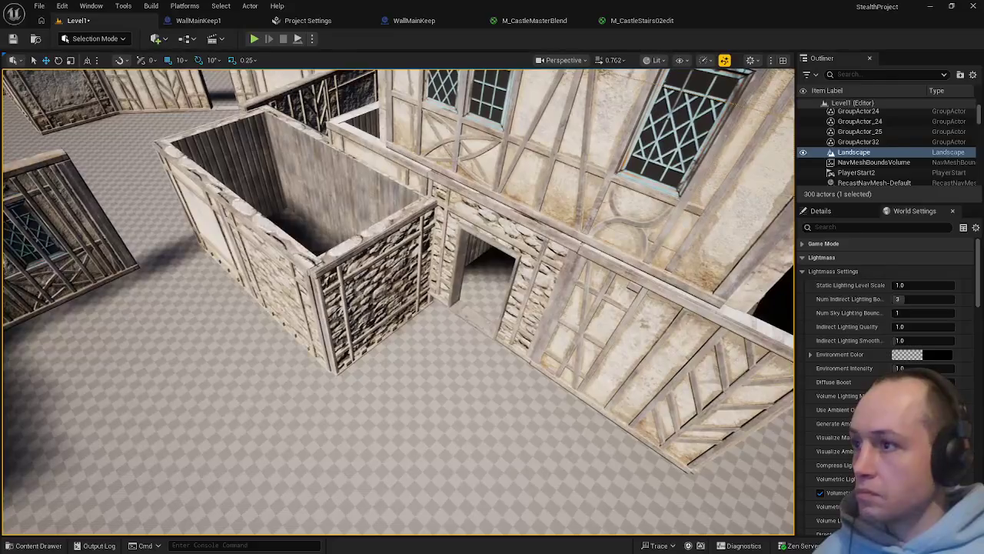
{"action": "left_click", "coordinate": [347, 304]}
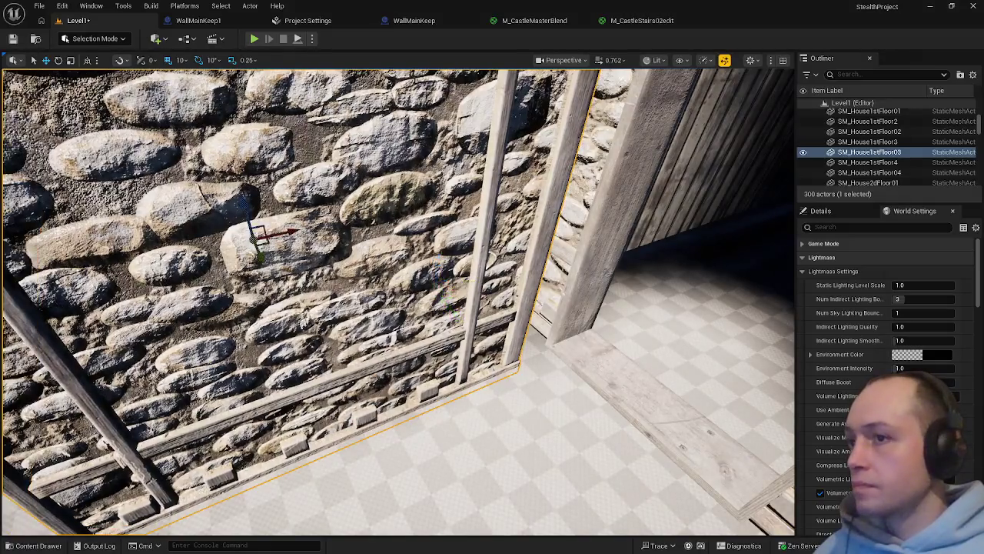
{"action": "left_click", "coordinate": [538, 462]}
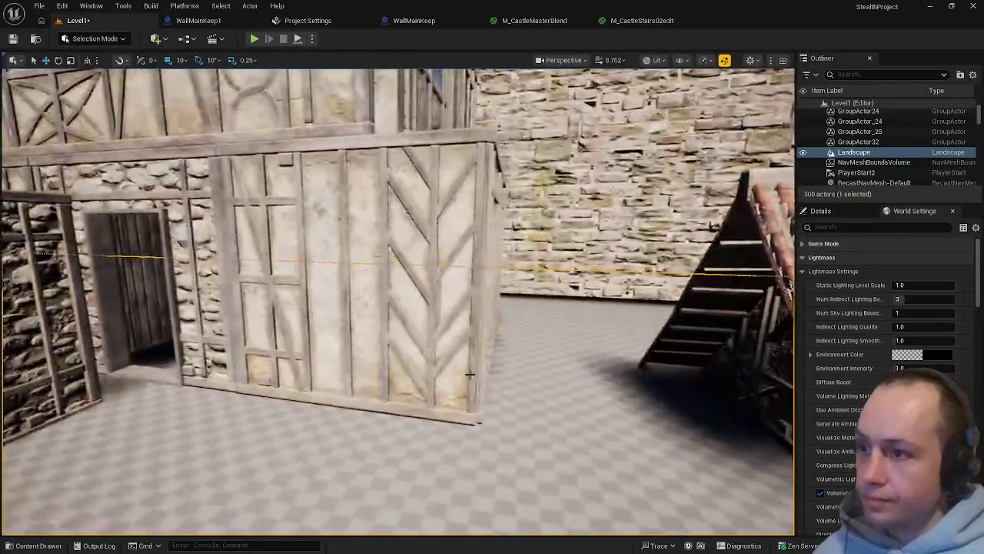
{"action": "left_click", "coordinate": [471, 375]}
{"action": "left_click", "coordinate": [296, 246], "text": "ctrl"}
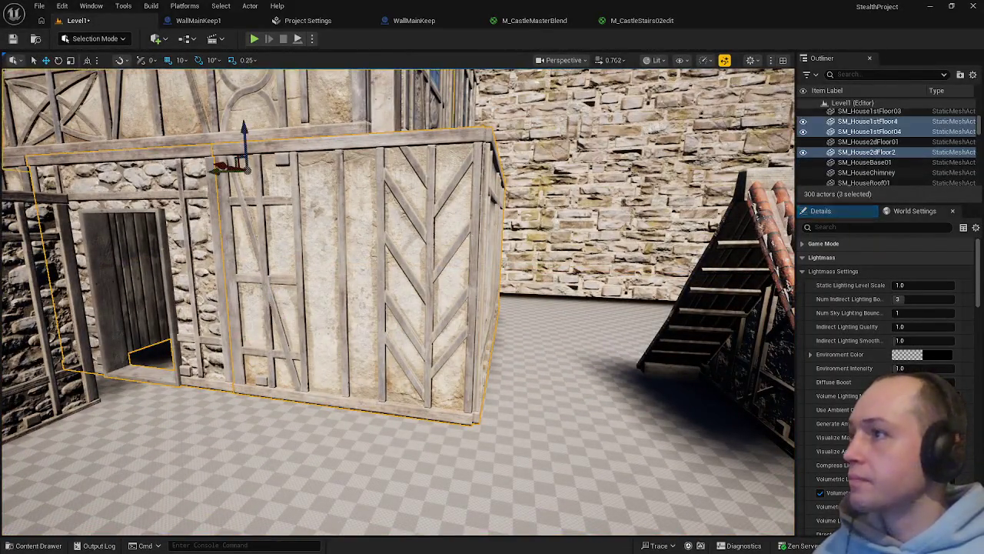
{"action": "left_click", "coordinate": [339, 292], "text": "ctrl"}
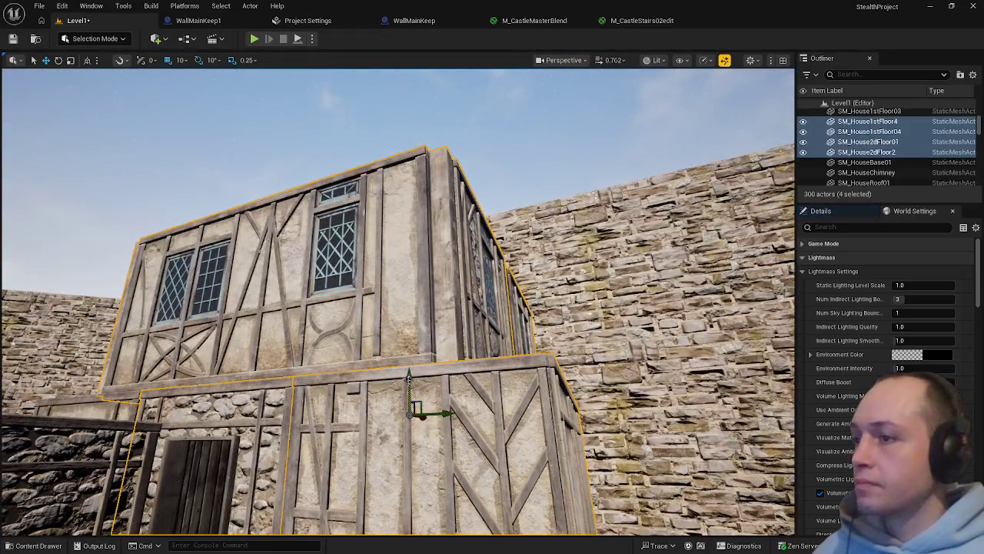
{"action": "scroll", "coordinate": [405, 382], "scroll_direction": "down", "scroll_amount": 1}
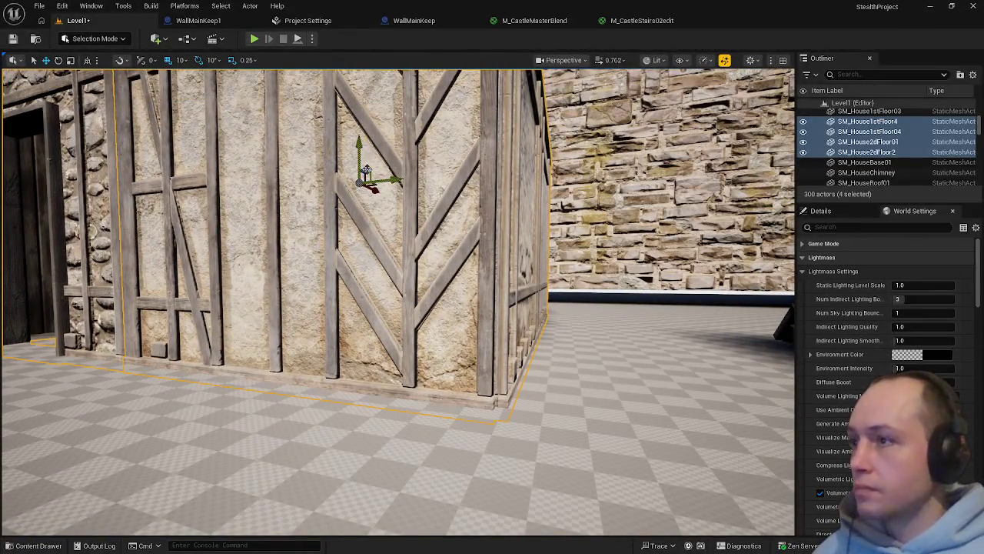
{"action": "left_click", "coordinate": [394, 362]}
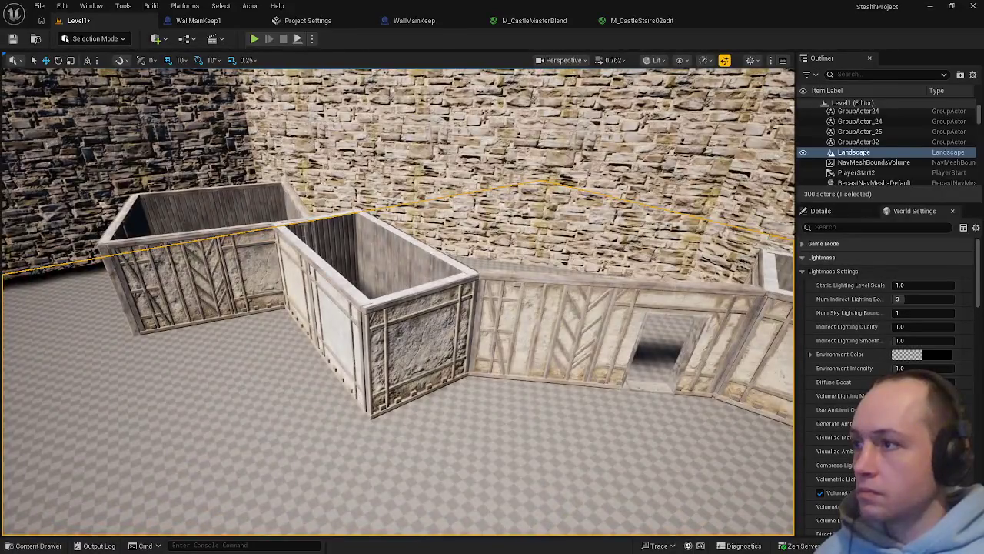
Move the small house box SM_House1stFloor02 left and closer
{"action": "left_click_drag", "start_coordinate": [362, 415], "coordinate": [364, 448]}
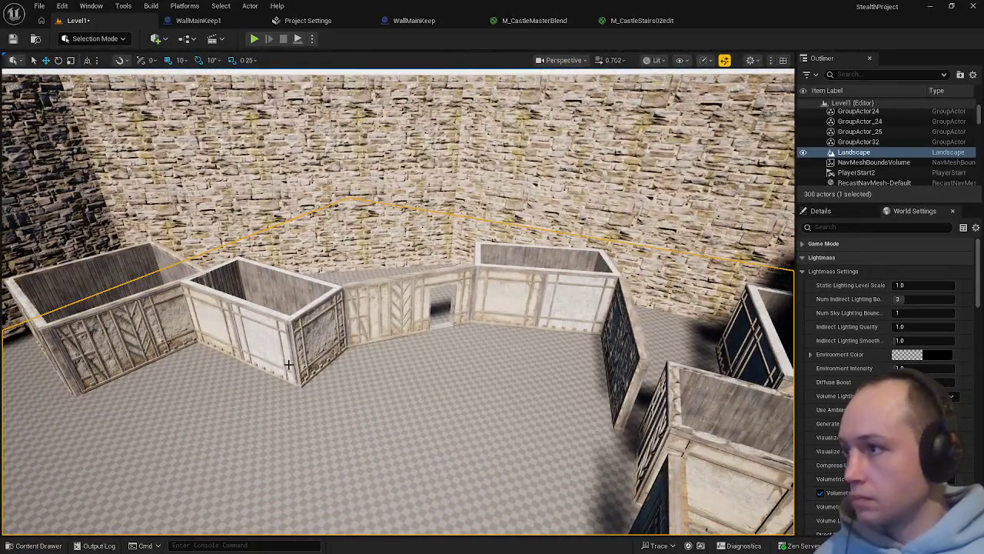
{"action": "left_click_drag", "start_coordinate": [252, 367], "coordinate": [248, 367]}
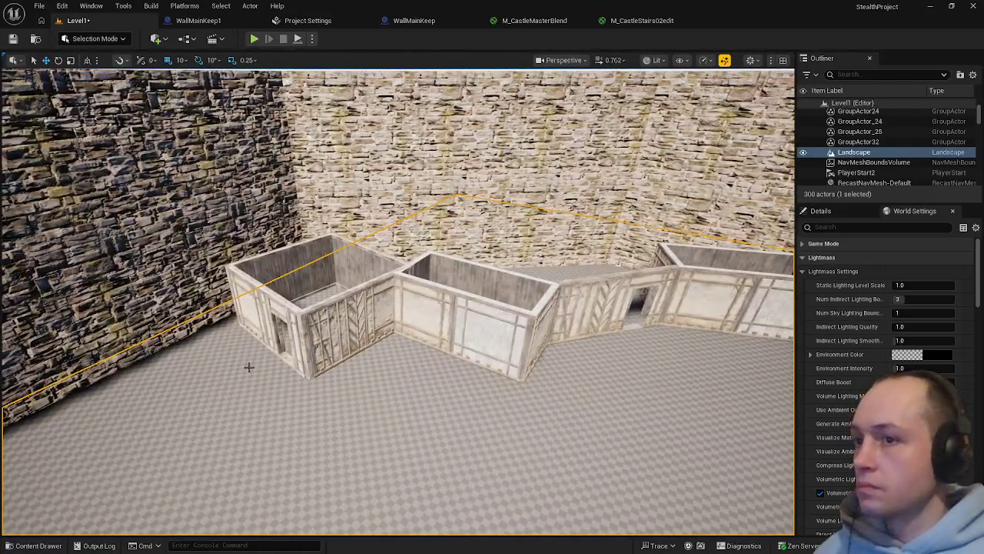
{"action": "left_click", "coordinate": [299, 317]}
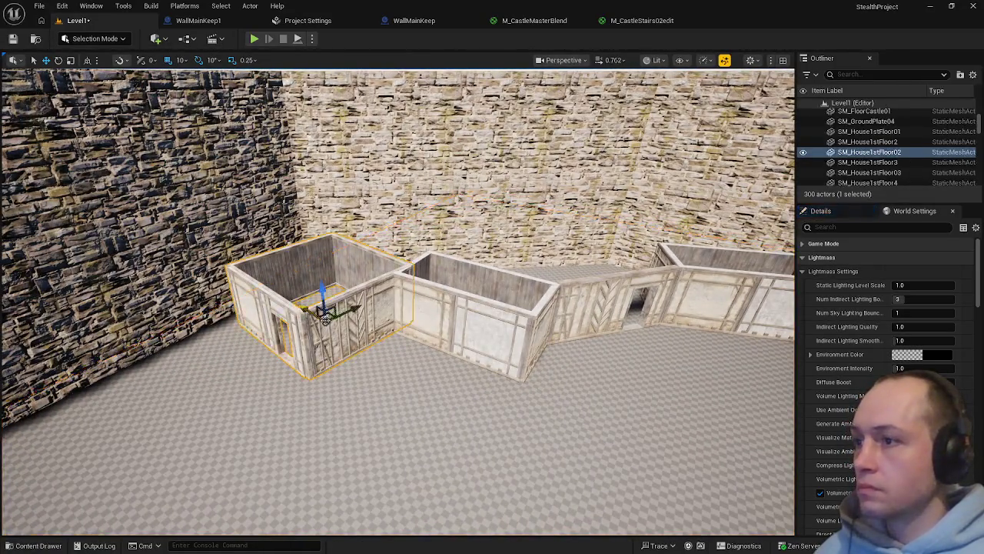
{"action": "left_click_drag", "start_coordinate": [366, 307], "coordinate": [355, 322]}
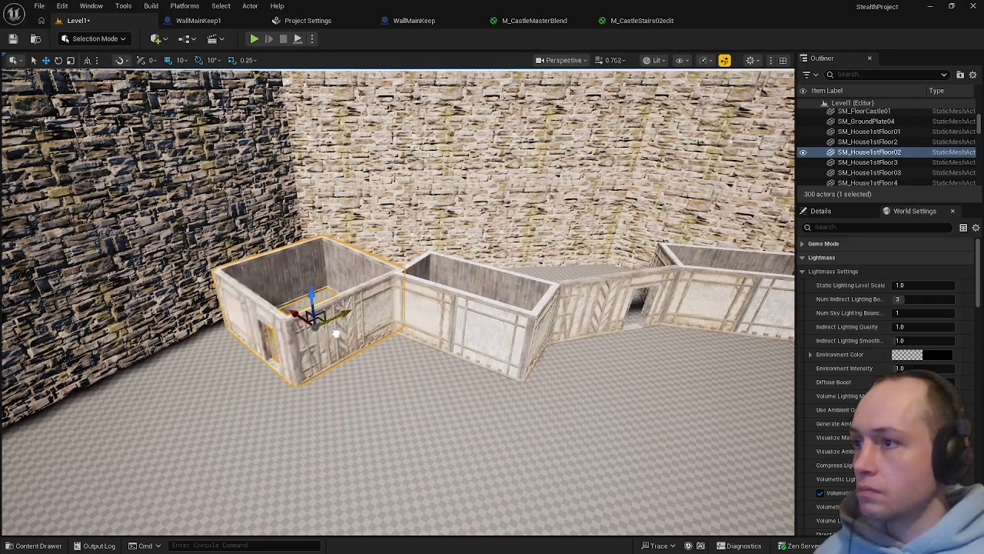
{"action": "left_click", "coordinate": [361, 430]}
Raise roof SM_HouseRoof02 off the floor to rest over the enclosure's back wall
{"action": "left_click_drag", "start_coordinate": [362, 430], "coordinate": [351, 431]}
{"action": "left_click_drag", "start_coordinate": [580, 282], "coordinate": [581, 282]}
{"action": "left_click", "coordinate": [284, 396]}
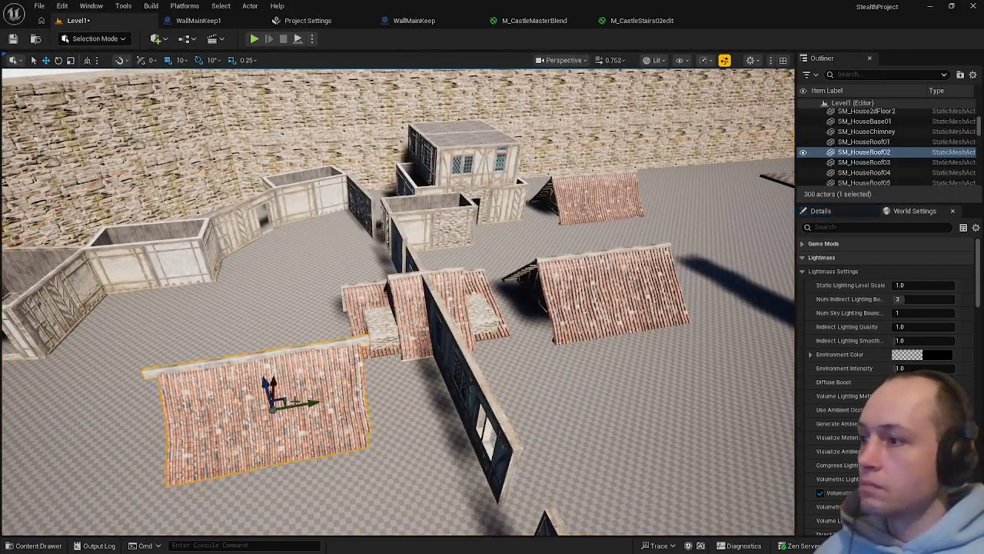
{"action": "left_click_drag", "start_coordinate": [266, 379], "coordinate": [279, 194]}
{"action": "key", "text": "f"}
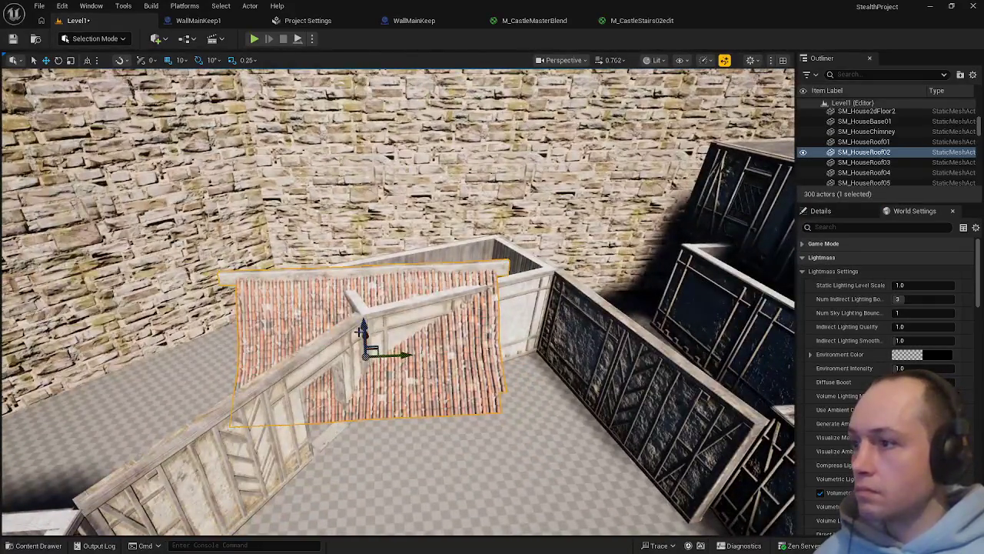
{"action": "left_click_drag", "start_coordinate": [359, 329], "coordinate": [366, 258]}
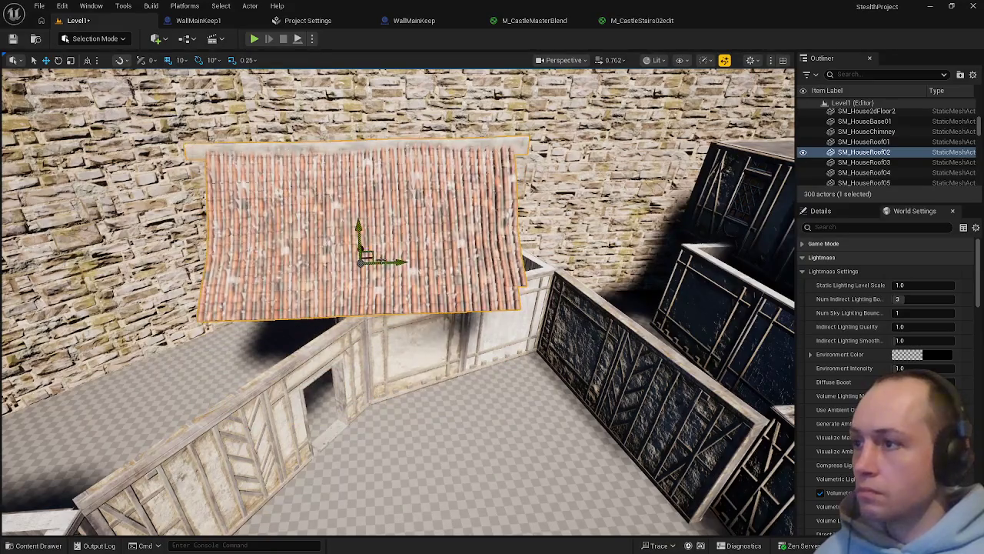
{"action": "scroll", "coordinate": [397, 301], "scroll_direction": "down", "scroll_amount": 5}
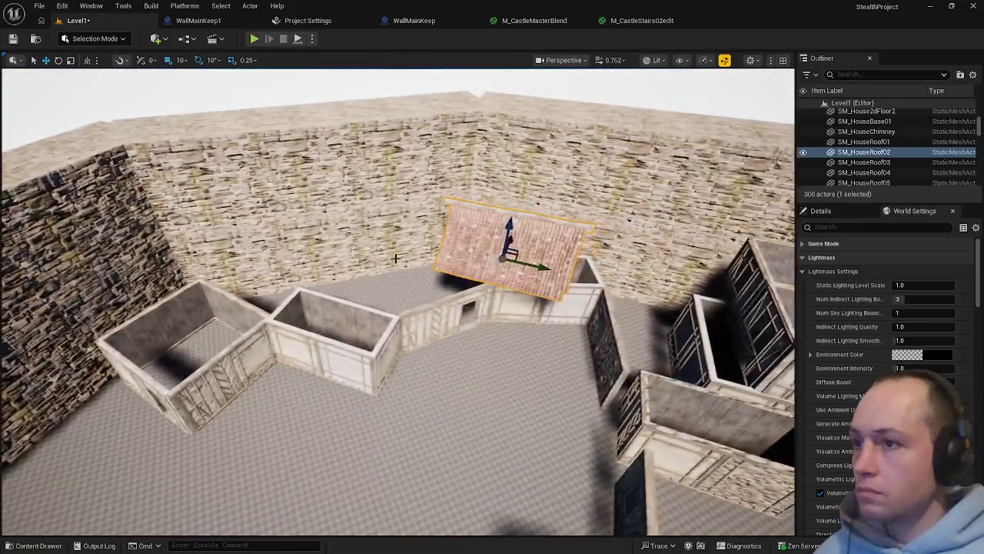
{"action": "scroll", "coordinate": [438, 282], "scroll_direction": "down", "scroll_amount": 3}
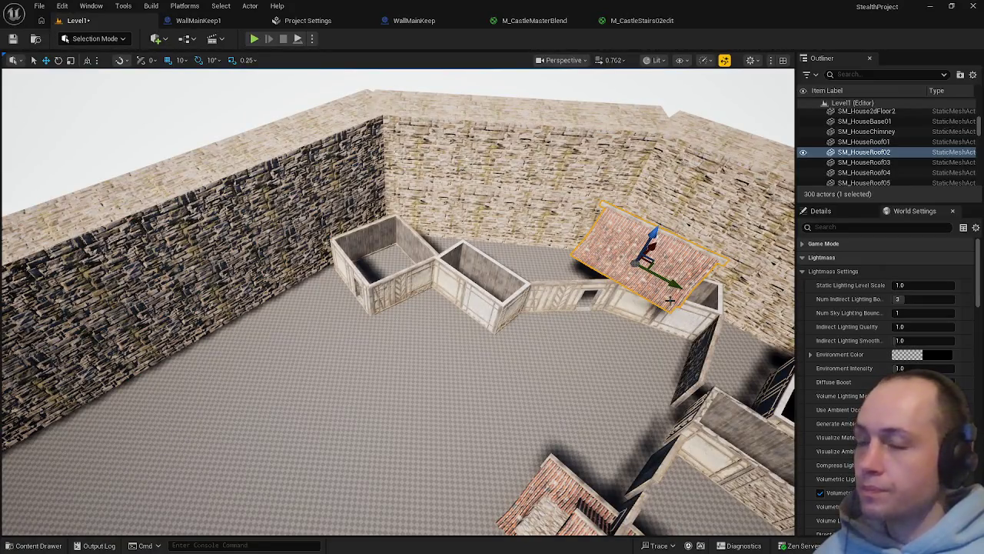
{"action": "key", "text": "ctrl+space"}
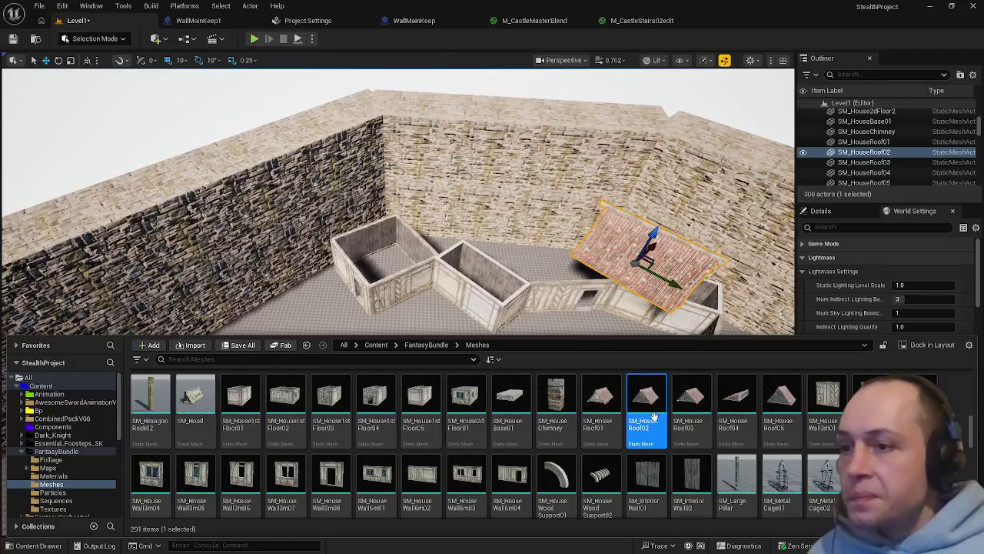
Place a new SM_HouseRoof01 roof from the Content Drawer onto a small stone house base
{"action": "mouse_move", "coordinate": [650, 398]}
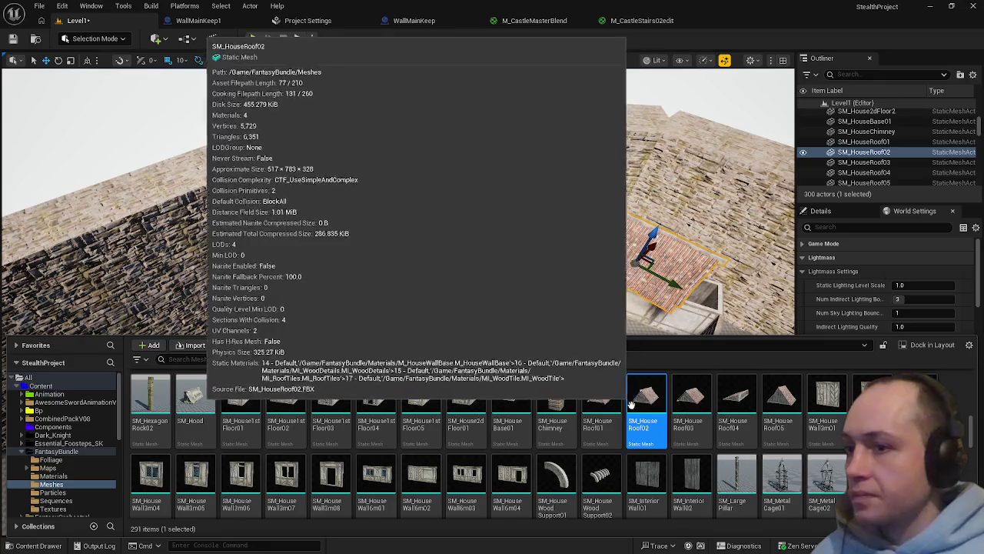
{"action": "left_click", "coordinate": [601, 396]}
{"action": "mouse_move", "coordinate": [254, 401]}
{"action": "left_mouse_down"}
{"action": "mouse_move", "coordinate": [285, 330]}
{"action": "mouse_move", "coordinate": [333, 382]}
{"action": "mouse_move", "coordinate": [319, 353]}
{"action": "mouse_move", "coordinate": [339, 339]}
{"action": "mouse_move", "coordinate": [523, 246]}
{"action": "left_mouse_up"}
{"action": "key", "text": "f"}
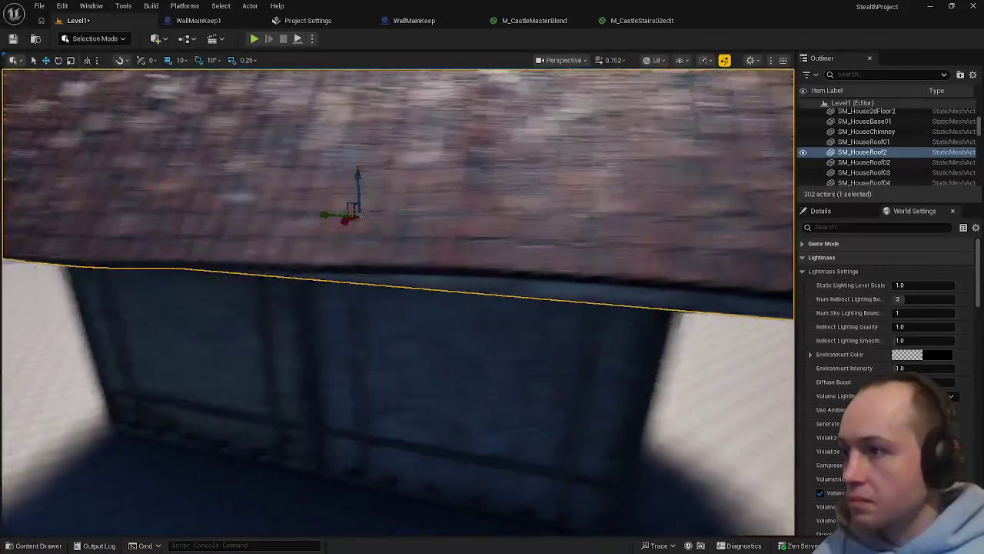
{"action": "mouse_move", "coordinate": [370, 403]}
{"action": "left_mouse_down"}
{"action": "mouse_move", "coordinate": [400, 393]}
{"action": "mouse_move", "coordinate": [370, 404]}
{"action": "left_mouse_up"}
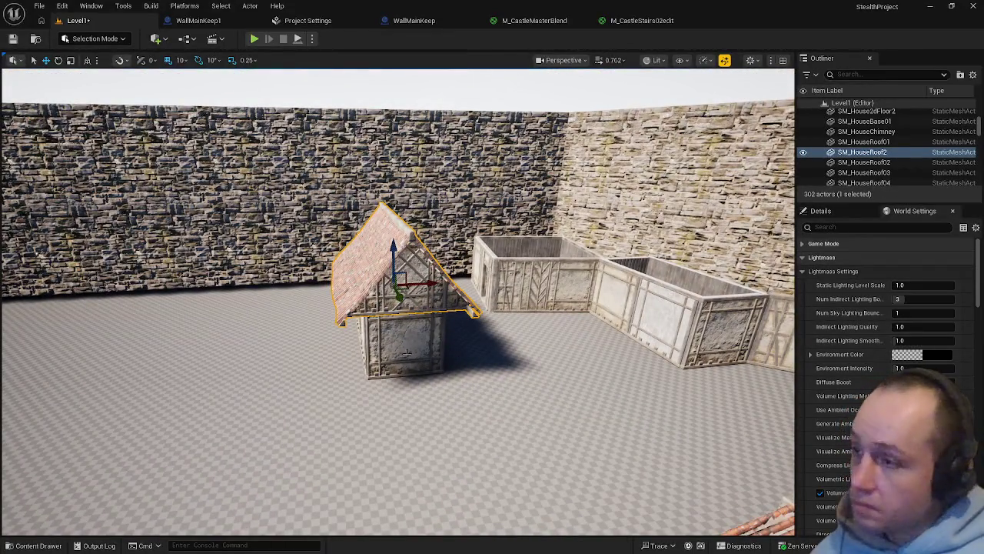
Delete the trial roof and the house base
{"action": "left_click", "coordinate": [408, 354], "text": "ctrl"}
{"action": "key", "text": "Delete"}
{"action": "mouse_move", "coordinate": [490, 328]}
{"action": "left_mouse_down"}
{"action": "mouse_move", "coordinate": [469, 307]}
{"action": "mouse_move", "coordinate": [452, 262]}
{"action": "mouse_move", "coordinate": [306, 244]}
{"action": "left_mouse_up"}
Duplicate the leftmost house box, rotate the copy about -80°, and move it across the floor
{"action": "left_click", "coordinate": [450, 255]}
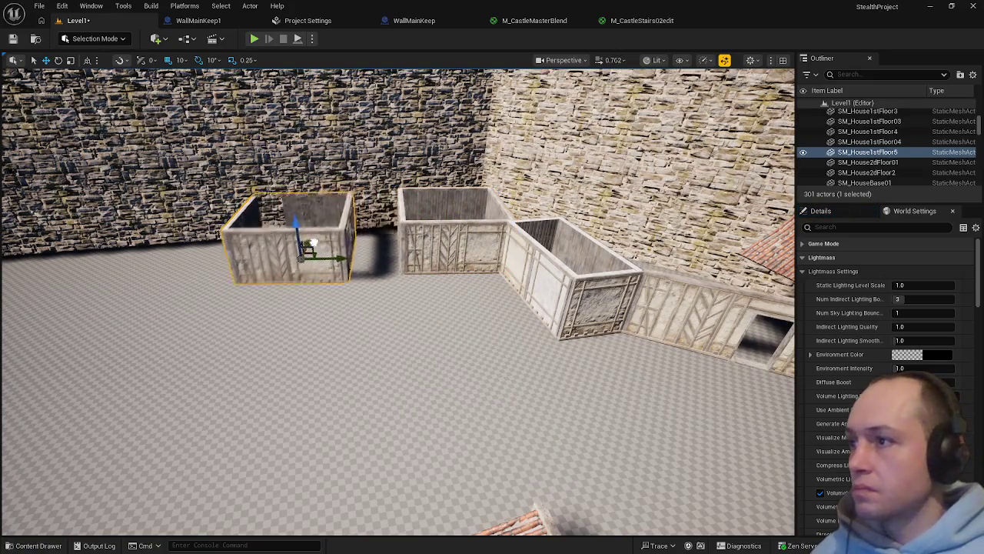
{"action": "left_click_drag", "start_coordinate": [317, 308], "coordinate": [188, 306]}
{"action": "key", "text": "f"}
{"action": "key", "text": "e"}
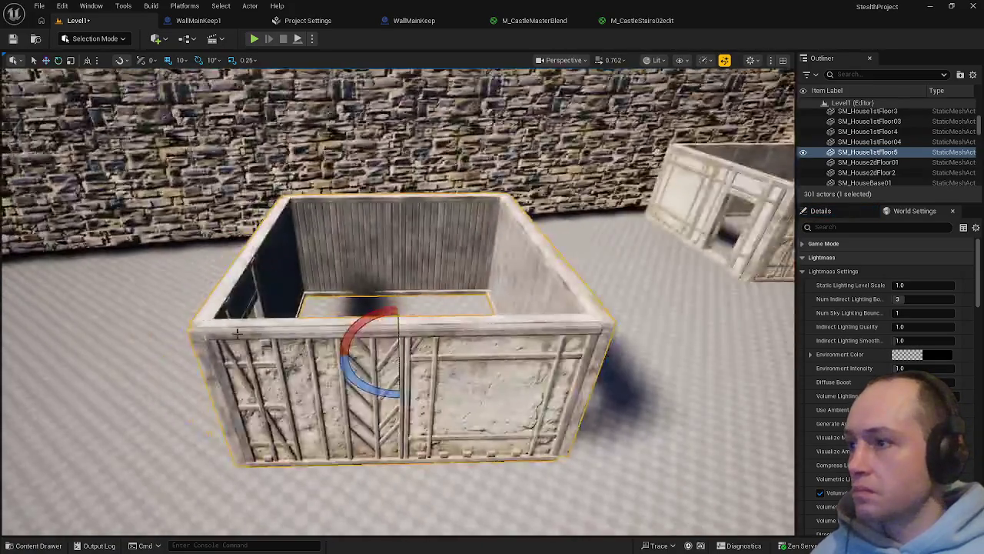
{"action": "mouse_move", "coordinate": [355, 388]}
{"action": "left_mouse_down"}
{"action": "mouse_move", "coordinate": [340, 334]}
{"action": "mouse_move", "coordinate": [292, 331]}
{"action": "left_mouse_up"}
{"action": "left_click_drag", "start_coordinate": [342, 442], "coordinate": [348, 469]}
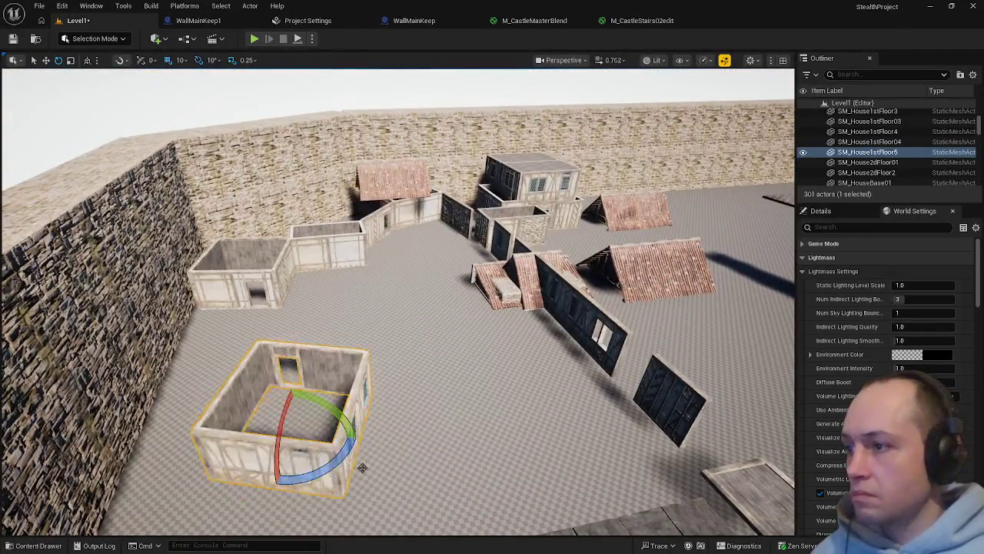
{"action": "mouse_move", "coordinate": [326, 434]}
{"action": "left_mouse_down"}
{"action": "mouse_move", "coordinate": [625, 455]}
{"action": "mouse_move", "coordinate": [369, 307]}
{"action": "left_mouse_up"}
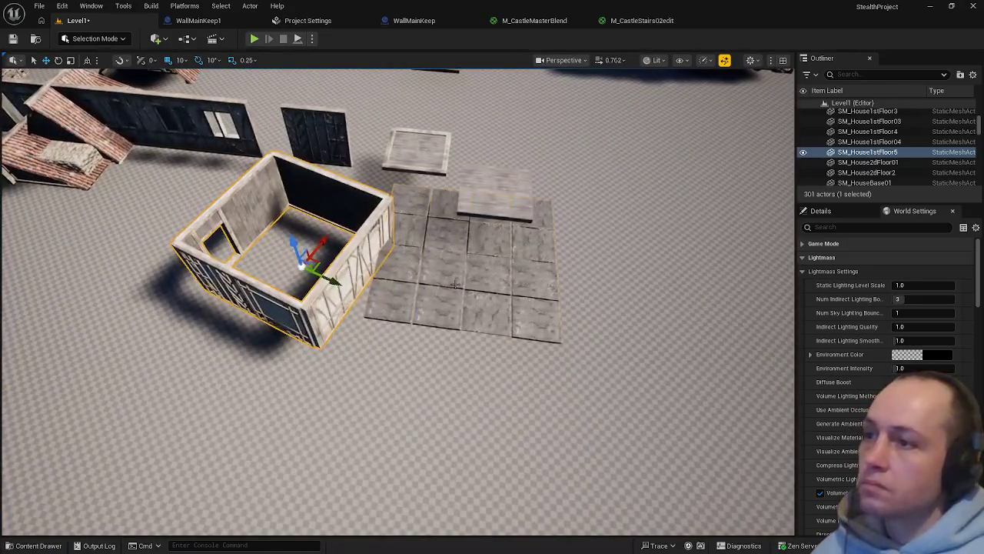
Reselect and frame the copied house box, then select the stone house base SM_HouseBase01
{"action": "left_click", "coordinate": [366, 300]}
{"action": "left_click", "coordinate": [361, 304]}
{"action": "key", "text": "f"}
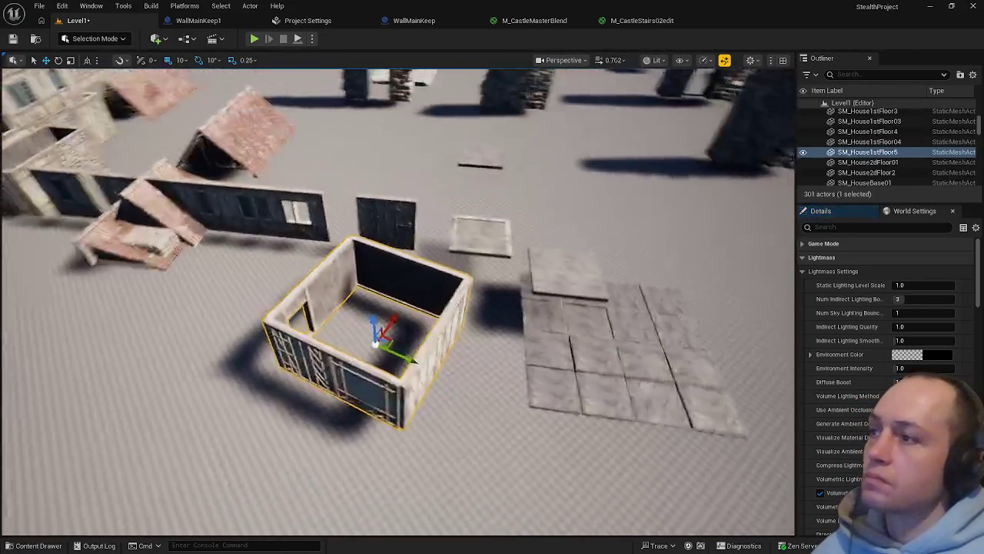
{"action": "left_click_drag", "start_coordinate": [461, 331], "coordinate": [484, 246]}
{"action": "mouse_move", "coordinate": [397, 299]}
{"action": "left_mouse_down"}
{"action": "mouse_move", "coordinate": [397, 254]}
{"action": "mouse_move", "coordinate": [397, 376]}
{"action": "mouse_move", "coordinate": [338, 381]}
{"action": "mouse_move", "coordinate": [322, 312]}
{"action": "mouse_move", "coordinate": [342, 322]}
{"action": "mouse_move", "coordinate": [290, 302]}
{"action": "left_mouse_up"}
{"action": "left_click", "coordinate": [356, 329]}
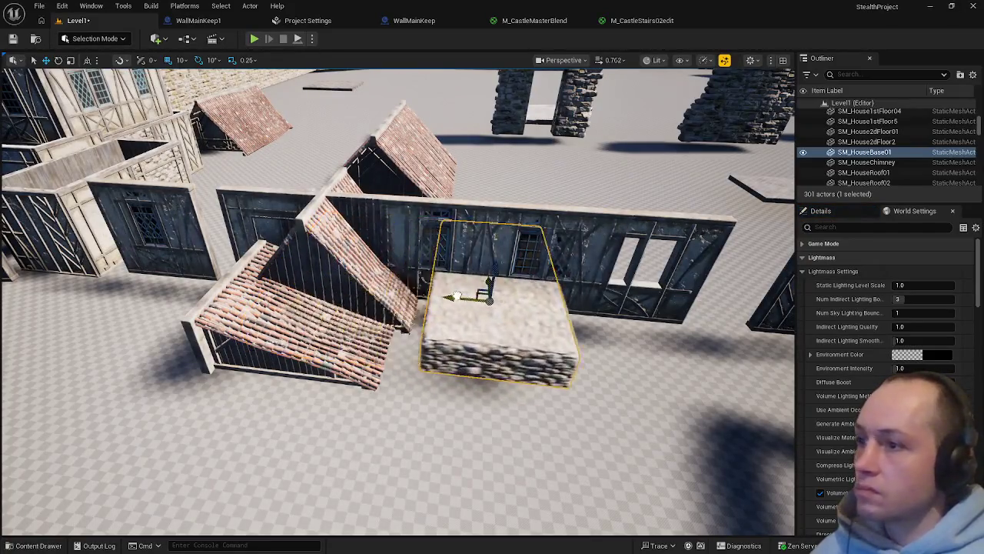
Select the house's upper-storey pieces SM_House2dFloor01 and SM_House2dFloor2
{"action": "mouse_move", "coordinate": [356, 329]}
{"action": "left_mouse_down"}
{"action": "mouse_move", "coordinate": [419, 320]}
{"action": "mouse_move", "coordinate": [401, 321]}
{"action": "left_mouse_up"}
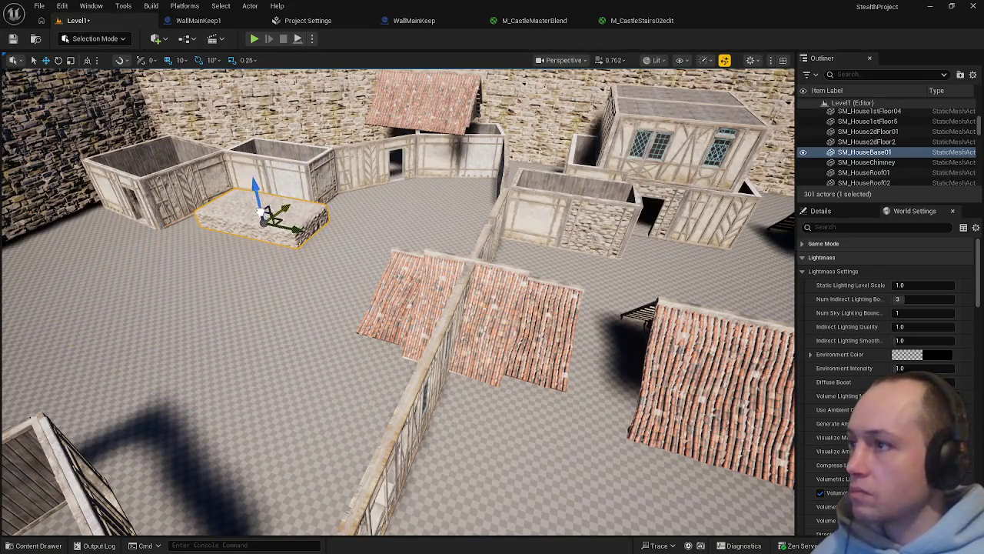
{"action": "mouse_move", "coordinate": [396, 325]}
{"action": "left_mouse_down"}
{"action": "mouse_move", "coordinate": [354, 239]}
{"action": "mouse_move", "coordinate": [327, 212]}
{"action": "mouse_move", "coordinate": [277, 242]}
{"action": "mouse_move", "coordinate": [286, 291]}
{"action": "mouse_move", "coordinate": [566, 328]}
{"action": "mouse_move", "coordinate": [452, 352]}
{"action": "left_mouse_up"}
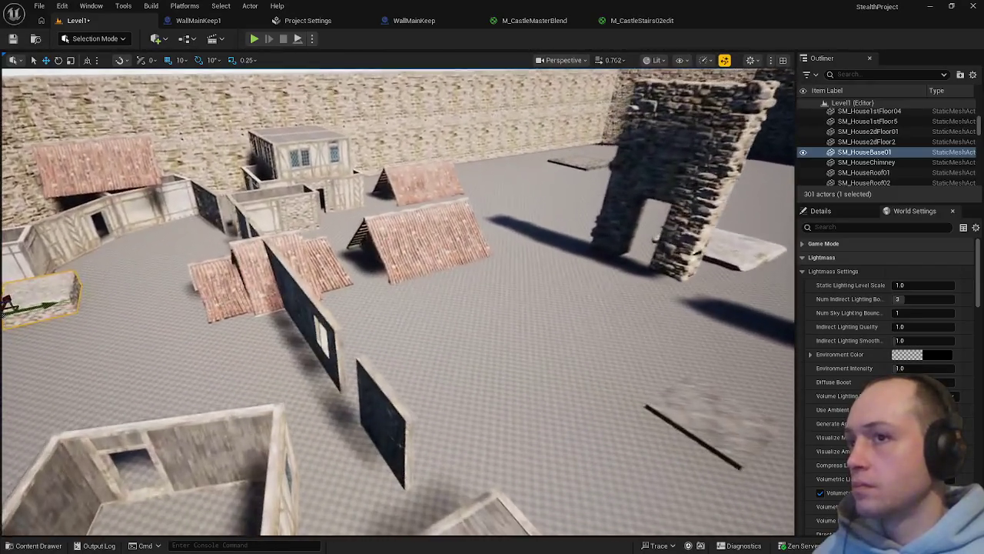
{"action": "mouse_move", "coordinate": [452, 352]}
{"action": "left_mouse_down"}
{"action": "mouse_move", "coordinate": [443, 342]}
{"action": "mouse_move", "coordinate": [602, 374]}
{"action": "left_mouse_up"}
{"action": "left_click", "coordinate": [288, 254]}
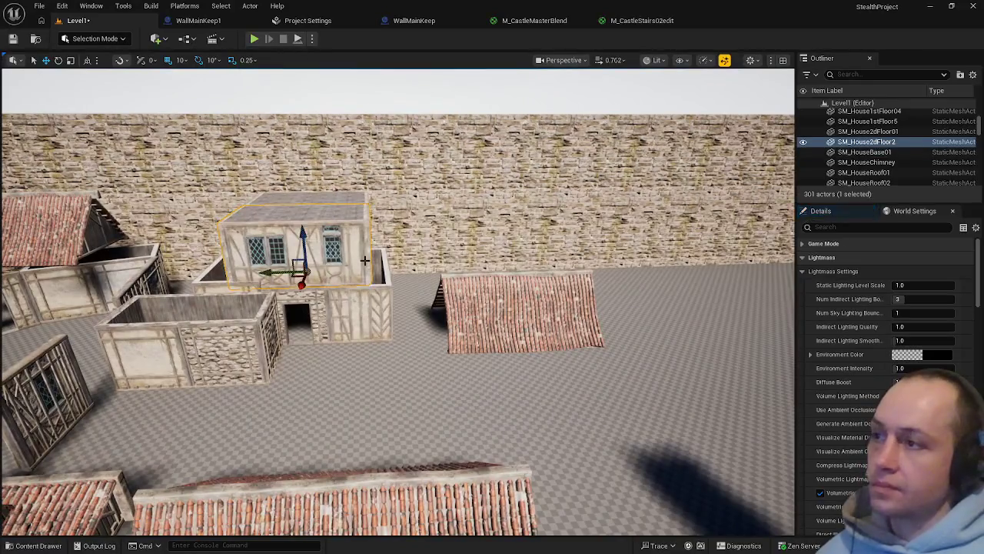
{"action": "left_click", "coordinate": [316, 200], "text": "ctrl"}
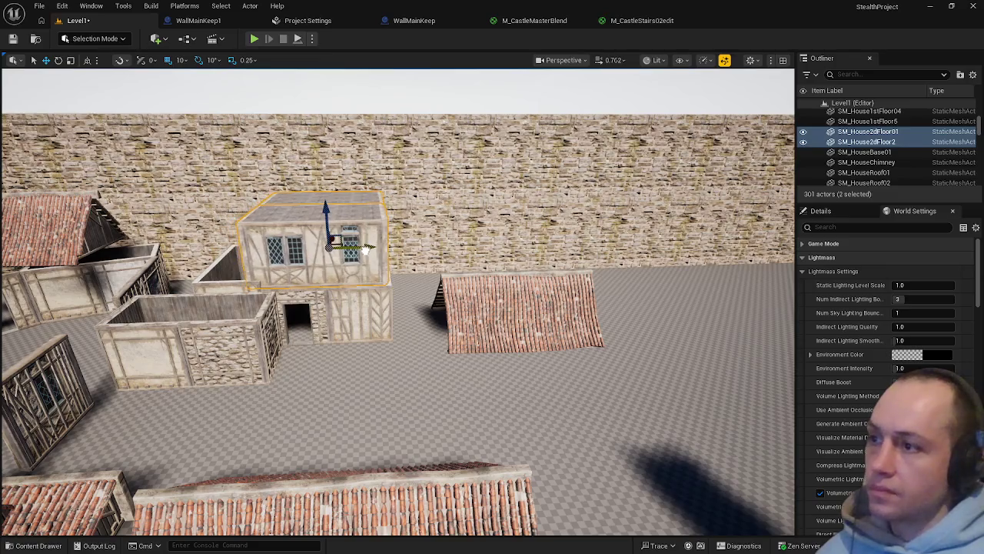
Nudge the tiled roof SM_HouseRoof02 slightly sideways against the dark timber walls
{"action": "left_click", "coordinate": [415, 400]}
{"action": "scroll", "coordinate": [415, 400], "scroll_direction": "up", "scroll_amount": 10}
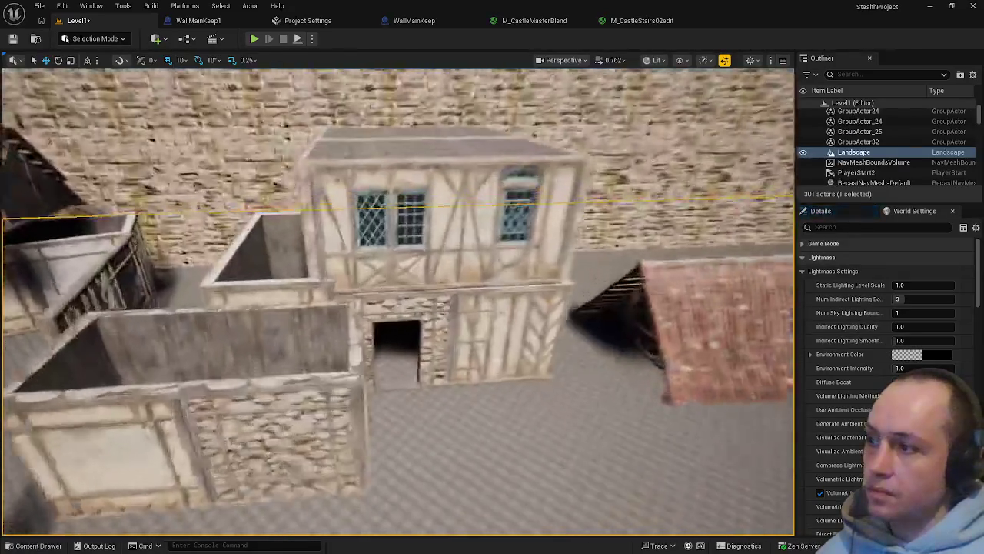
{"action": "scroll", "coordinate": [415, 400], "scroll_direction": "up", "scroll_amount": 5}
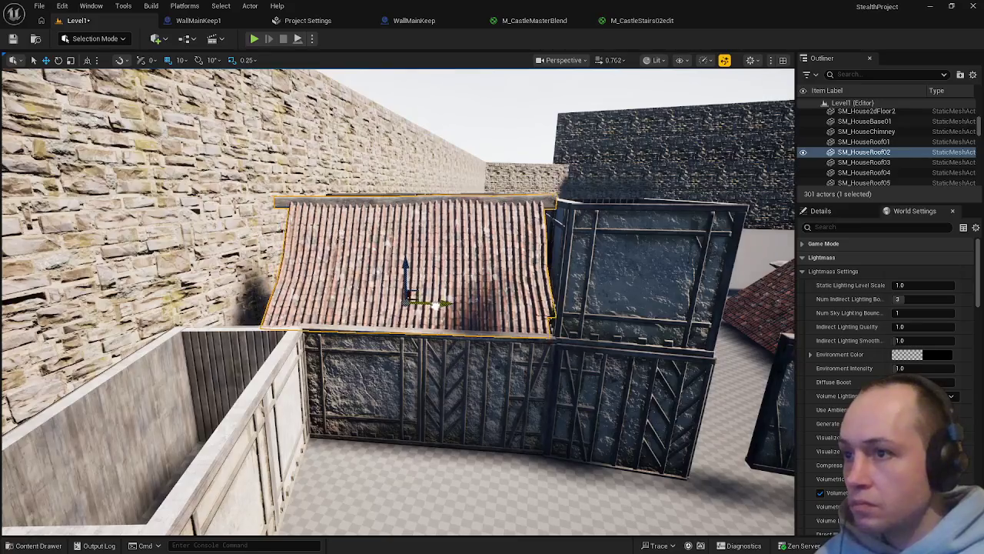
{"action": "left_click", "coordinate": [442, 307]}
{"action": "left_click_drag", "start_coordinate": [441, 306], "coordinate": [445, 308]}
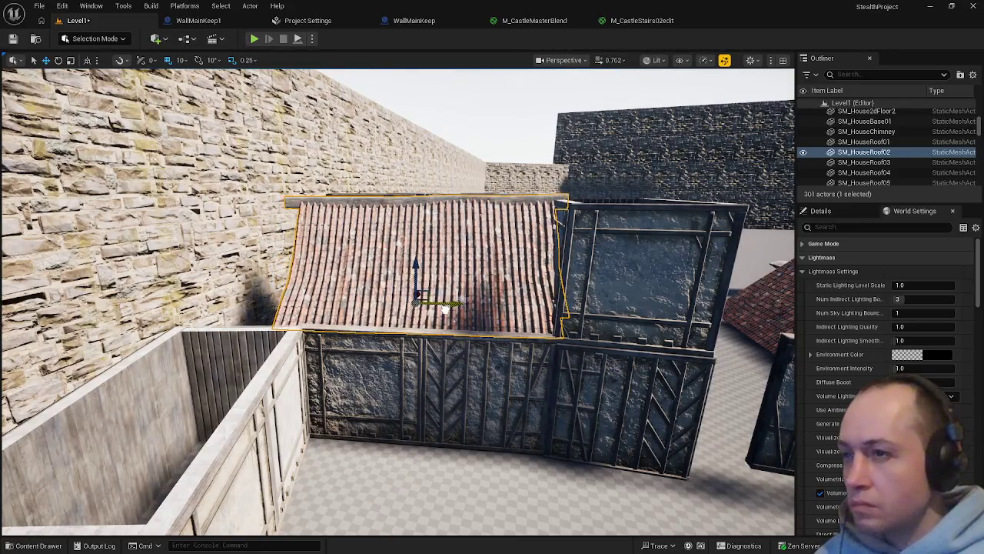
Lower SM_HouseRoof02 so it rests flush on the dark timber wall SM_HouseWall6m02
{"action": "left_click", "coordinate": [429, 417]}
{"action": "key", "text": "ctrl+z"}
{"action": "mouse_move", "coordinate": [427, 444]}
{"action": "left_mouse_down"}
{"action": "mouse_move", "coordinate": [400, 369]}
{"action": "mouse_move", "coordinate": [415, 354]}
{"action": "mouse_move", "coordinate": [418, 385]}
{"action": "left_mouse_up"}
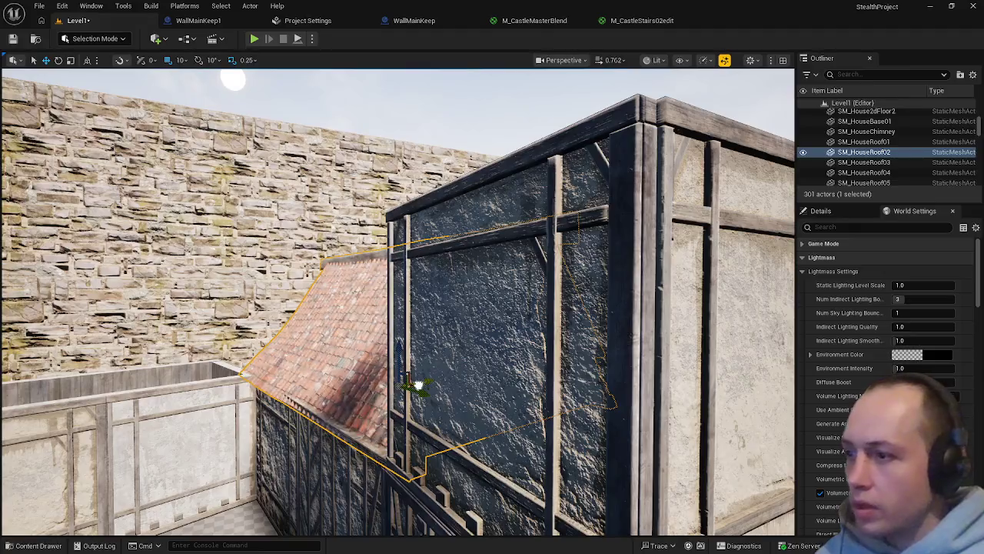
{"action": "key", "text": "ctrl+z"}
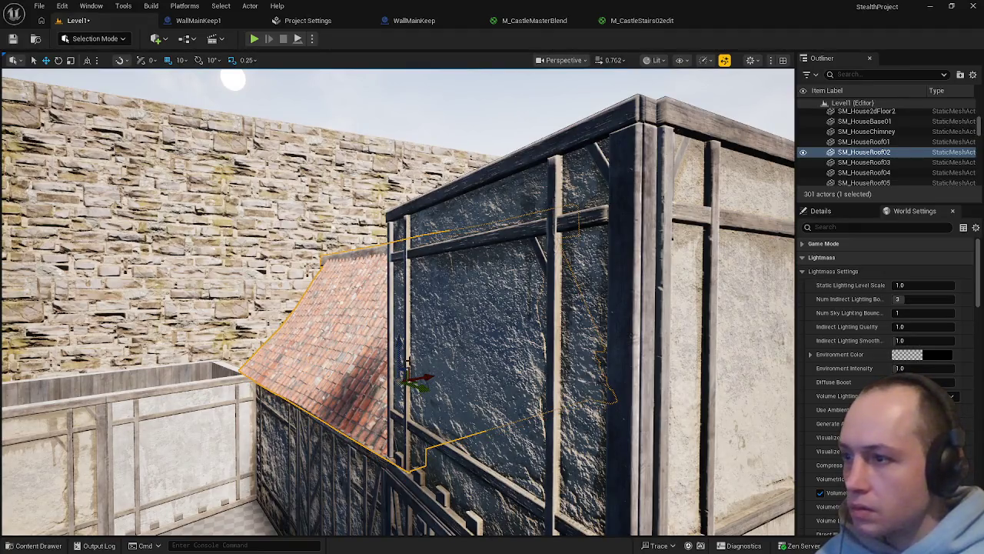
{"action": "mouse_move", "coordinate": [428, 373]}
{"action": "left_mouse_down"}
{"action": "mouse_move", "coordinate": [411, 387]}
{"action": "mouse_move", "coordinate": [384, 369]}
{"action": "mouse_move", "coordinate": [338, 361]}
{"action": "mouse_move", "coordinate": [323, 307]}
{"action": "left_mouse_up"}
{"action": "left_click", "coordinate": [318, 288]}
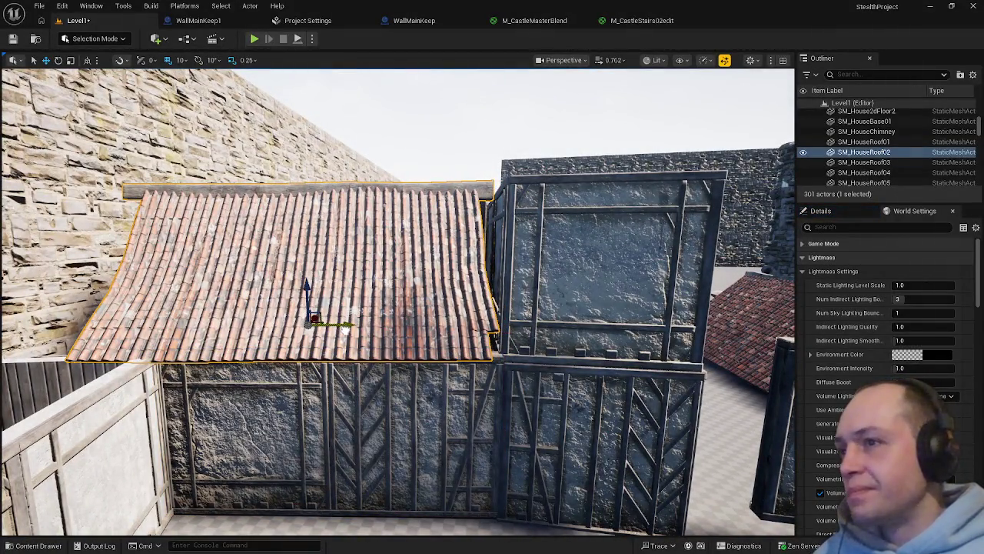
{"action": "left_click", "coordinate": [399, 486]}
{"action": "mouse_move", "coordinate": [399, 486]}
{"action": "left_mouse_down"}
{"action": "mouse_move", "coordinate": [258, 492]}
{"action": "mouse_move", "coordinate": [339, 473]}
{"action": "left_mouse_up"}
{"action": "left_click", "coordinate": [466, 316]}
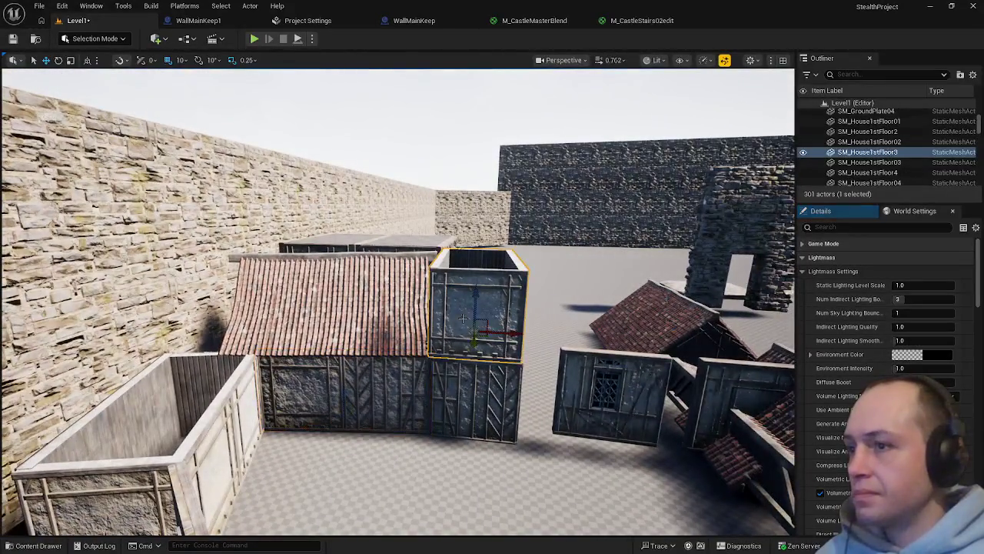
Inspect the upper box SM_House1stFloor3 from several sides and pick the roof to fit against it
{"action": "key", "text": "f"}
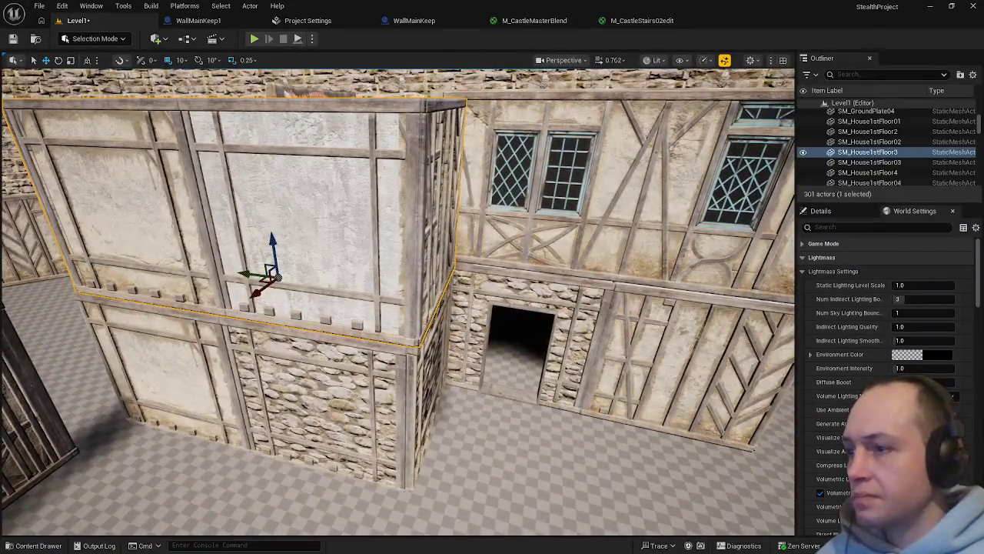
{"action": "left_click_drag", "start_coordinate": [384, 308], "coordinate": [615, 307]}
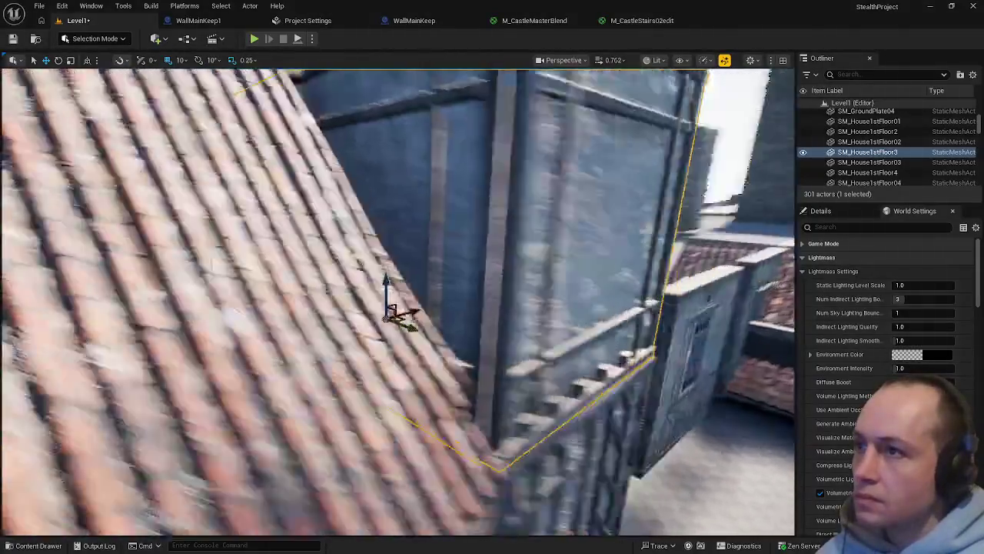
{"action": "left_click_drag", "start_coordinate": [615, 307], "coordinate": [661, 308]}
{"action": "mouse_move", "coordinate": [431, 308]}
{"action": "left_mouse_down"}
{"action": "mouse_move", "coordinate": [392, 262]}
{"action": "mouse_move", "coordinate": [343, 226]}
{"action": "mouse_move", "coordinate": [351, 220]}
{"action": "mouse_move", "coordinate": [461, 323]}
{"action": "mouse_move", "coordinate": [438, 346]}
{"action": "left_mouse_up"}
{"action": "left_click", "coordinate": [343, 227]}
{"action": "key", "text": "e"}
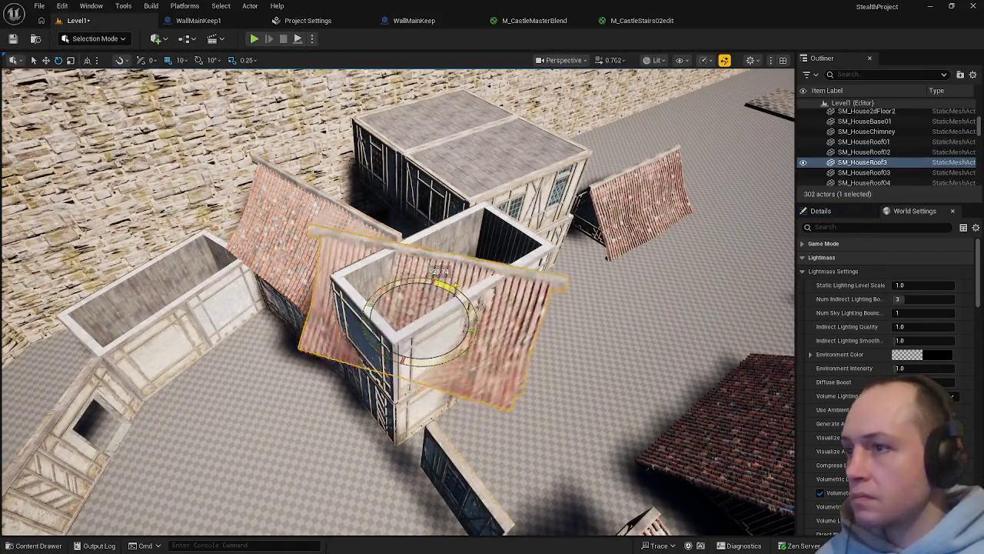
Delete the misplaced roof SM_HouseRoof3 and frame the gable roof SM_HouseRoof05
{"action": "scroll", "coordinate": [411, 359], "scroll_direction": "up", "scroll_amount": 3}
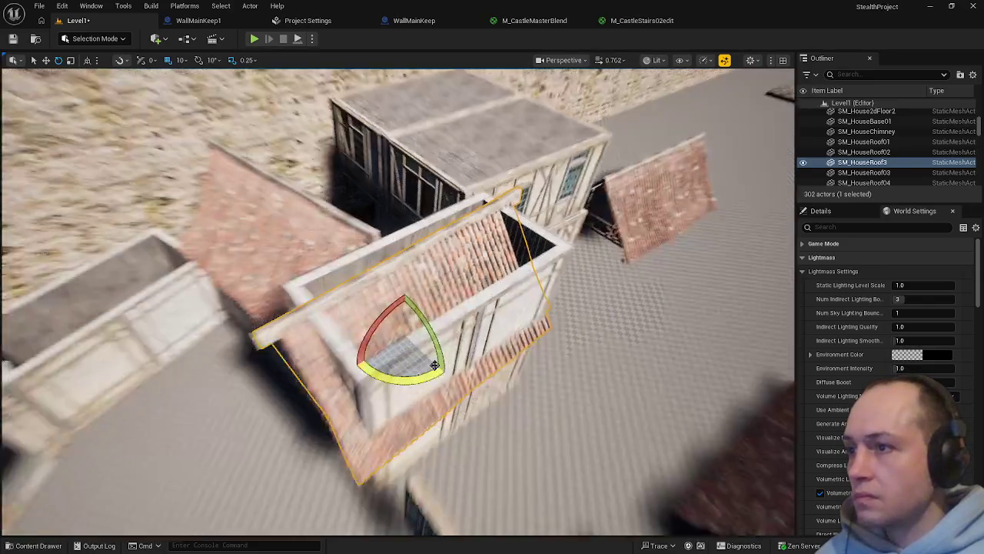
{"action": "mouse_move", "coordinate": [380, 246]}
{"action": "left_mouse_down"}
{"action": "mouse_move", "coordinate": [508, 212]}
{"action": "mouse_move", "coordinate": [415, 231]}
{"action": "mouse_move", "coordinate": [554, 231]}
{"action": "left_mouse_up"}
{"action": "left_click_drag", "start_coordinate": [462, 253], "coordinate": [462, 272]}
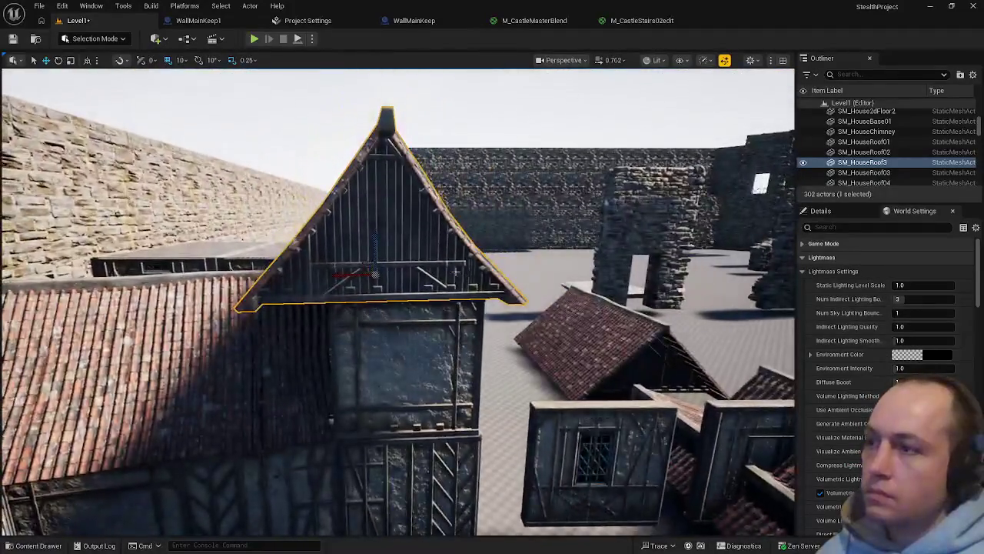
{"action": "mouse_move", "coordinate": [373, 273]}
{"action": "left_mouse_down"}
{"action": "mouse_move", "coordinate": [378, 266]}
{"action": "mouse_move", "coordinate": [361, 276]}
{"action": "mouse_move", "coordinate": [319, 235]}
{"action": "left_mouse_up"}
{"action": "key", "text": "Delete"}
{"action": "left_click", "coordinate": [407, 423]}
{"action": "key", "text": "f"}
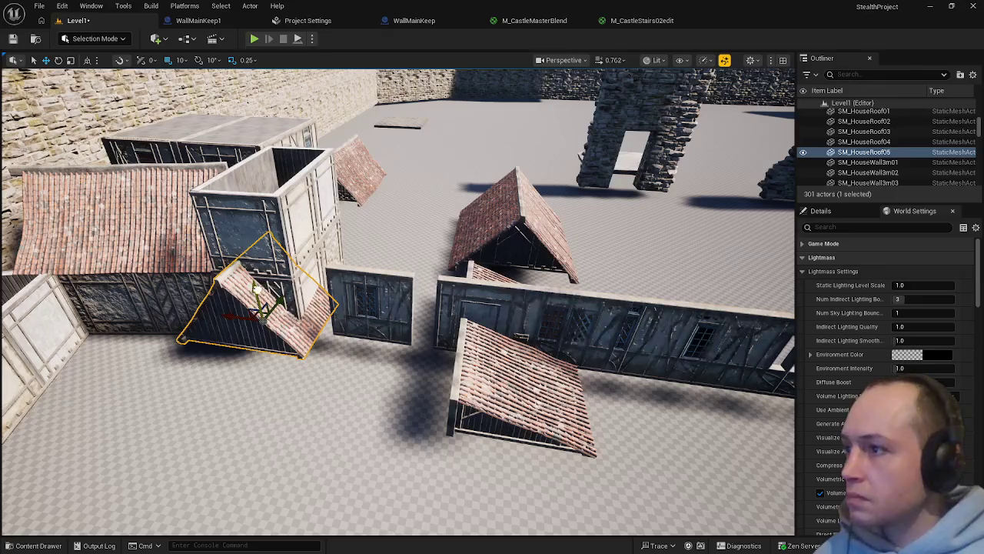
{"action": "key", "text": "f"}
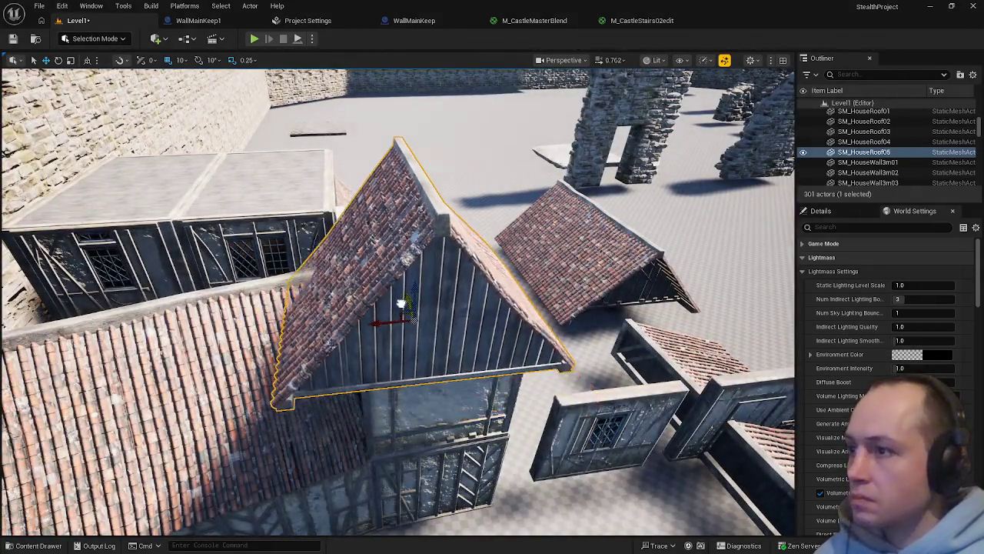
{"action": "left_click_drag", "start_coordinate": [400, 304], "coordinate": [414, 320]}
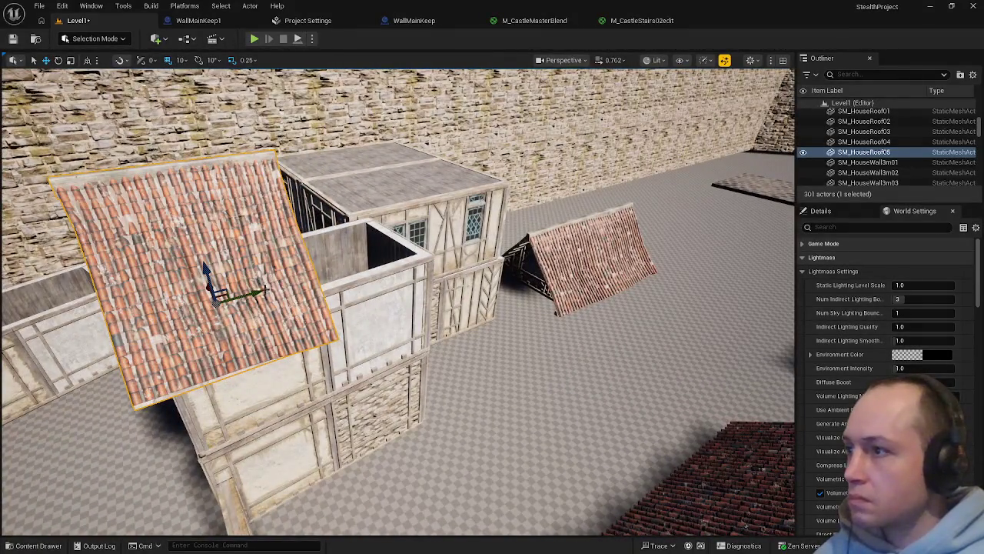
{"action": "key", "text": "f"}
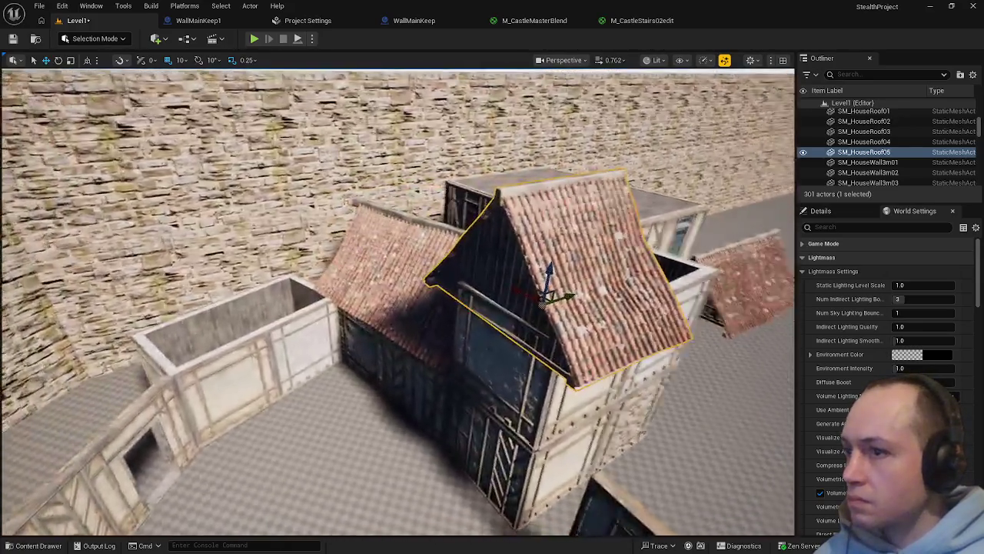
{"action": "left_click_drag", "start_coordinate": [407, 261], "coordinate": [433, 231]}
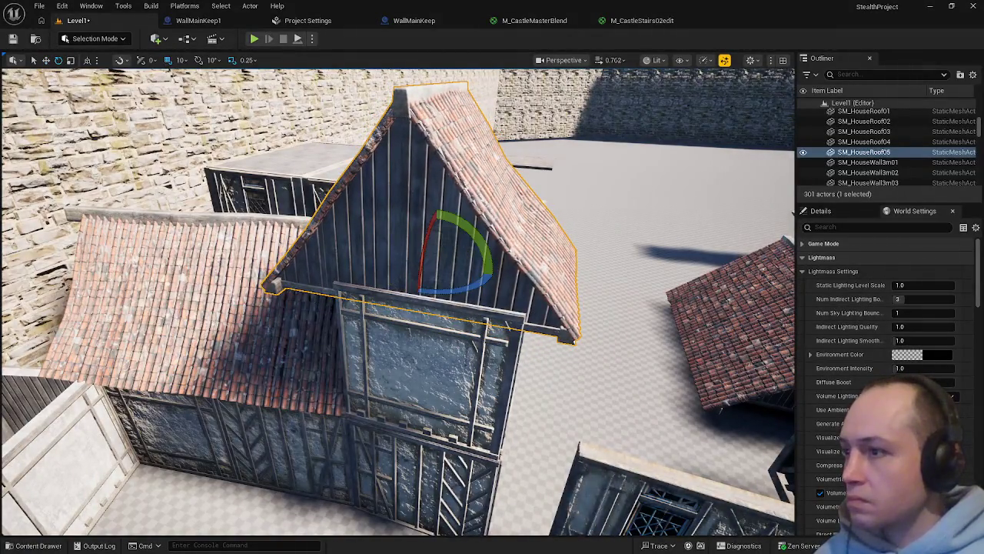
{"action": "left_click", "coordinate": [356, 398]}
{"action": "key", "text": "f"}
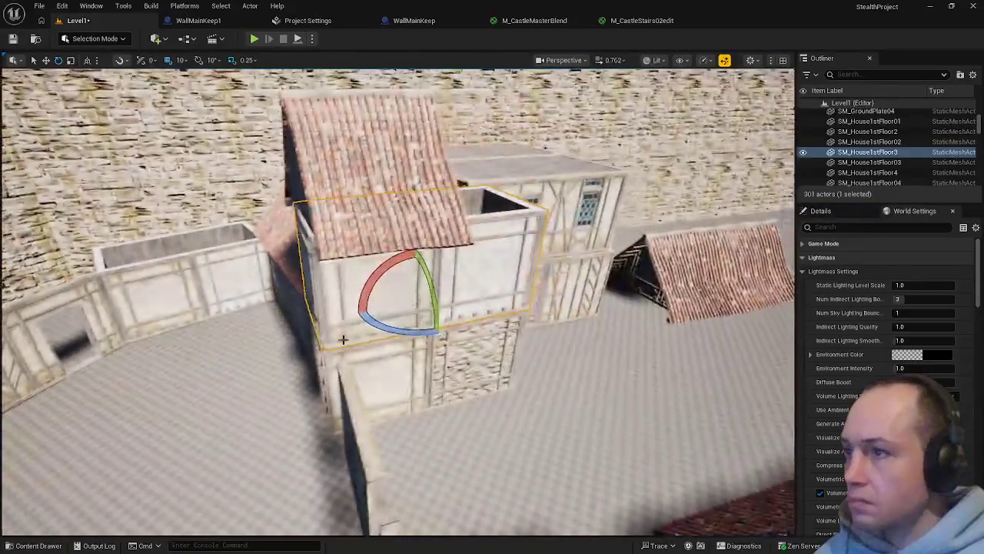
{"action": "left_click", "coordinate": [361, 192]}
{"action": "key", "text": "r"}
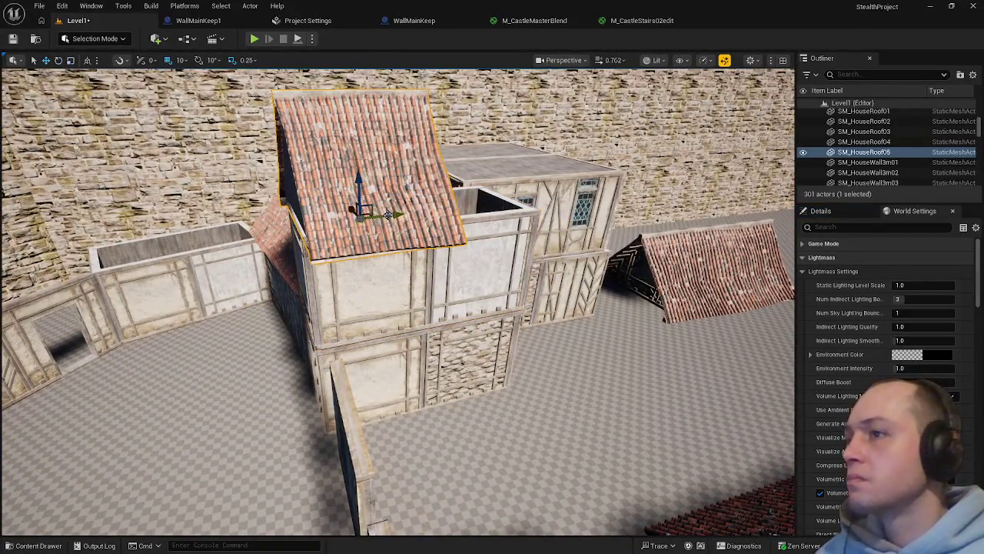
{"action": "key", "text": "f"}
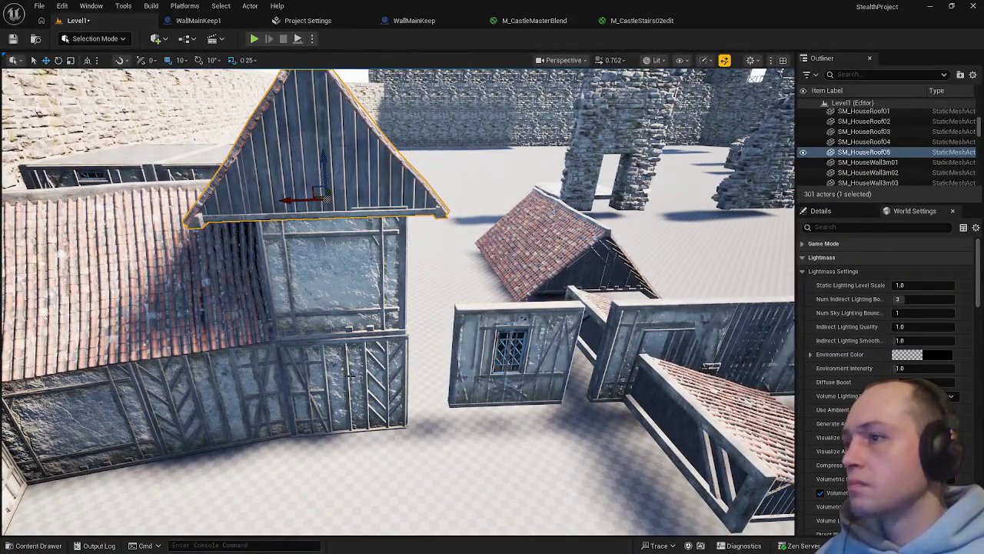
{"action": "left_click_drag", "start_coordinate": [350, 381], "coordinate": [431, 369]}
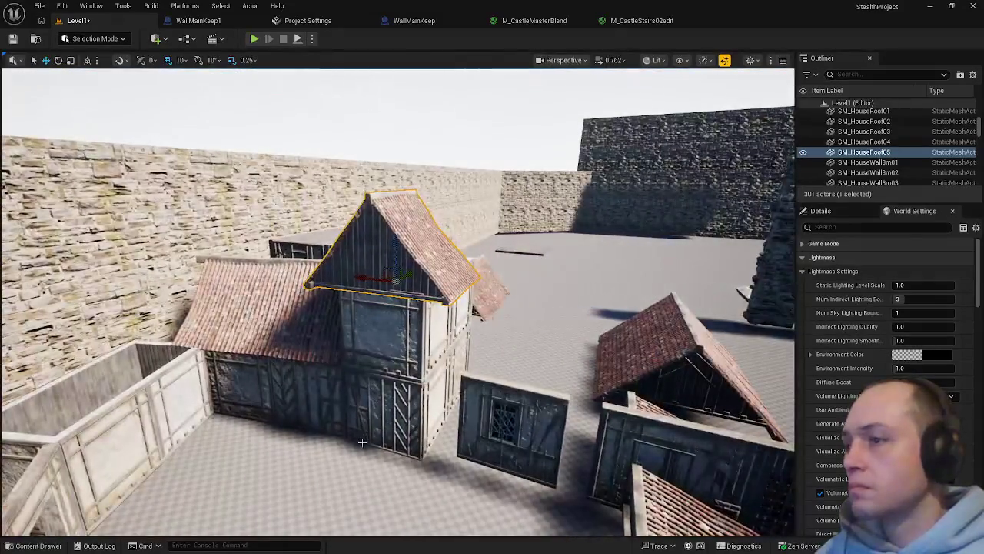
{"action": "left_click", "coordinate": [362, 442]}
{"action": "key", "text": "f"}
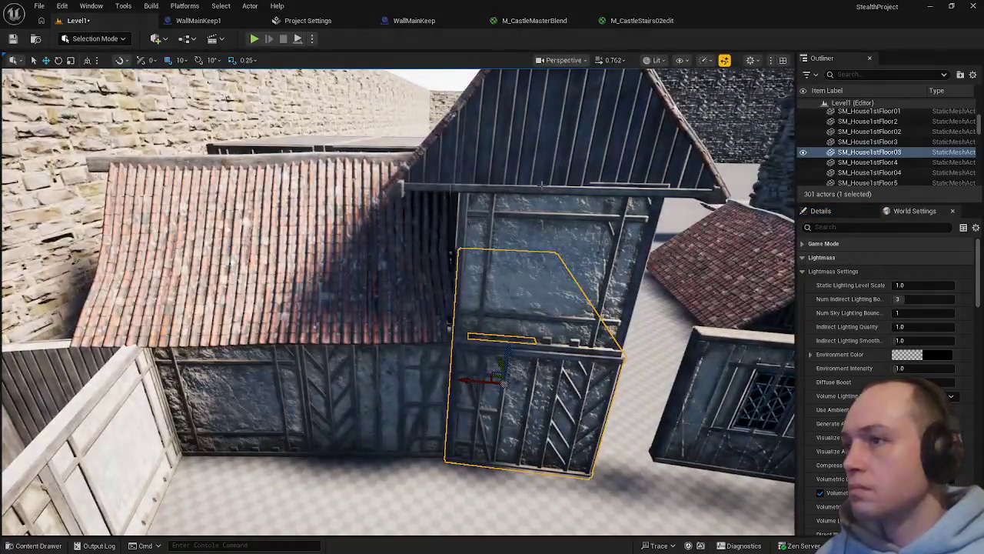
Widen the gable roof SM_HouseRoof05 along Y
{"action": "key", "text": "f"}
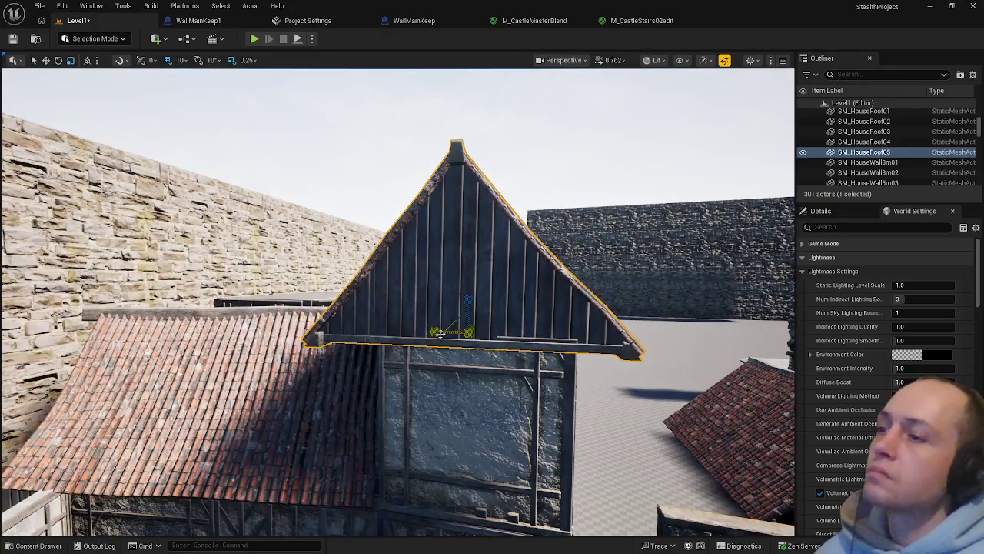
{"action": "mouse_move", "coordinate": [441, 337]}
{"action": "left_mouse_down"}
{"action": "mouse_move", "coordinate": [468, 333]}
{"action": "mouse_move", "coordinate": [453, 338]}
{"action": "left_mouse_up"}
{"action": "left_click", "coordinate": [464, 369]}
{"action": "key", "text": "f"}
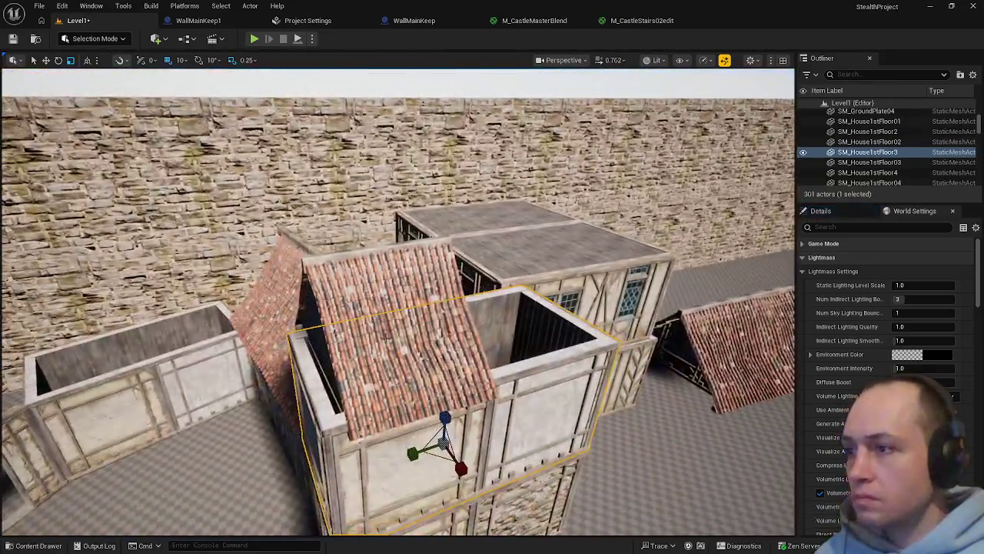
Shift the gable roof left and raise it slightly onto the tower wall
{"action": "left_click", "coordinate": [387, 336]}
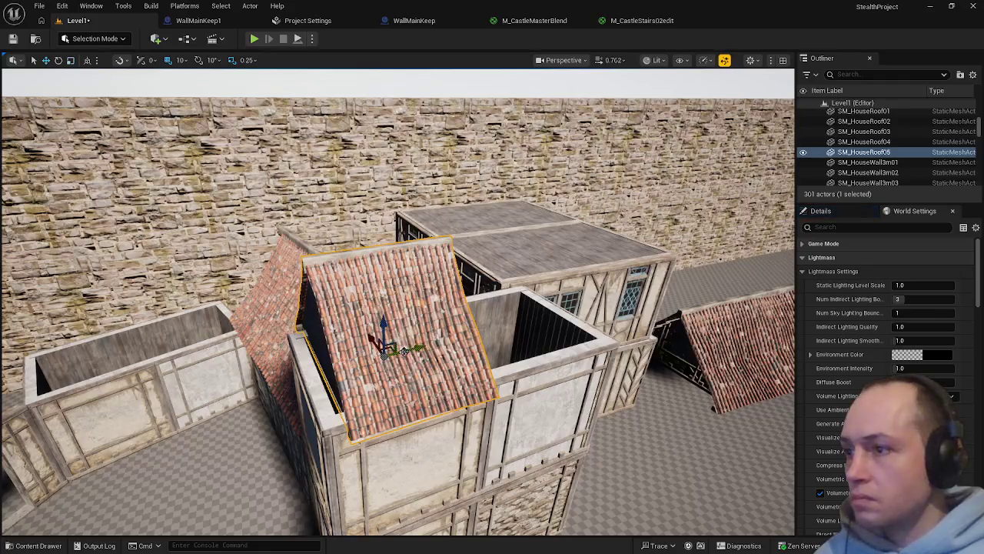
{"action": "mouse_move", "coordinate": [396, 352]}
{"action": "left_mouse_down"}
{"action": "mouse_move", "coordinate": [360, 321]}
{"action": "mouse_move", "coordinate": [317, 177]}
{"action": "mouse_move", "coordinate": [280, 316]}
{"action": "left_mouse_up"}
{"action": "left_click", "coordinate": [281, 301]}
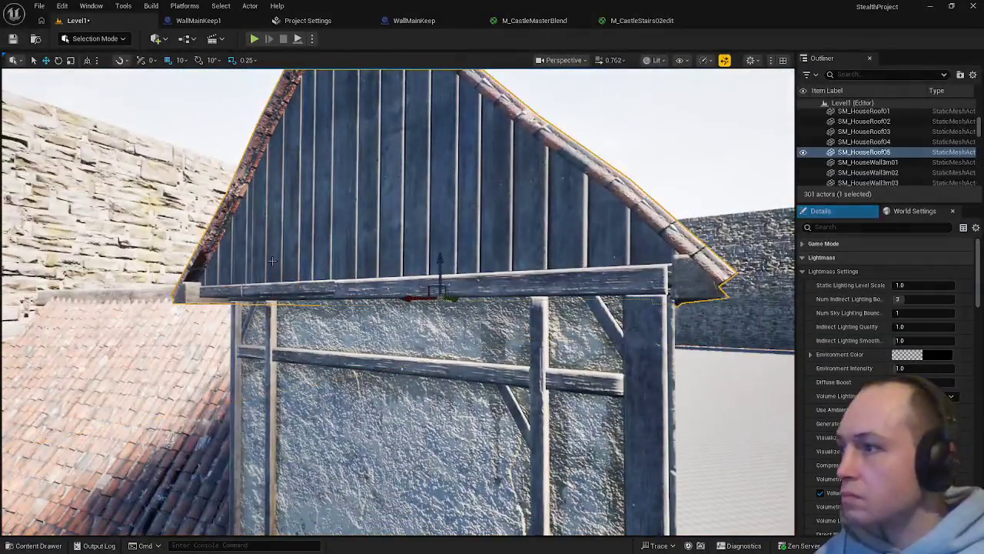
{"action": "mouse_move", "coordinate": [442, 260]}
{"action": "left_mouse_down"}
{"action": "mouse_move", "coordinate": [437, 274]}
{"action": "mouse_move", "coordinate": [433, 263]}
{"action": "left_mouse_up"}
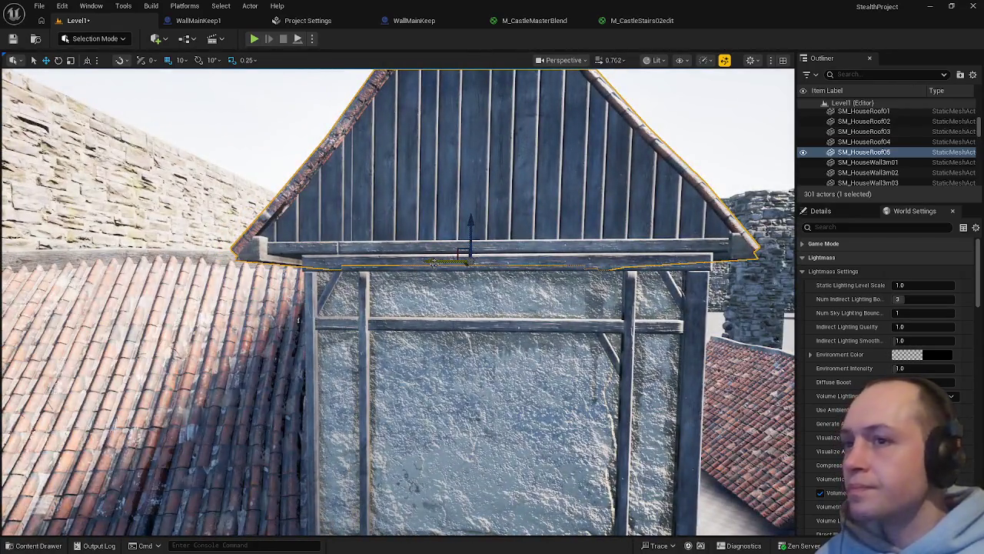
Alt-drag a copy of the roof, SM_HouseRoof6, beside the first one
{"action": "left_click", "coordinate": [506, 297]}
{"action": "left_click_drag", "start_coordinate": [505, 297], "coordinate": [496, 285]}
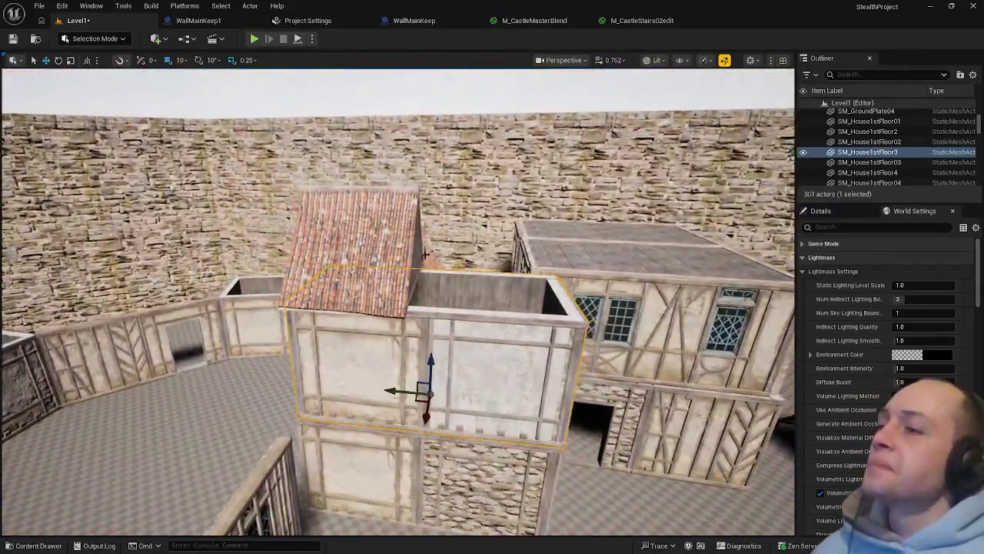
{"action": "left_click", "coordinate": [396, 283]}
{"action": "mouse_move", "coordinate": [399, 284]}
{"action": "left_mouse_down", "text": "alt"}
{"action": "mouse_move", "coordinate": [509, 290]}
{"action": "mouse_move", "coordinate": [511, 301]}
{"action": "mouse_move", "coordinate": [518, 290]}
{"action": "mouse_move", "coordinate": [544, 296]}
{"action": "left_mouse_up", "text": "alt"}
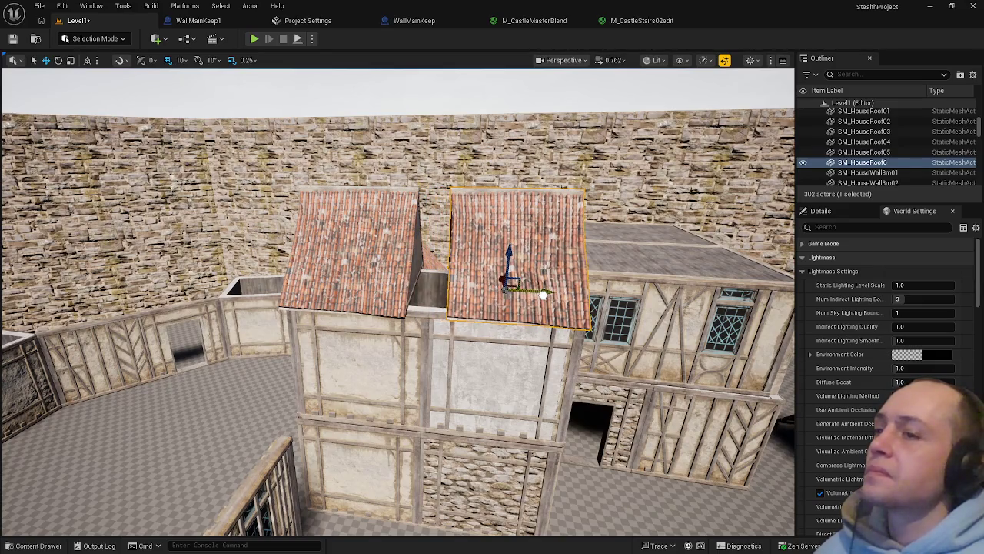
Scale both gable roofs wider along their length
{"action": "left_click", "coordinate": [382, 271], "text": "ctrl"}
{"action": "key", "text": "e"}
{"action": "key", "text": "r"}
{"action": "mouse_move", "coordinate": [398, 285]}
{"action": "left_mouse_down"}
{"action": "mouse_move", "coordinate": [427, 286]}
{"action": "mouse_move", "coordinate": [399, 284]}
{"action": "left_mouse_up"}
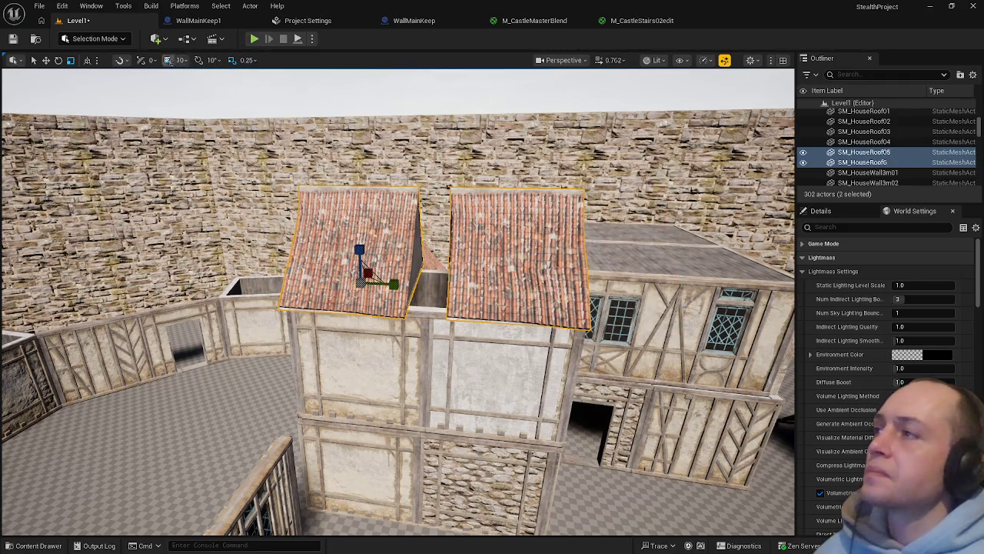
{"action": "left_click_drag", "start_coordinate": [399, 285], "coordinate": [415, 286]}
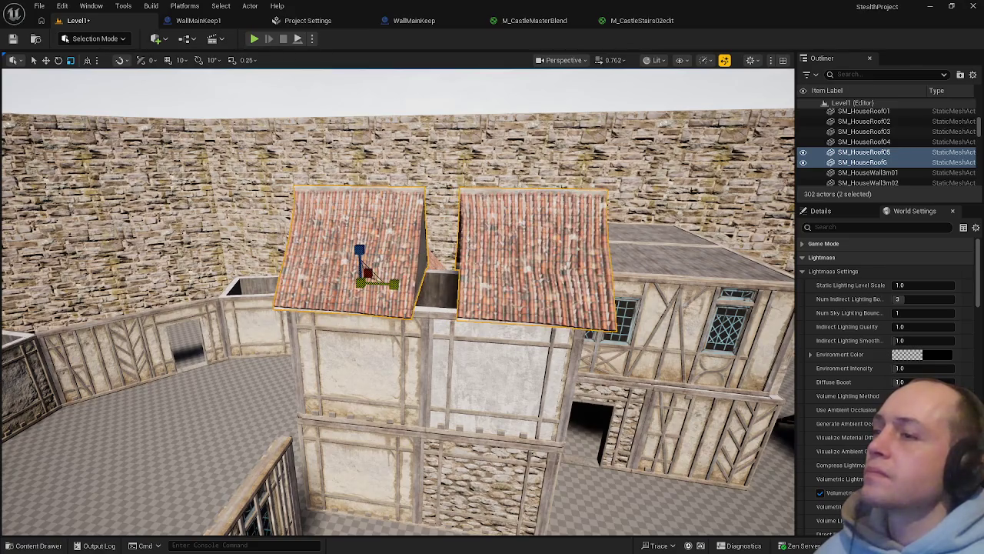
Slide the right and left roofs along Y toward each other
{"action": "left_click", "coordinate": [502, 261]}
{"action": "key", "text": "w"}
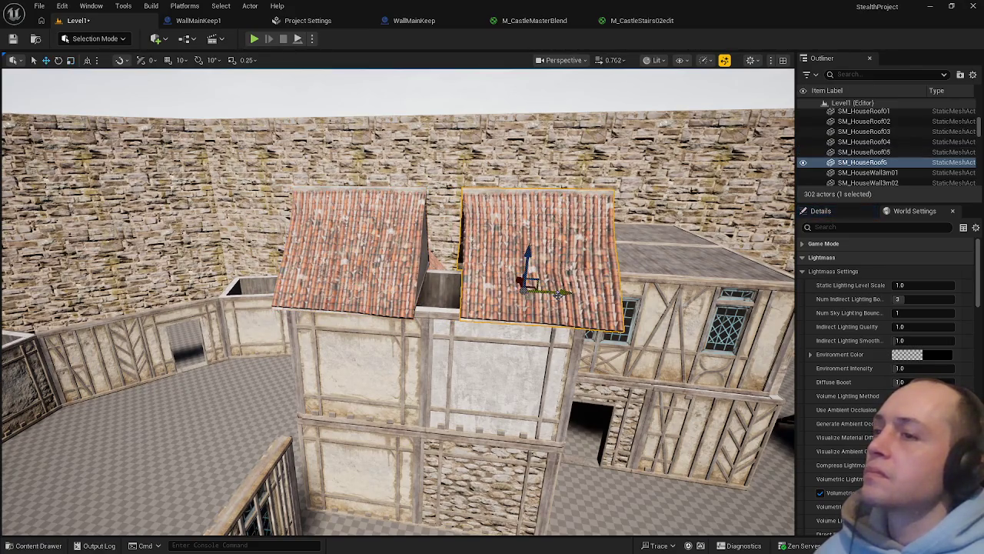
{"action": "left_click_drag", "start_coordinate": [562, 292], "coordinate": [532, 291]}
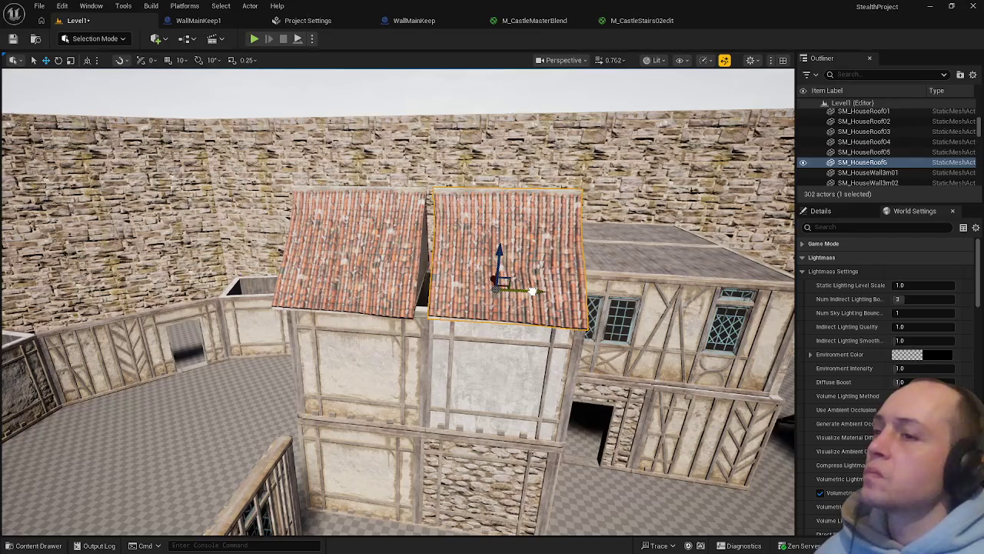
{"action": "left_click", "coordinate": [394, 281]}
{"action": "left_click_drag", "start_coordinate": [403, 287], "coordinate": [415, 289]}
Undo the left roof's last move and inspect the roofs from several angles
{"action": "left_click", "coordinate": [415, 389]}
{"action": "scroll", "coordinate": [415, 388], "scroll_direction": "up", "scroll_amount": 5}
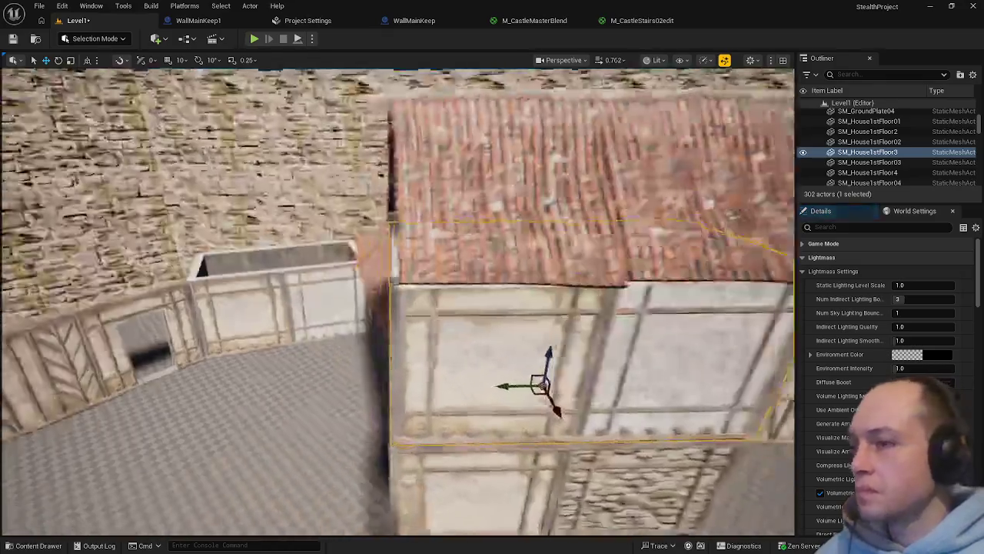
{"action": "key", "text": "f"}
{"action": "left_click_drag", "start_coordinate": [416, 388], "coordinate": [308, 396]}
{"action": "left_click", "coordinate": [370, 316]}
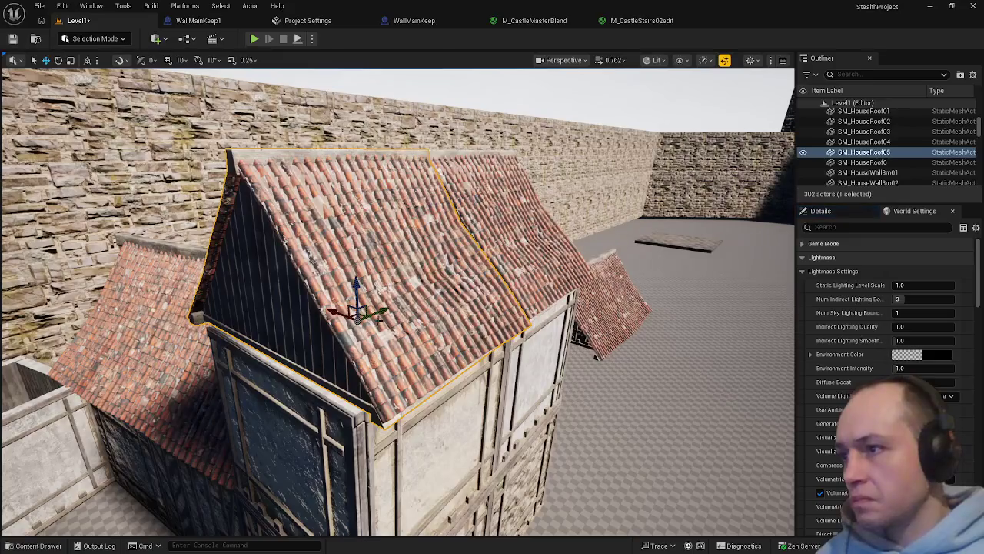
{"action": "key", "text": "ctrl+z"}
{"action": "key", "text": "ctrl+z"}
{"action": "key", "text": "ctrl+z"}
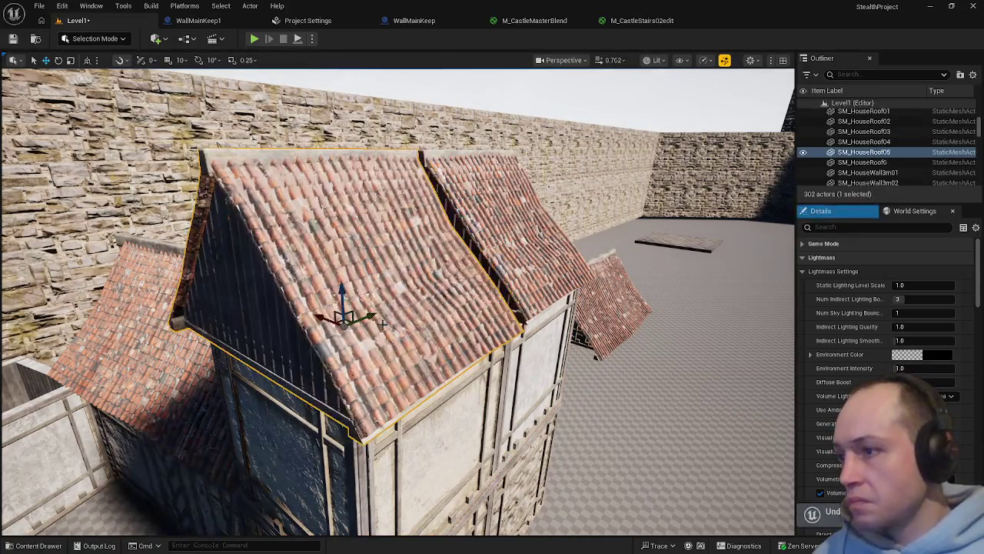
{"action": "left_click_drag", "start_coordinate": [384, 331], "coordinate": [307, 337]}
{"action": "mouse_move", "coordinate": [459, 343]}
{"action": "left_mouse_down"}
{"action": "mouse_move", "coordinate": [450, 344]}
{"action": "mouse_move", "coordinate": [459, 344]}
{"action": "left_mouse_up"}
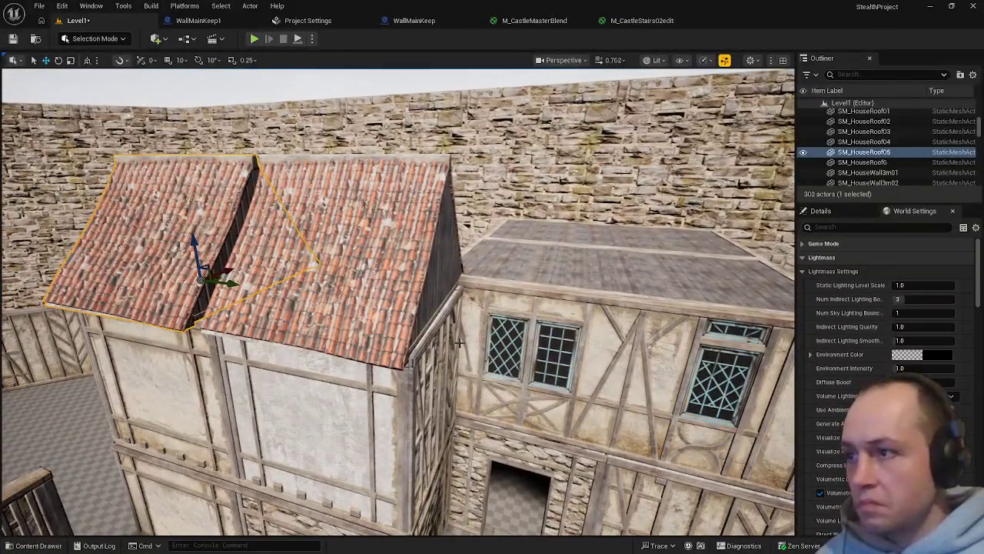
{"action": "left_click", "coordinate": [401, 266]}
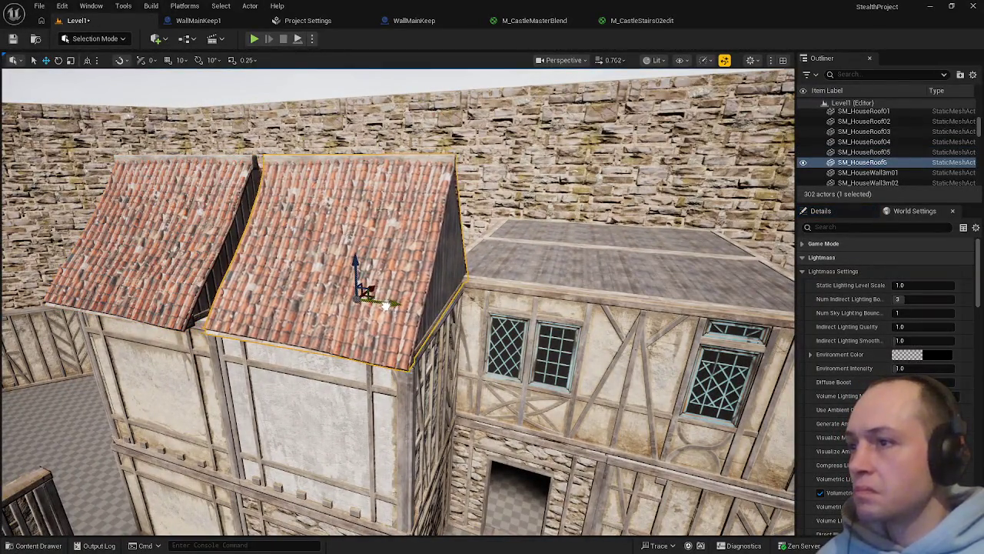
{"action": "left_click", "coordinate": [436, 401]}
{"action": "left_click_drag", "start_coordinate": [436, 401], "coordinate": [424, 401]}
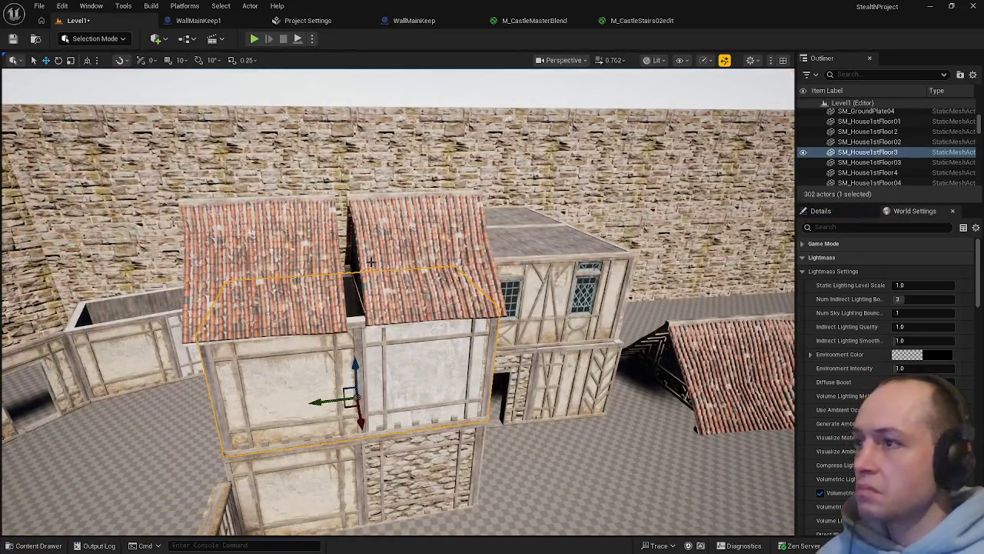
Scale both roof halves slightly wider along their length
{"action": "left_click", "coordinate": [369, 259]}
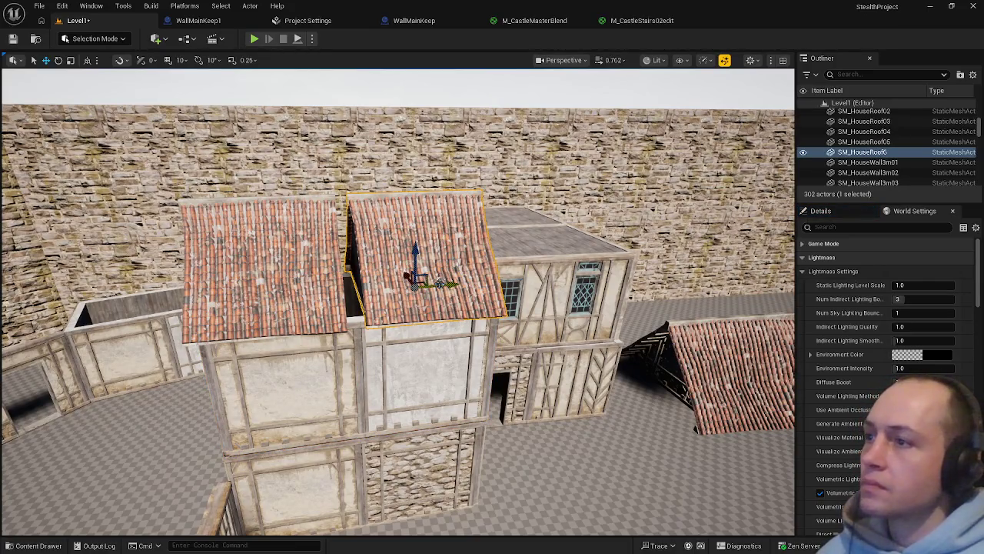
{"action": "scroll", "coordinate": [440, 283], "scroll_direction": "up", "scroll_amount": 5}
{"action": "left_click", "coordinate": [298, 283], "text": "ctrl"}
{"action": "key", "text": "e"}
{"action": "key", "text": "r"}
{"action": "left_click_drag", "start_coordinate": [306, 336], "coordinate": [305, 338]}
Slide SM_HouseRoof6 left and SM_HouseRoof05 right until the gap closes, then view from above
{"action": "left_click", "coordinate": [455, 342]}
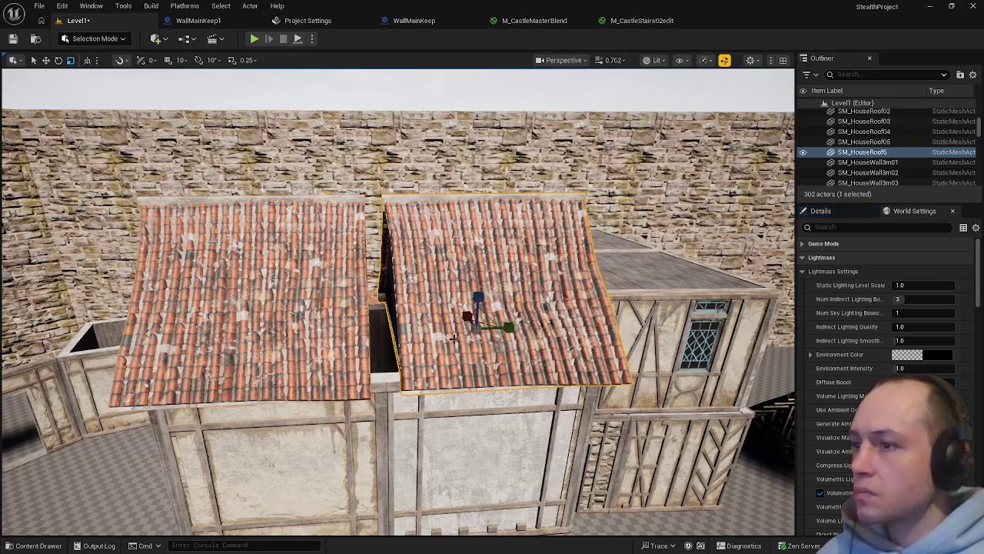
{"action": "left_click_drag", "start_coordinate": [507, 329], "coordinate": [496, 329]}
{"action": "left_click", "coordinate": [315, 335]}
{"action": "left_click_drag", "start_coordinate": [308, 336], "coordinate": [323, 336]}
{"action": "left_click", "coordinate": [377, 425]}
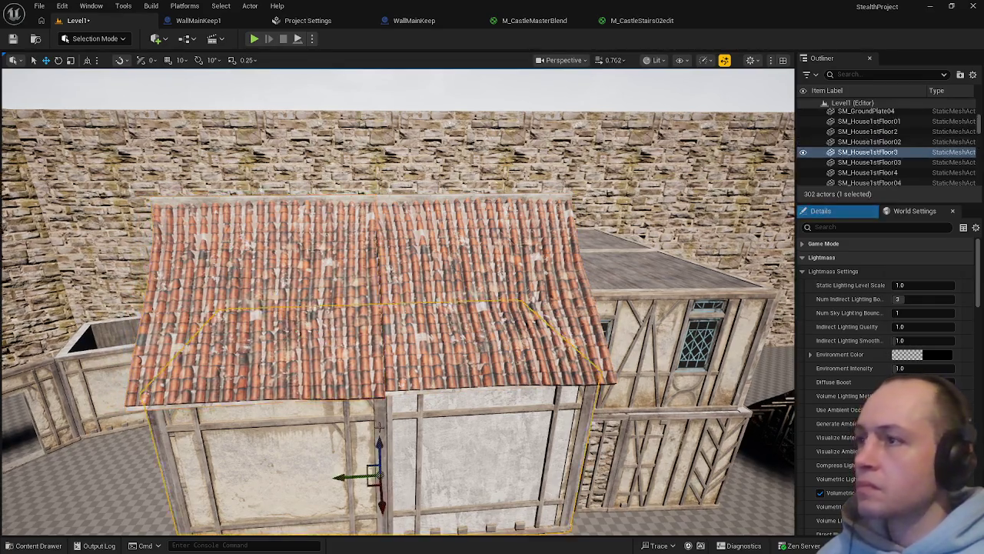
{"action": "key", "text": "f"}
{"action": "mouse_move", "coordinate": [398, 301]}
{"action": "left_mouse_down"}
{"action": "mouse_move", "coordinate": [469, 215]}
{"action": "mouse_move", "coordinate": [523, 249]}
{"action": "left_mouse_up"}
{"action": "left_click", "coordinate": [264, 522]}
{"action": "left_click", "coordinate": [39, 6]}
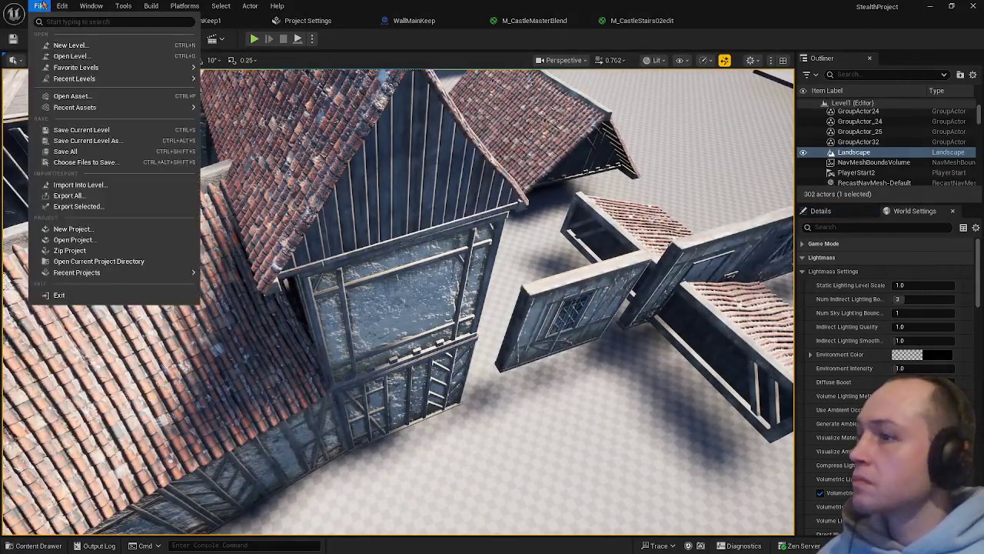
Save all level changes with Save All, then fly toward the house tower
{"action": "left_click", "coordinate": [65, 151]}
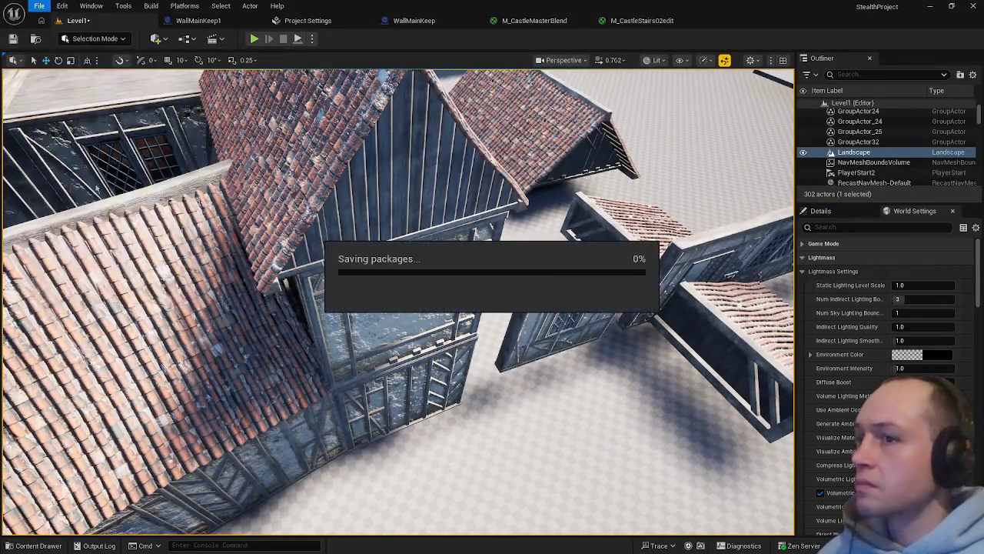
{"action": "mouse_move", "coordinate": [399, 308]}
{"action": "left_mouse_down"}
{"action": "mouse_move", "coordinate": [338, 308]}
{"action": "mouse_move", "coordinate": [338, 277]}
{"action": "mouse_move", "coordinate": [369, 277]}
{"action": "mouse_move", "coordinate": [346, 277]}
{"action": "left_mouse_up"}
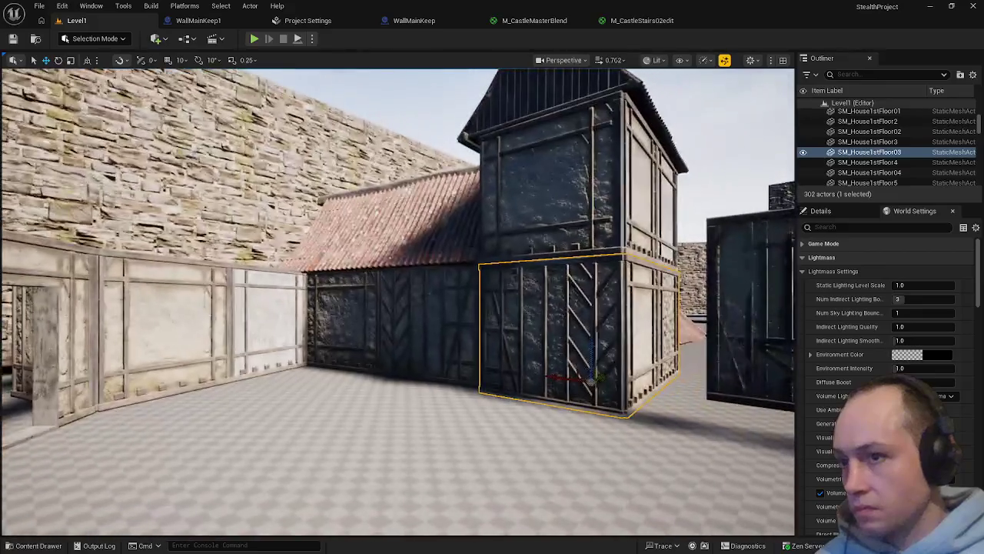
{"action": "mouse_move", "coordinate": [438, 398]}
{"action": "left_mouse_down"}
{"action": "mouse_move", "coordinate": [438, 377]}
{"action": "mouse_move", "coordinate": [423, 407]}
{"action": "mouse_move", "coordinate": [507, 323]}
{"action": "mouse_move", "coordinate": [286, 310]}
{"action": "left_mouse_up"}
{"action": "left_click", "coordinate": [523, 312]}
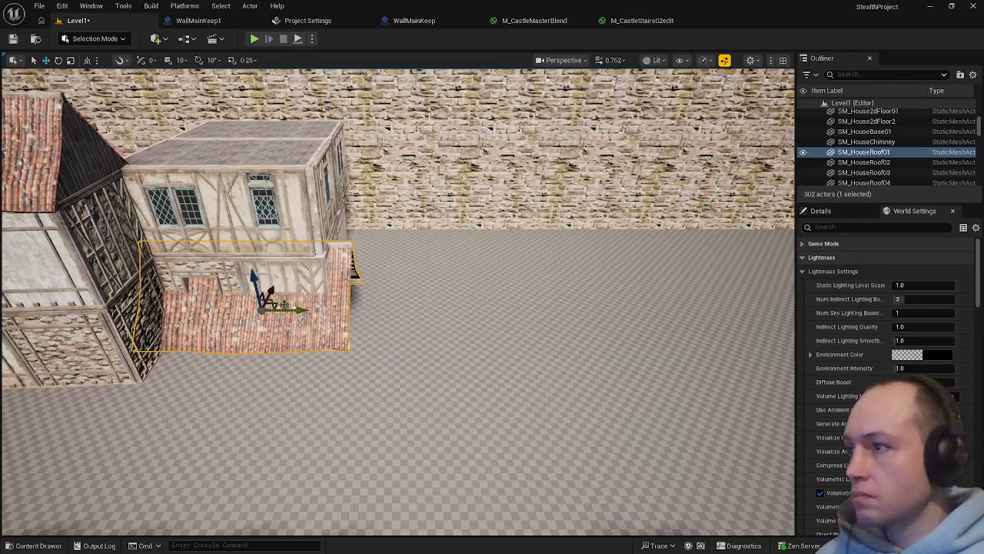
{"action": "mouse_move", "coordinate": [253, 276]}
{"action": "left_mouse_down"}
{"action": "mouse_move", "coordinate": [225, 152]}
{"action": "mouse_move", "coordinate": [307, 231]}
{"action": "mouse_move", "coordinate": [384, 253]}
{"action": "left_mouse_up"}
{"action": "left_click_drag", "start_coordinate": [438, 227], "coordinate": [463, 240]}
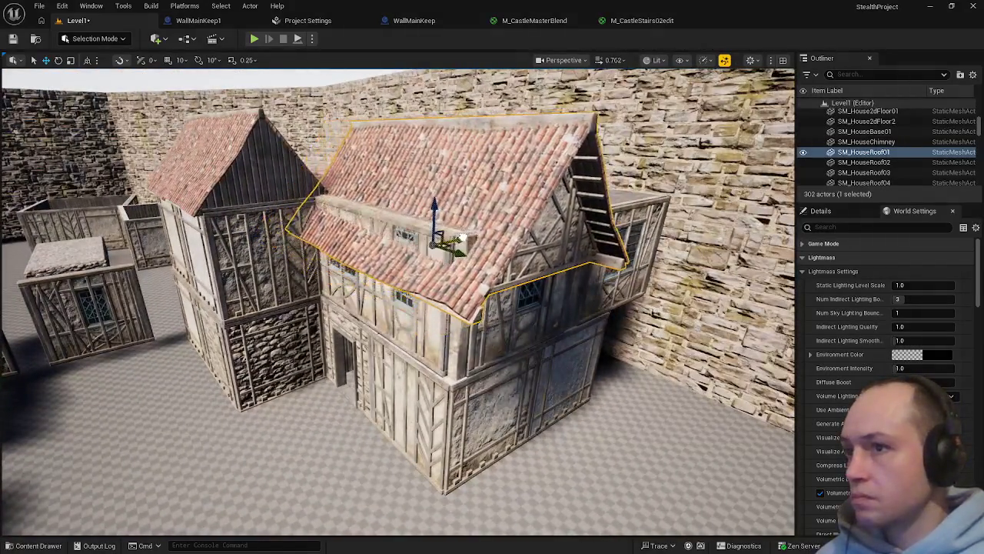
{"action": "left_click_drag", "start_coordinate": [435, 206], "coordinate": [434, 162]}
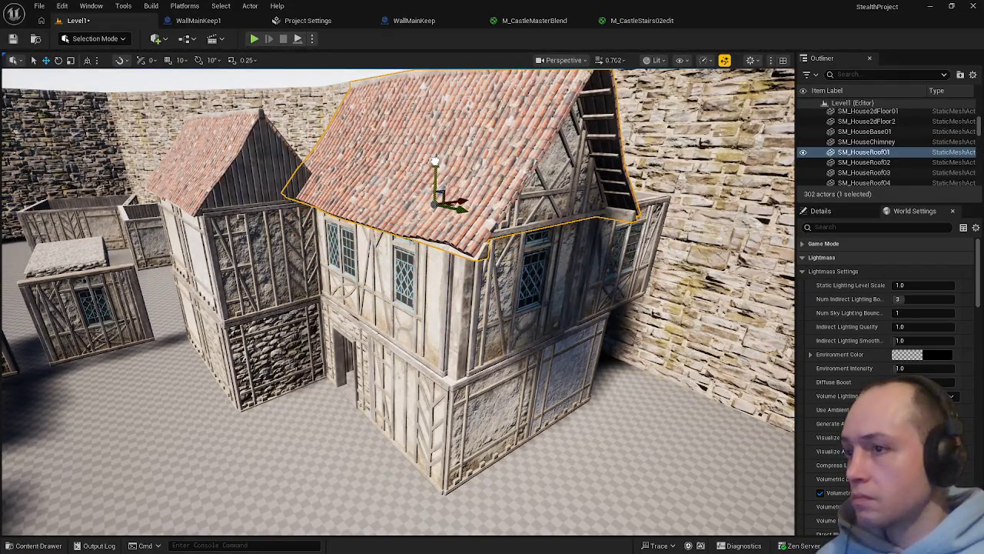
{"action": "key", "text": "ctrl+z"}
{"action": "key", "text": "ctrl+z"}
{"action": "key", "text": "ctrl+z"}
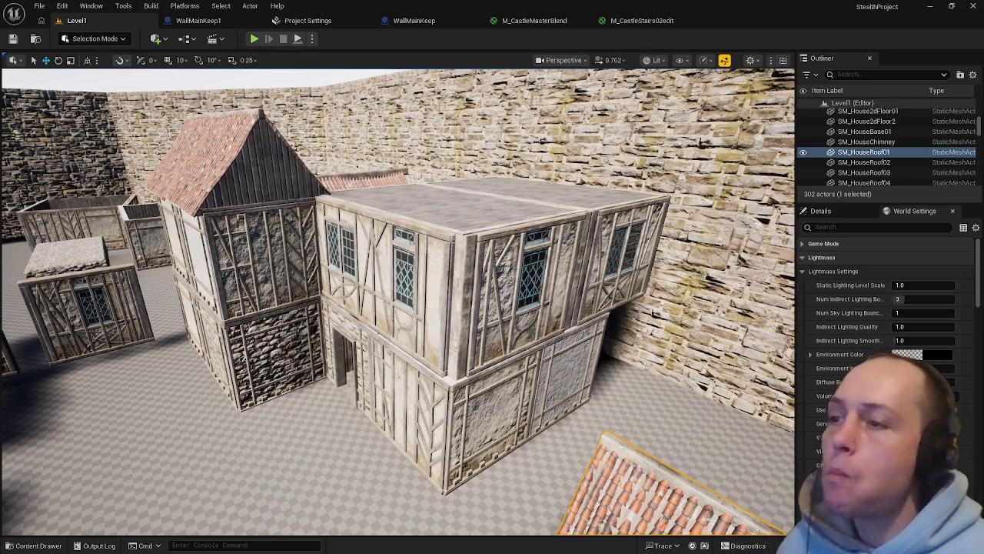
Frame roof SM_HouseRoof01 and inspect it from higher and side angles
{"action": "key", "text": "f"}
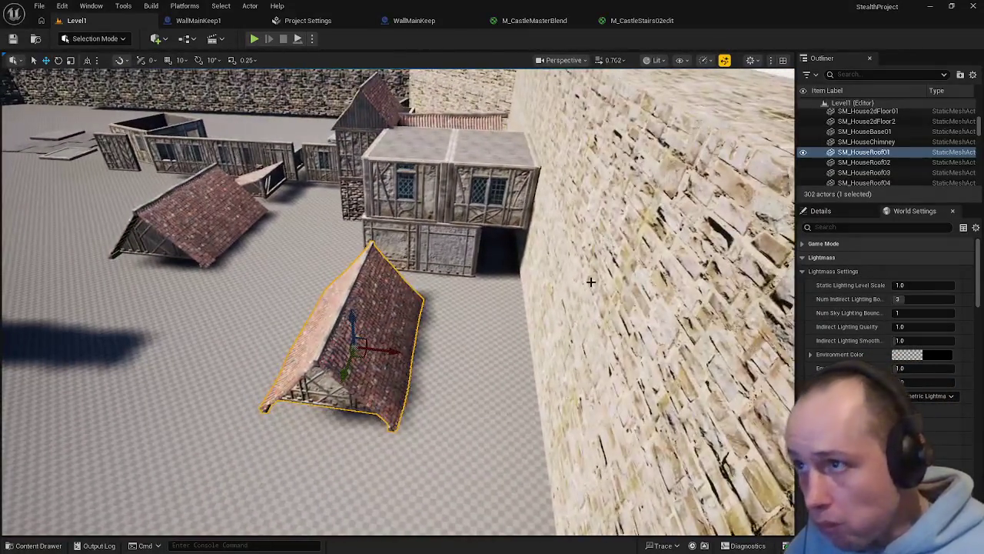
{"action": "left_click_drag", "start_coordinate": [351, 361], "coordinate": [123, 49]}
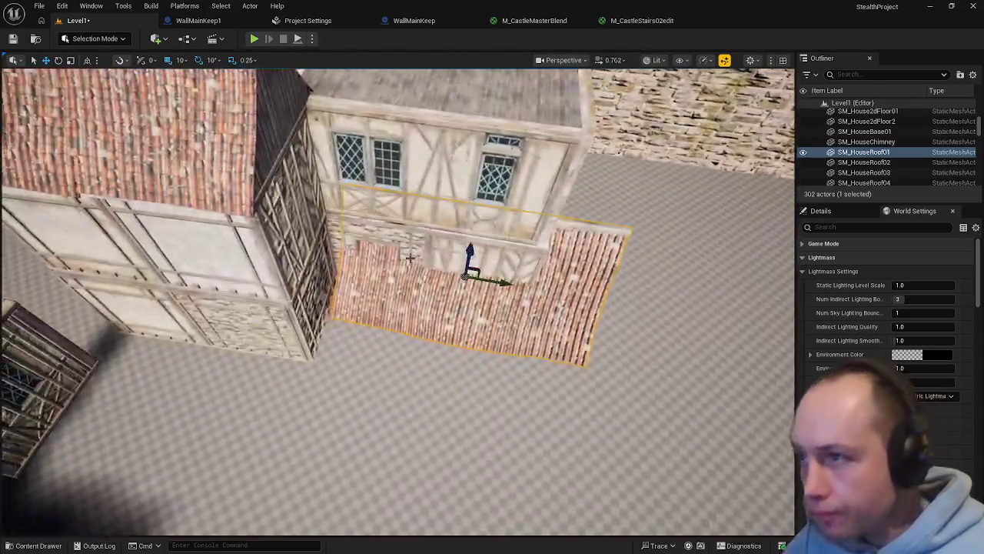
{"action": "left_click_drag", "start_coordinate": [410, 259], "coordinate": [458, 319]}
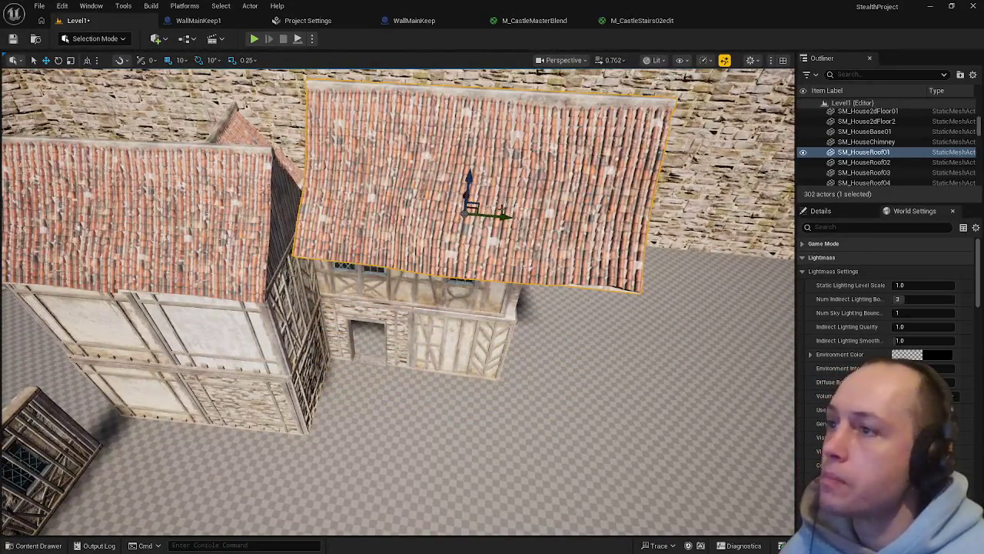
{"action": "mouse_move", "coordinate": [486, 219]}
{"action": "left_mouse_down"}
{"action": "mouse_move", "coordinate": [382, 209]}
{"action": "mouse_move", "coordinate": [377, 201]}
{"action": "mouse_move", "coordinate": [408, 161]}
{"action": "mouse_move", "coordinate": [442, 181]}
{"action": "mouse_move", "coordinate": [361, 222]}
{"action": "left_mouse_up"}
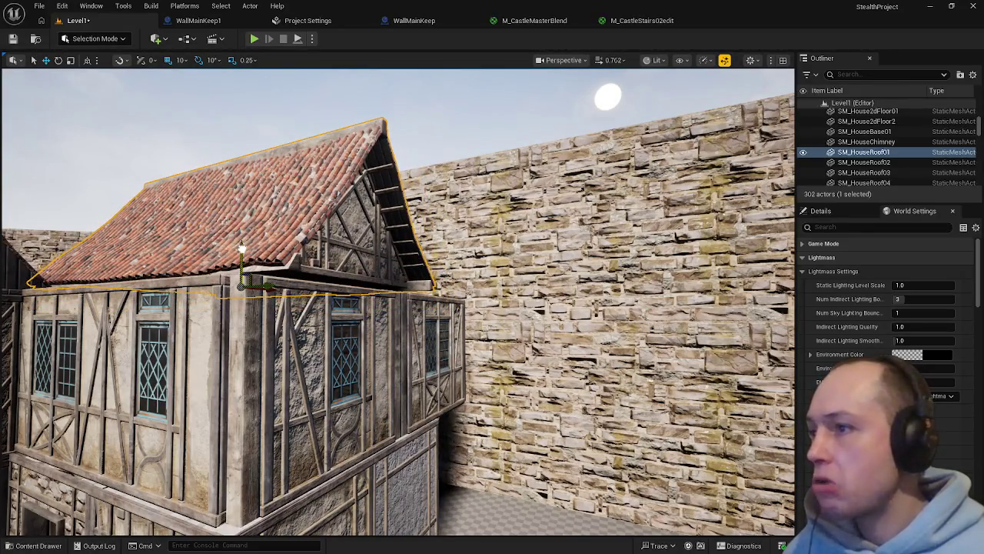
Select upper floor SM_House2dFloor2 and roof SM_HouseRoof01, then view the new chimney SM_ChimneyLarge02
{"action": "double_click", "coordinate": [867, 120]}
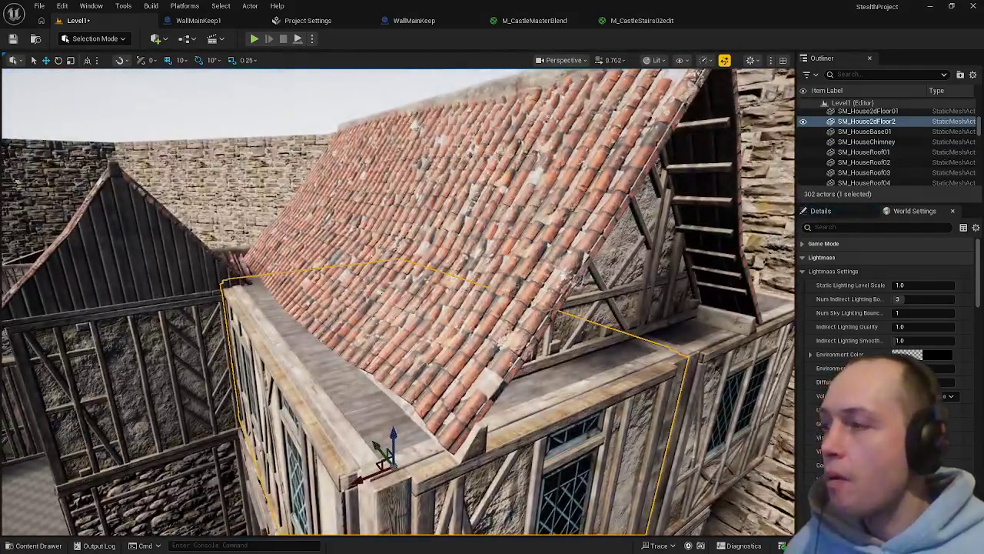
{"action": "left_click_drag", "start_coordinate": [398, 300], "coordinate": [523, 304]}
{"action": "left_click", "coordinate": [863, 152]}
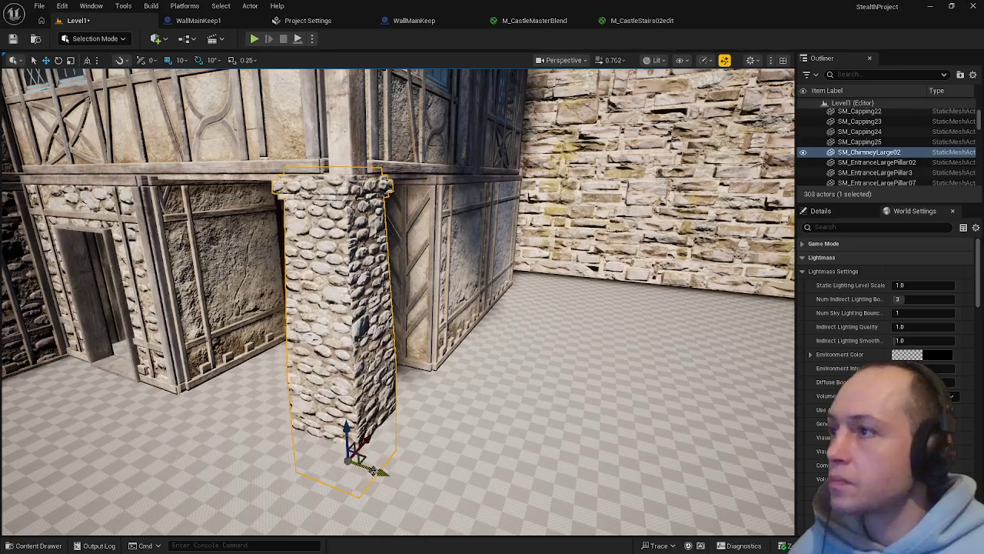
{"action": "left_click_drag", "start_coordinate": [398, 300], "coordinate": [492, 303]}
{"action": "mouse_move", "coordinate": [426, 426]}
{"action": "left_mouse_down"}
{"action": "mouse_move", "coordinate": [461, 429]}
{"action": "mouse_move", "coordinate": [425, 426]}
{"action": "left_mouse_up"}
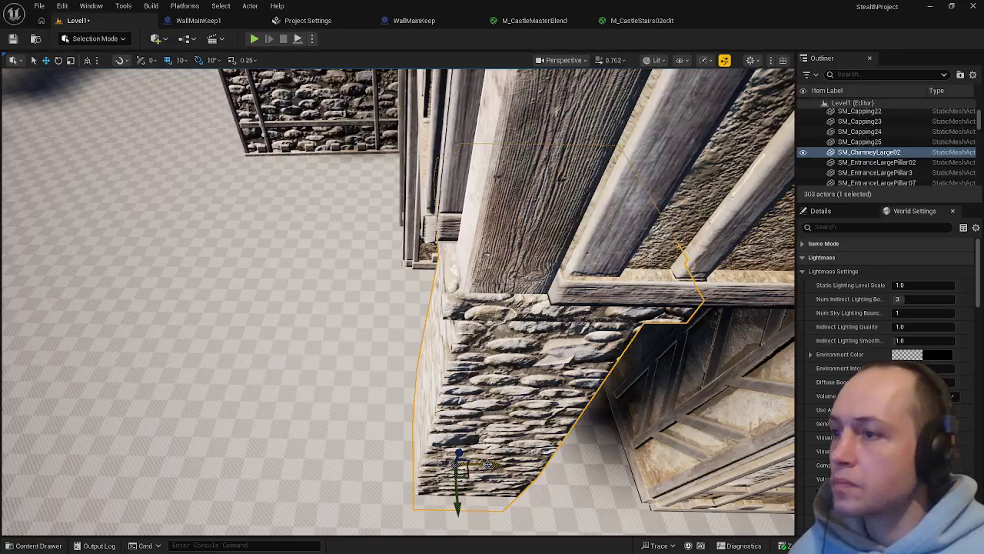
{"action": "left_click", "coordinate": [350, 405]}
{"action": "left_click_drag", "start_coordinate": [310, 382], "coordinate": [353, 386]}
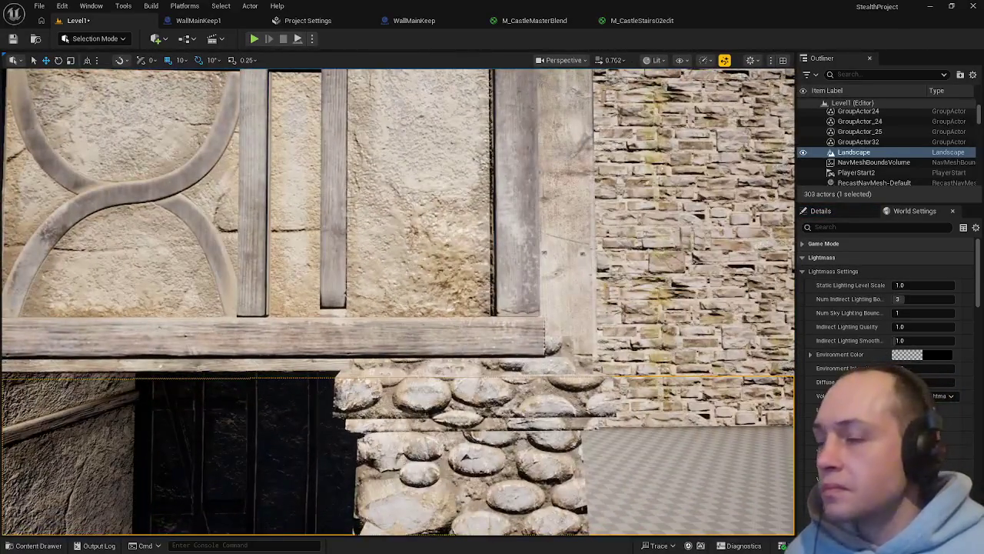
{"action": "left_click", "coordinate": [400, 438]}
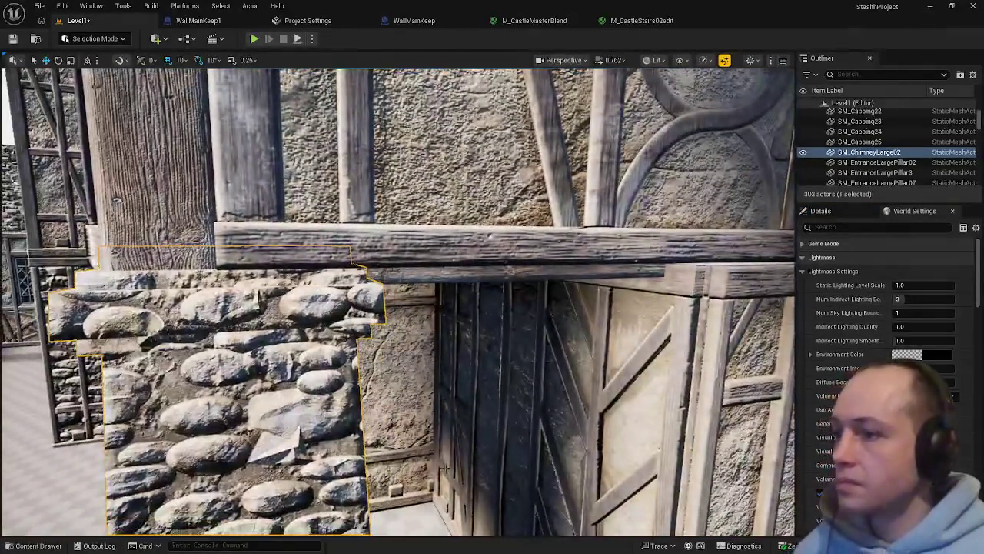
{"action": "left_click", "coordinate": [500, 353]}
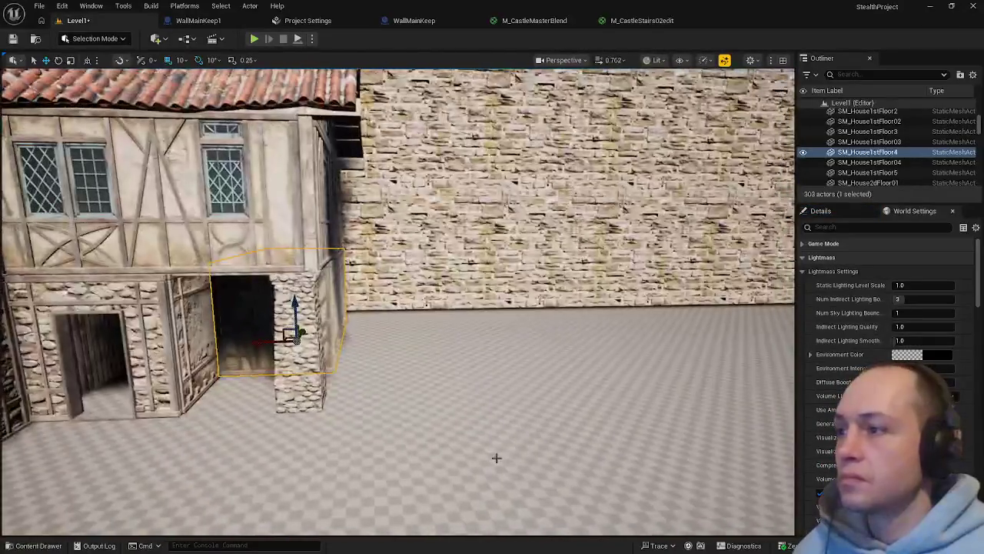
{"action": "left_click", "coordinate": [497, 456]}
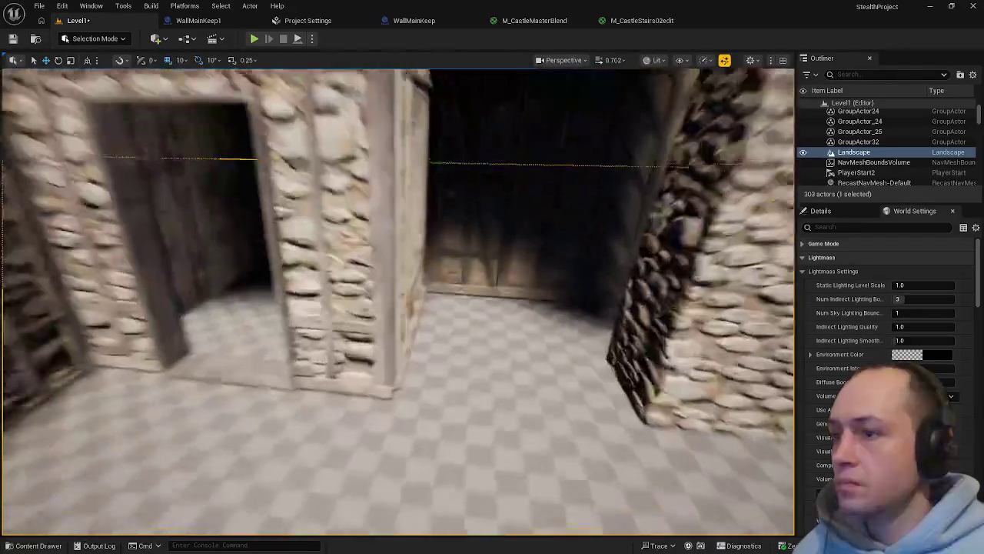
{"action": "key", "text": "ctrl+space"}
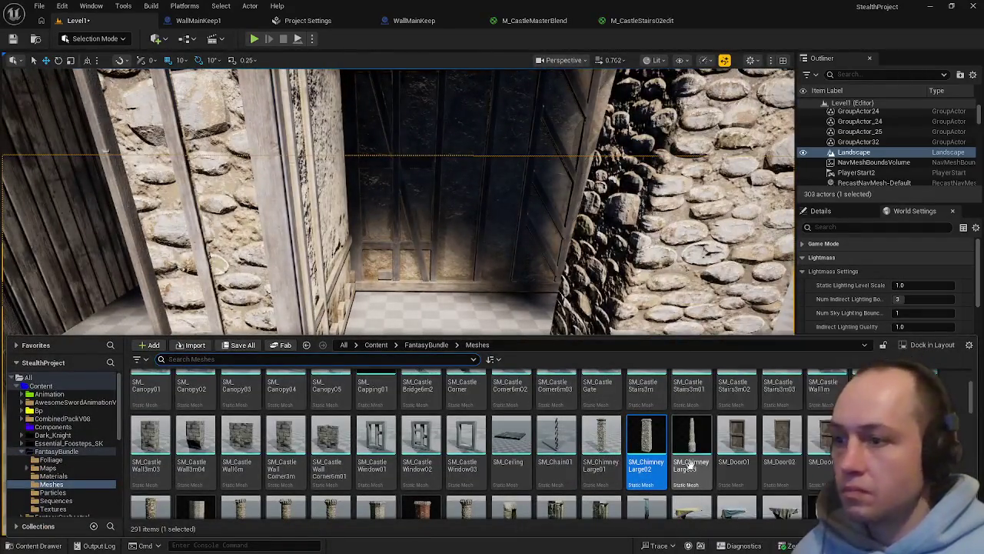
Fly the viewport camera up to the stone doorway of the timber-framed house
{"action": "scroll", "coordinate": [692, 466], "scroll_direction": "down", "scroll_amount": 2}
{"action": "scroll", "coordinate": [750, 455], "scroll_direction": "down", "scroll_amount": 10}
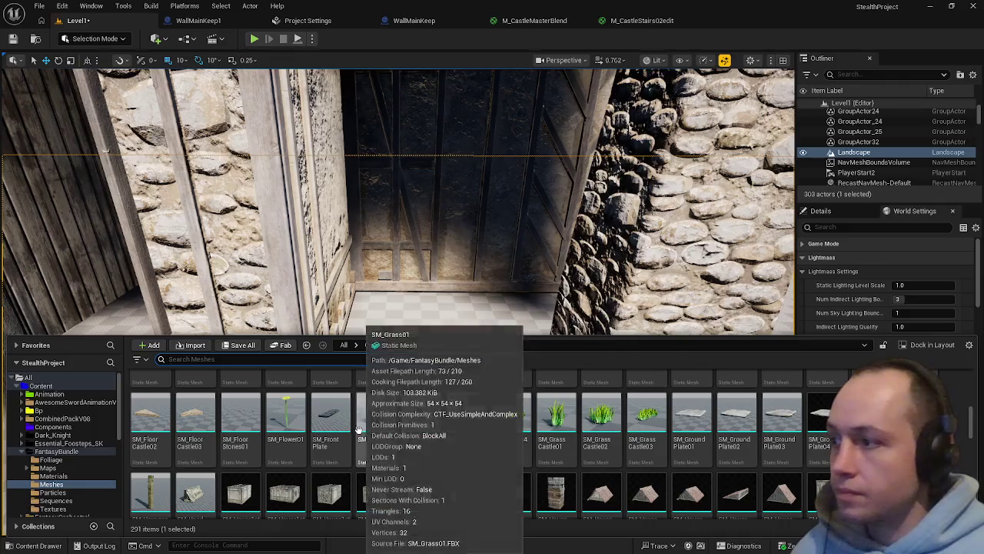
{"action": "scroll", "coordinate": [407, 439], "scroll_direction": "up", "scroll_amount": 2}
{"action": "scroll", "coordinate": [505, 459], "scroll_direction": "up", "scroll_amount": 1}
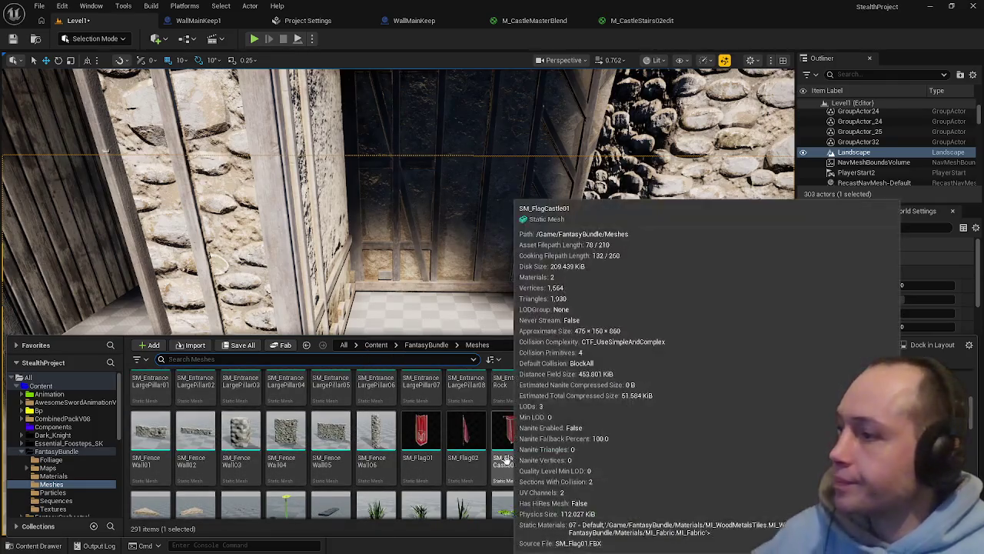
{"action": "scroll", "coordinate": [661, 438], "scroll_direction": "down", "scroll_amount": 8}
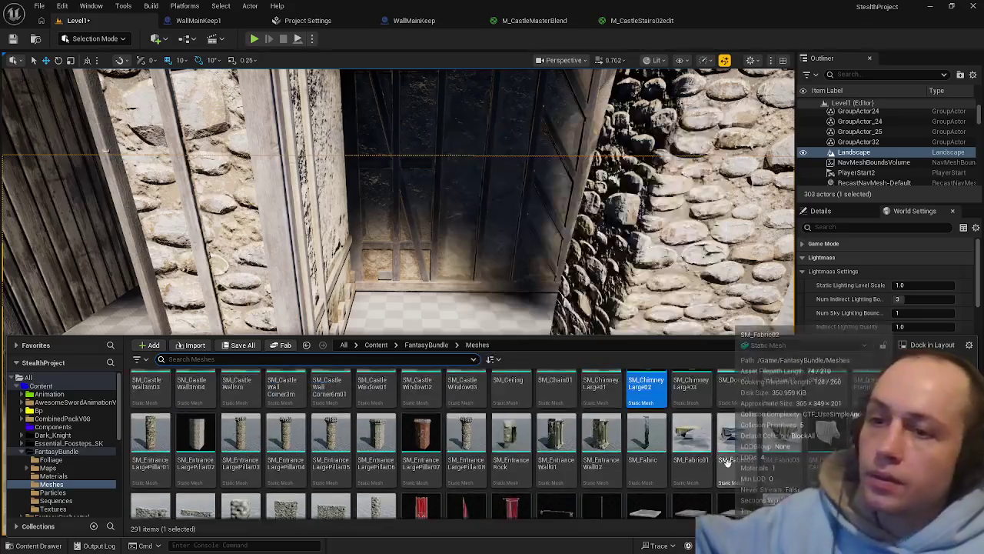
{"action": "scroll", "coordinate": [595, 415], "scroll_direction": "down", "scroll_amount": 10}
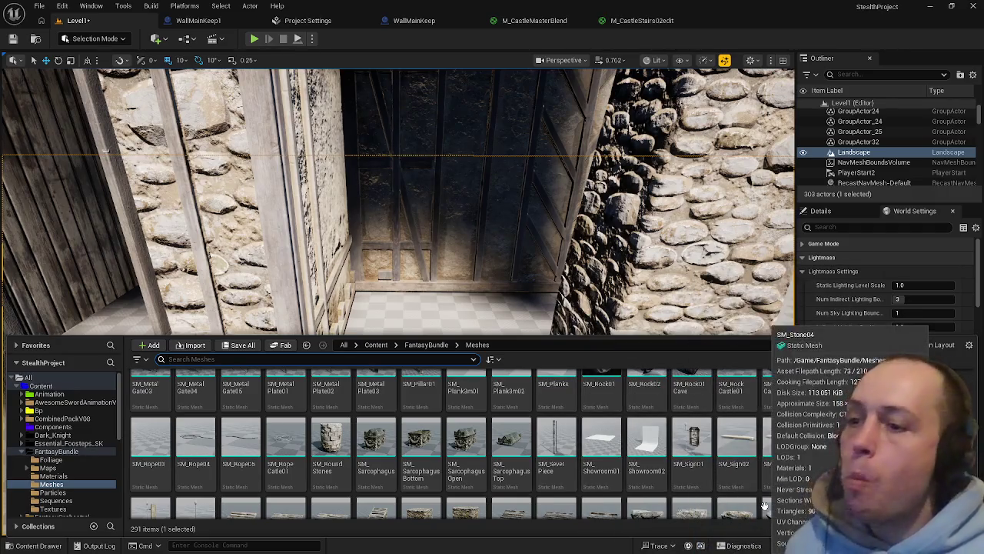
{"action": "scroll", "coordinate": [775, 441], "scroll_direction": "down", "scroll_amount": 2}
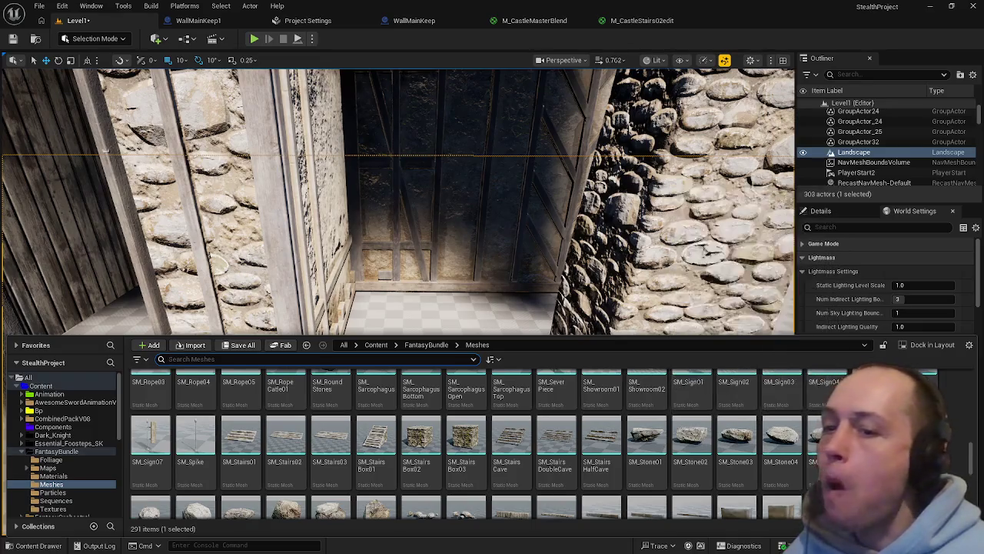
{"action": "scroll", "coordinate": [826, 438], "scroll_direction": "down", "scroll_amount": 2}
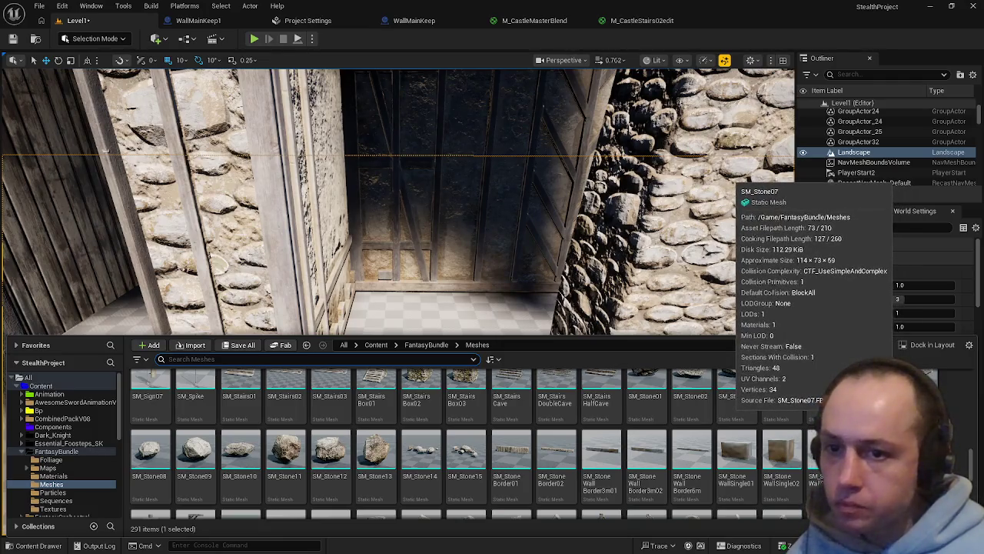
{"action": "scroll", "coordinate": [819, 438], "scroll_direction": "down", "scroll_amount": 2}
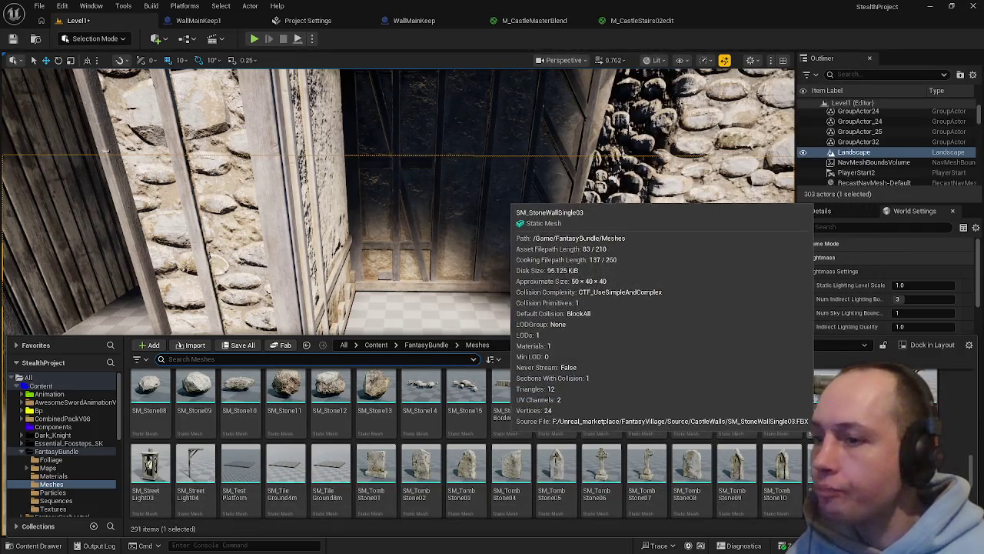
{"action": "scroll", "coordinate": [744, 443], "scroll_direction": "down", "scroll_amount": 2}
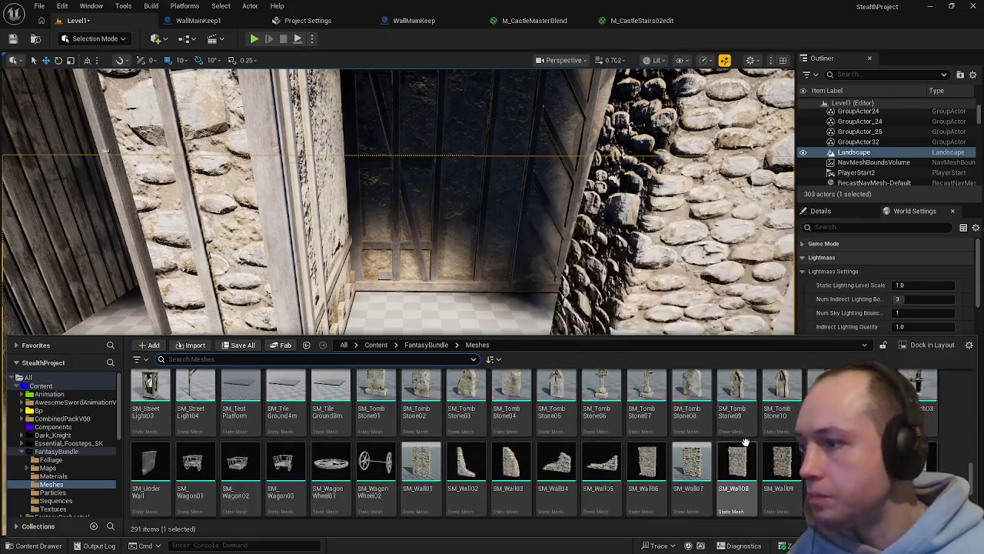
{"action": "scroll", "coordinate": [741, 431], "scroll_direction": "down", "scroll_amount": 2}
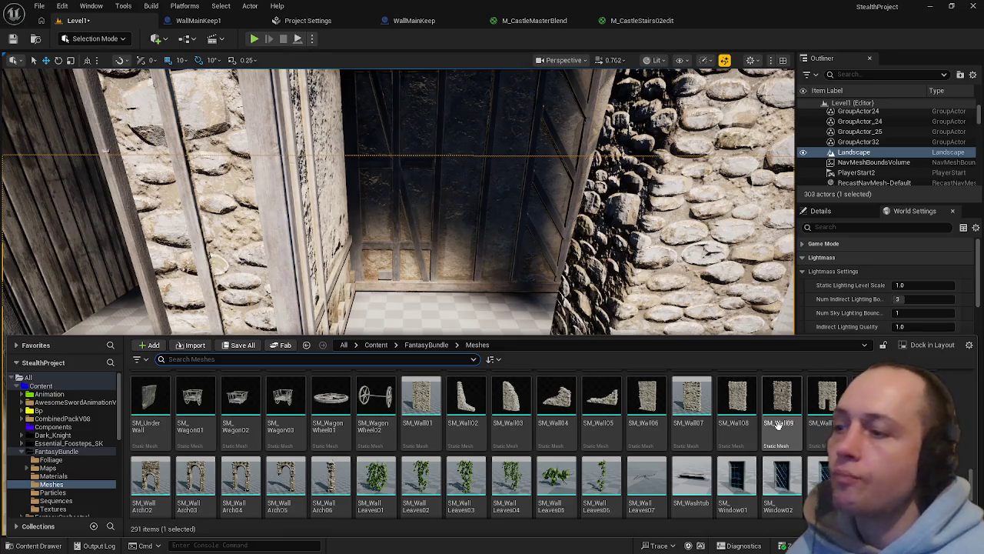
{"action": "scroll", "coordinate": [778, 424], "scroll_direction": "down", "scroll_amount": 2}
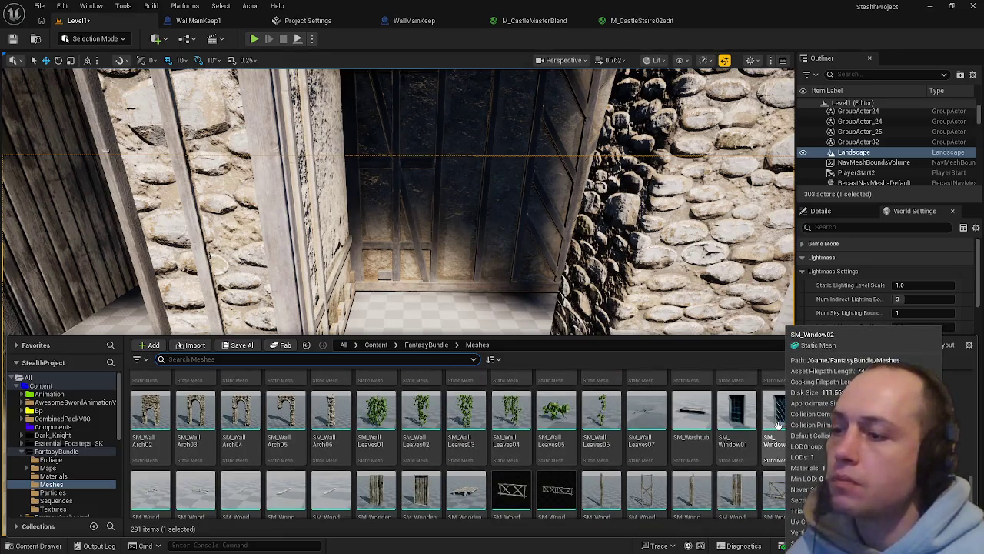
{"action": "scroll", "coordinate": [778, 424], "scroll_direction": "down", "scroll_amount": 1}
{"action": "scroll", "coordinate": [778, 425], "scroll_direction": "down", "scroll_amount": 2}
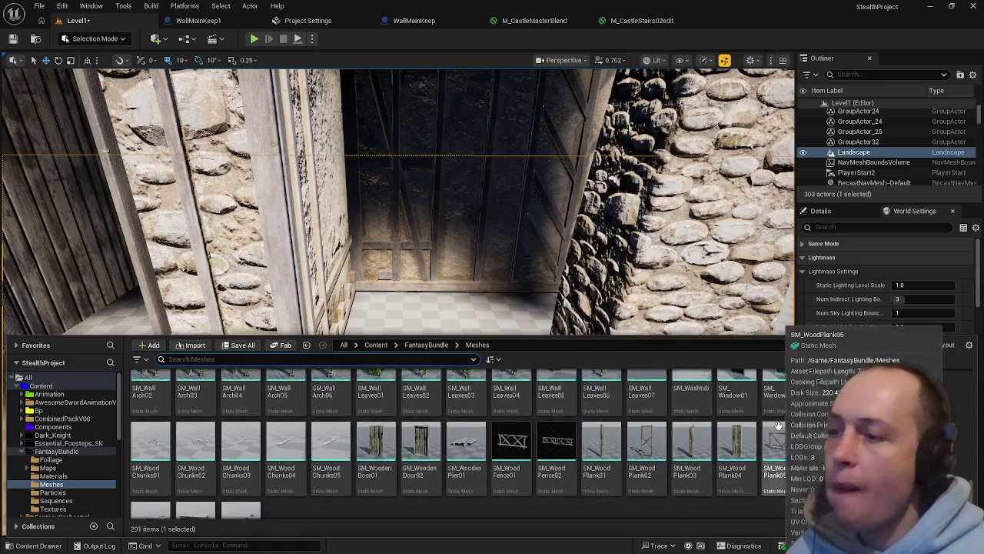
{"action": "left_click_drag", "start_coordinate": [485, 219], "coordinate": [484, 218]}
{"action": "key", "text": "ctrl+space"}
Place SM_WoodenDoor02 in the house doorway, rotated about 30°
{"action": "mouse_move", "coordinate": [418, 455]}
{"action": "left_mouse_down"}
{"action": "mouse_move", "coordinate": [415, 362]}
{"action": "mouse_move", "coordinate": [419, 430]}
{"action": "left_mouse_up"}
{"action": "key", "text": "e"}
{"action": "mouse_move", "coordinate": [419, 394]}
{"action": "left_mouse_down"}
{"action": "mouse_move", "coordinate": [435, 424]}
{"action": "mouse_move", "coordinate": [410, 448]}
{"action": "mouse_move", "coordinate": [410, 415]}
{"action": "left_mouse_up"}
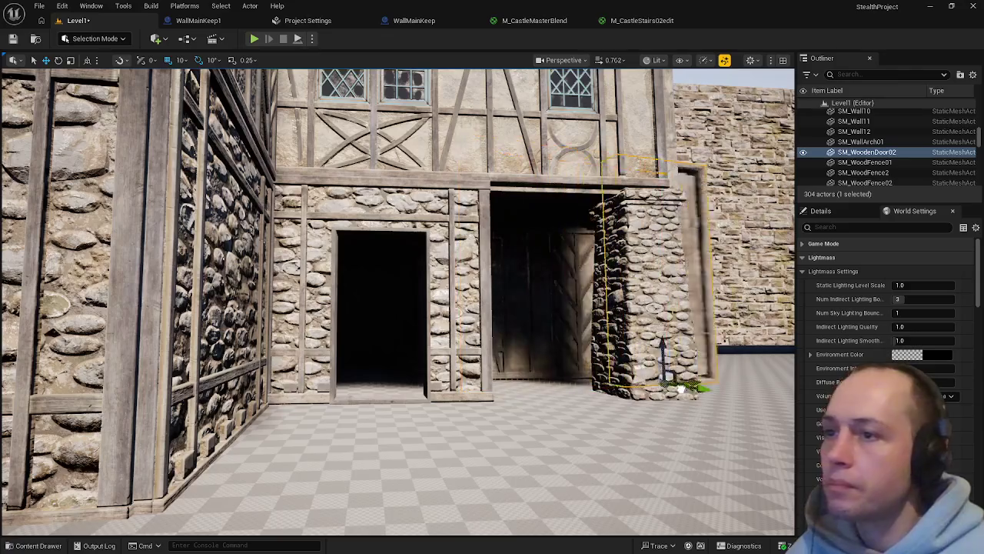
{"action": "key", "text": "f"}
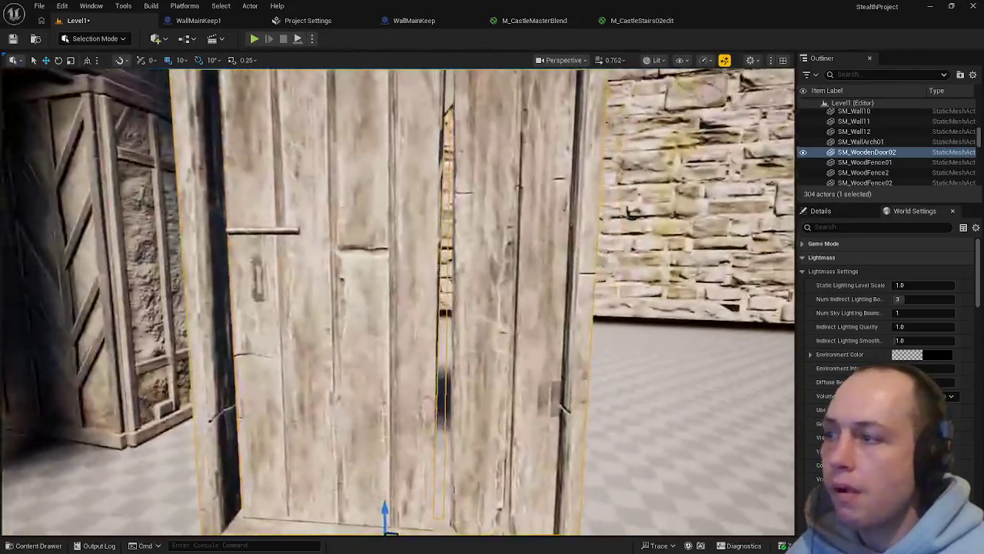
{"action": "mouse_move", "coordinate": [411, 431]}
{"action": "left_mouse_down"}
{"action": "mouse_move", "coordinate": [346, 430]}
{"action": "mouse_move", "coordinate": [319, 473]}
{"action": "mouse_move", "coordinate": [284, 464]}
{"action": "left_mouse_up"}
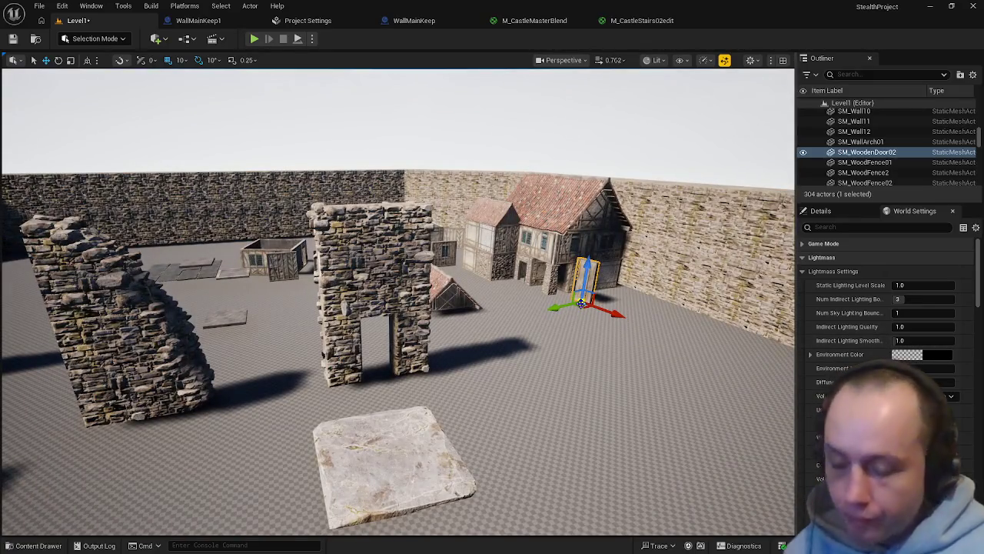
Delete the wooden door and fly the view between the keep's stone walls
{"action": "key", "text": "Delete"}
{"action": "left_click", "coordinate": [500, 461]}
{"action": "left_click_drag", "start_coordinate": [499, 462], "coordinate": [476, 438]}
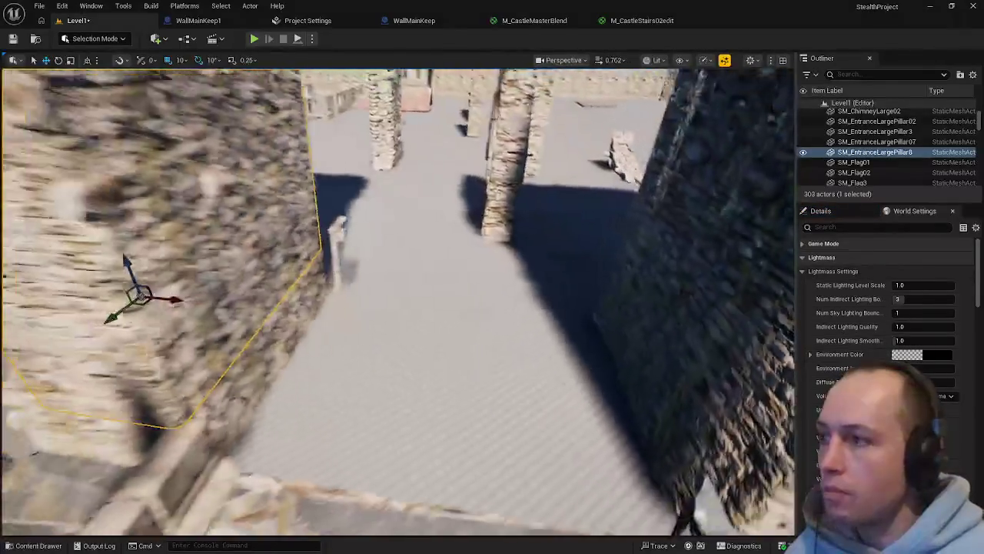
{"action": "key", "text": "ctrl+space"}
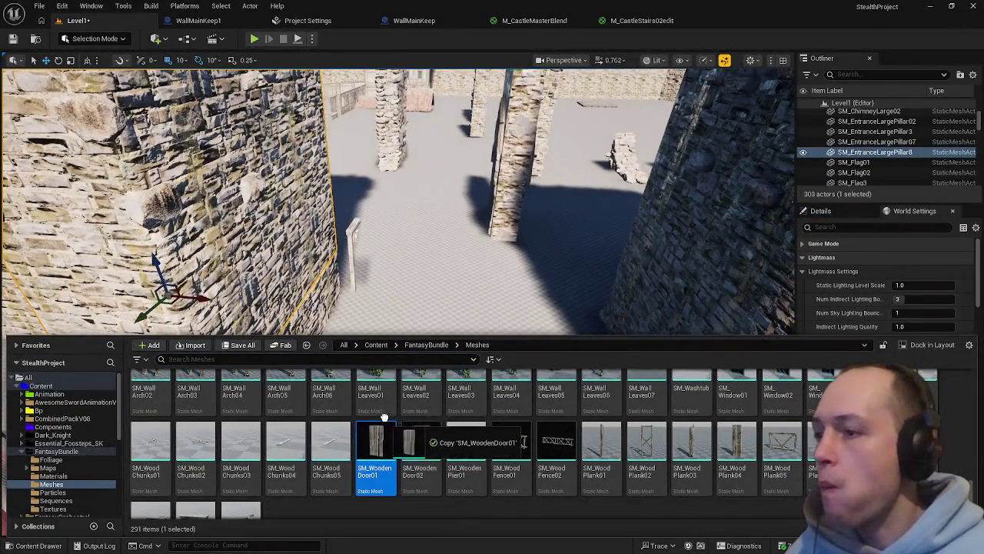
Place SM_WoodenDoor01 and SM_WoodenDoor02 between the stone walls, rotated 70° to face the entrance
{"action": "left_click", "coordinate": [421, 438], "text": "ctrl"}
{"action": "mouse_move", "coordinate": [421, 438]}
{"action": "left_mouse_down"}
{"action": "mouse_move", "coordinate": [459, 325]}
{"action": "mouse_move", "coordinate": [461, 358]}
{"action": "mouse_move", "coordinate": [439, 377]}
{"action": "mouse_move", "coordinate": [452, 332]}
{"action": "mouse_move", "coordinate": [455, 355]}
{"action": "mouse_move", "coordinate": [439, 354]}
{"action": "mouse_move", "coordinate": [486, 350]}
{"action": "left_mouse_up"}
{"action": "key", "text": "f"}
{"action": "key", "text": "e"}
{"action": "key", "text": "w"}
Slide SM_WoodenDoor02 to the right so the two doors stand side by side
{"action": "left_click", "coordinate": [482, 260]}
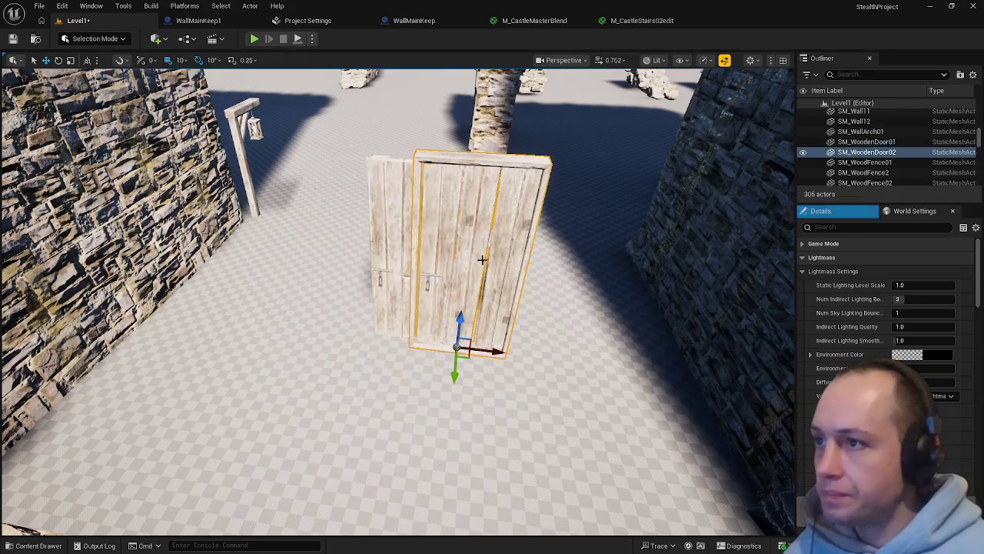
{"action": "key", "text": "f"}
{"action": "left_click_drag", "start_coordinate": [449, 338], "coordinate": [520, 337]}
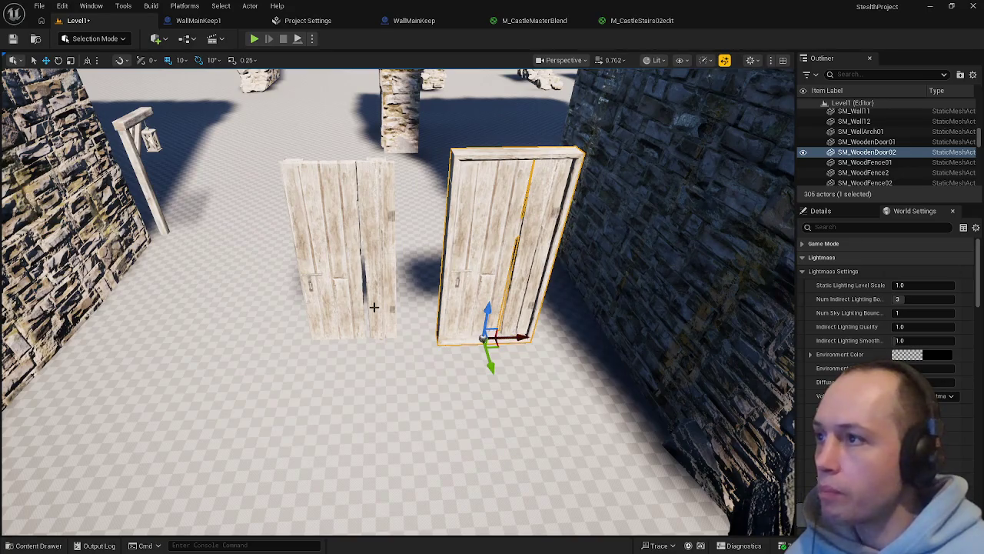
{"action": "left_click", "coordinate": [446, 353]}
{"action": "left_click_drag", "start_coordinate": [445, 353], "coordinate": [511, 336]}
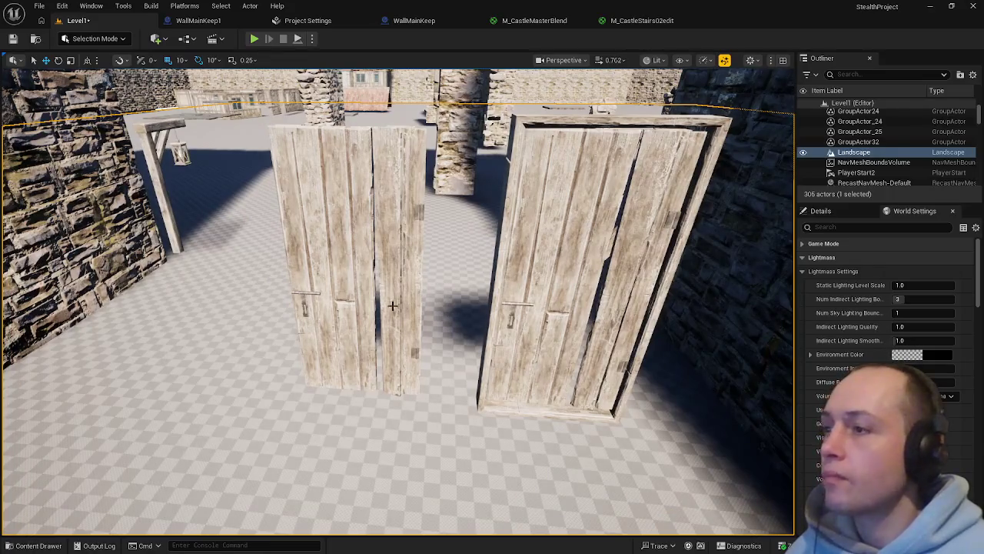
{"action": "left_click", "coordinate": [355, 293]}
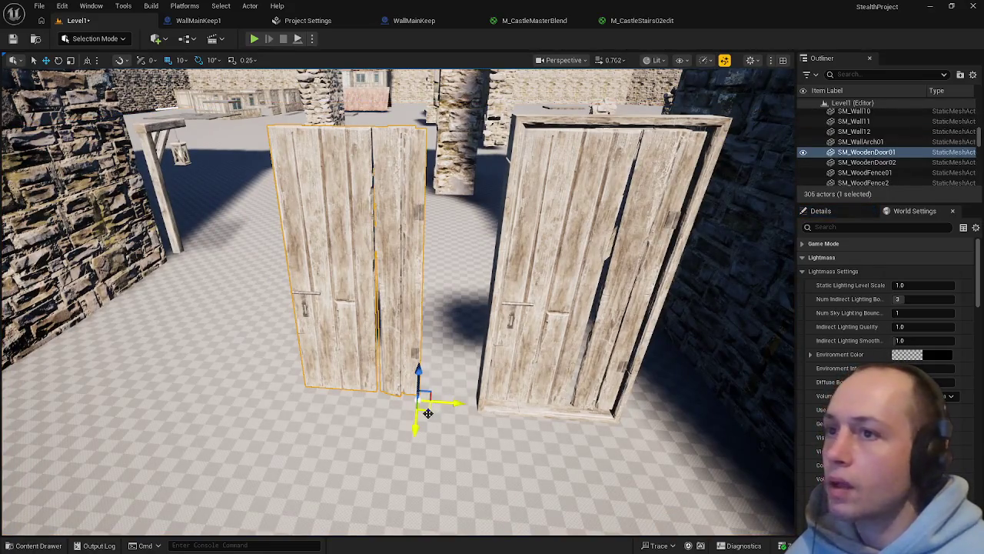
{"action": "mouse_move", "coordinate": [530, 370]}
{"action": "left_mouse_down"}
{"action": "mouse_move", "coordinate": [530, 350]}
{"action": "mouse_move", "coordinate": [529, 381]}
{"action": "mouse_move", "coordinate": [530, 370]}
{"action": "left_mouse_up"}
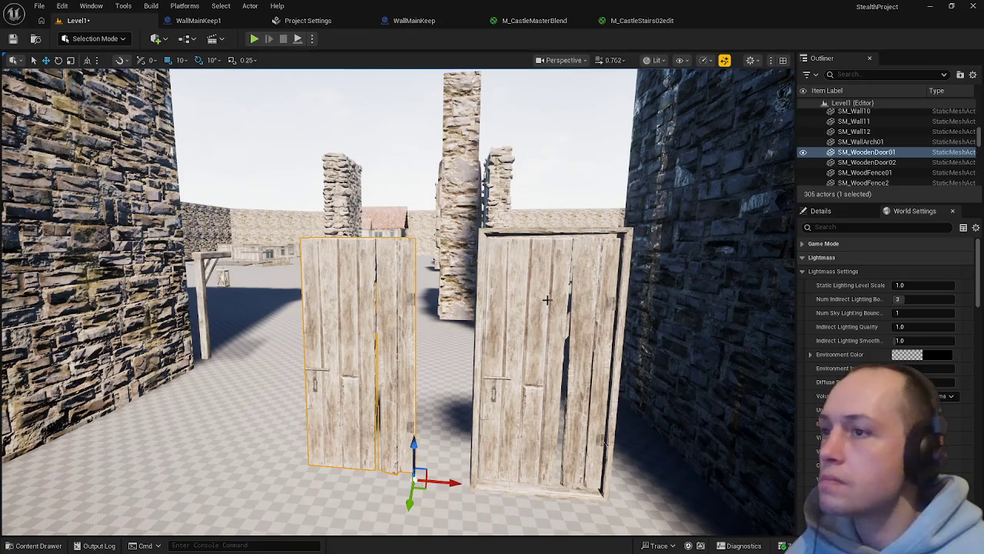
{"action": "key", "text": "ctrl+space"}
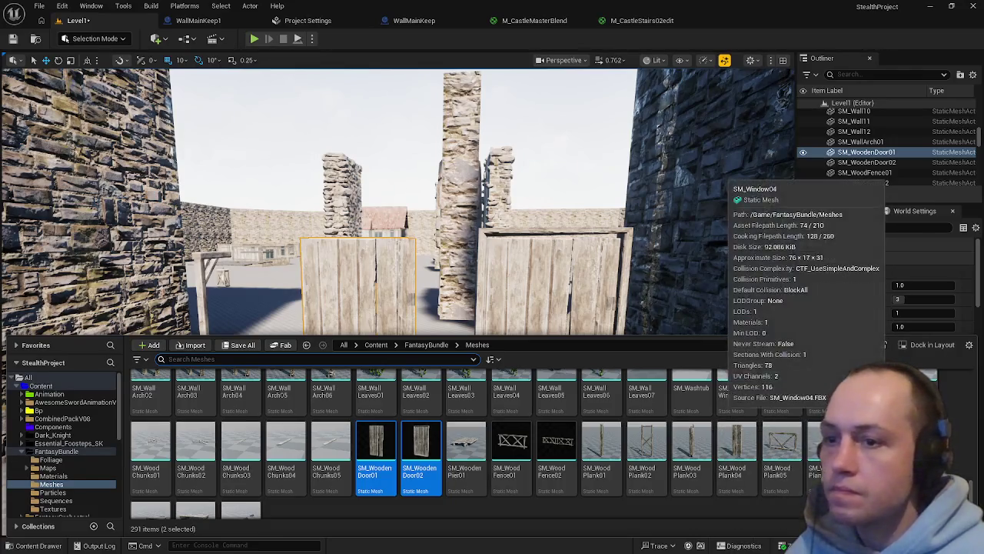
Place the cross-braced SM_WoodPlank02 frame against the left stone wall
{"action": "mouse_move", "coordinate": [646, 453]}
{"action": "left_mouse_down"}
{"action": "mouse_move", "coordinate": [346, 333]}
{"action": "mouse_move", "coordinate": [187, 406]}
{"action": "mouse_move", "coordinate": [242, 419]}
{"action": "mouse_move", "coordinate": [239, 428]}
{"action": "left_mouse_up"}
{"action": "mouse_move", "coordinate": [400, 354]}
{"action": "left_mouse_down"}
{"action": "mouse_move", "coordinate": [345, 333]}
{"action": "mouse_move", "coordinate": [348, 360]}
{"action": "left_mouse_up"}
{"action": "left_click_drag", "start_coordinate": [431, 430], "coordinate": [431, 462]}
{"action": "left_click", "coordinate": [286, 277]}
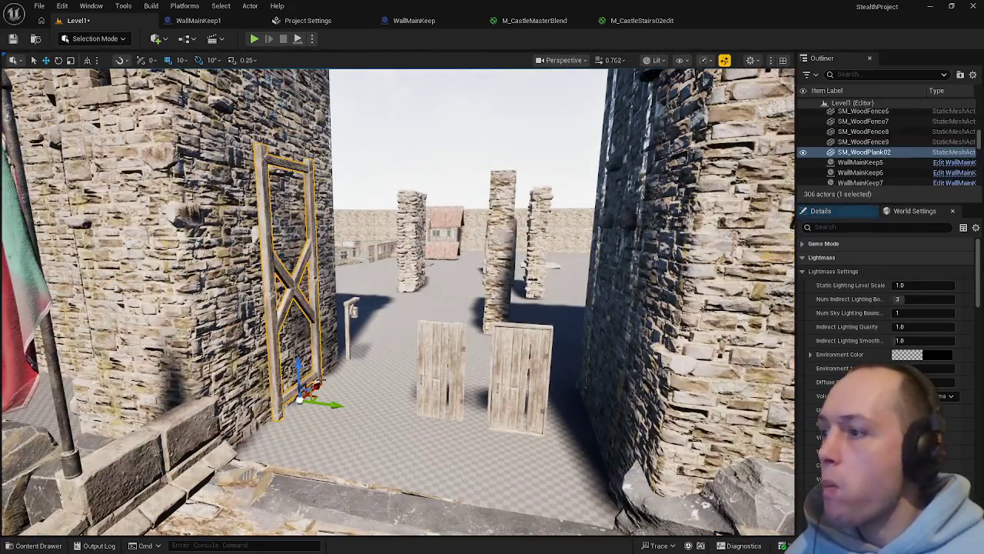
{"action": "left_click_drag", "start_coordinate": [316, 382], "coordinate": [289, 412]}
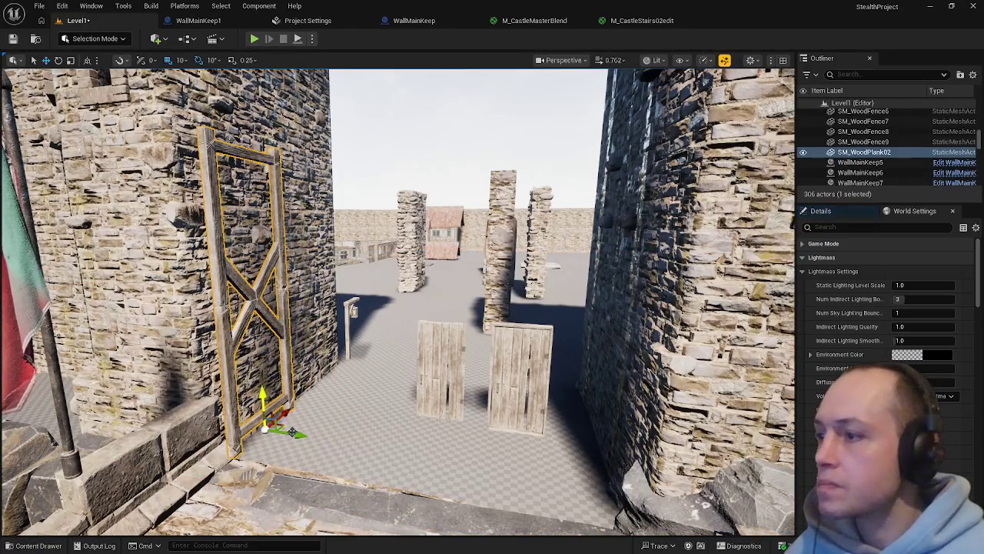
{"action": "left_click_drag", "start_coordinate": [293, 433], "coordinate": [335, 450]}
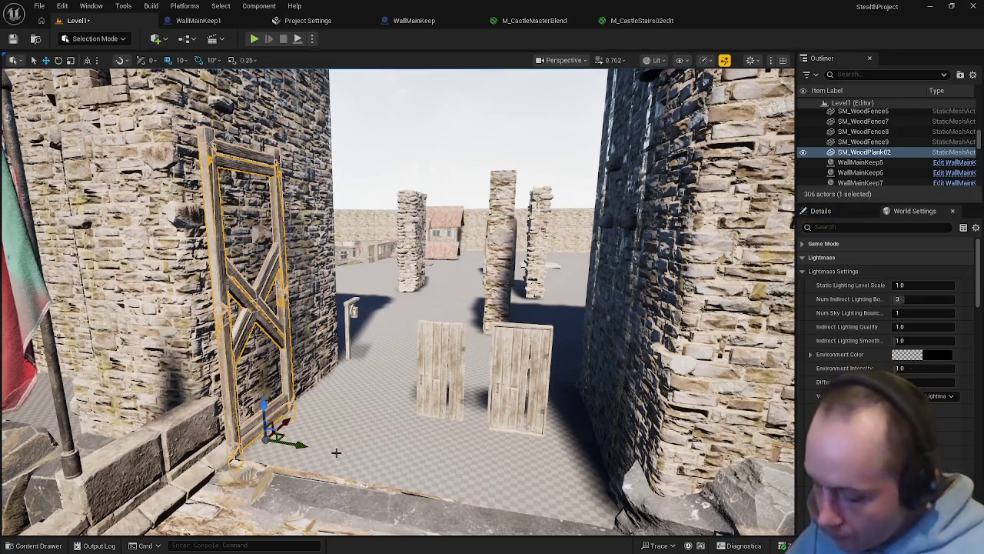
{"action": "key", "text": "ctrl+z"}
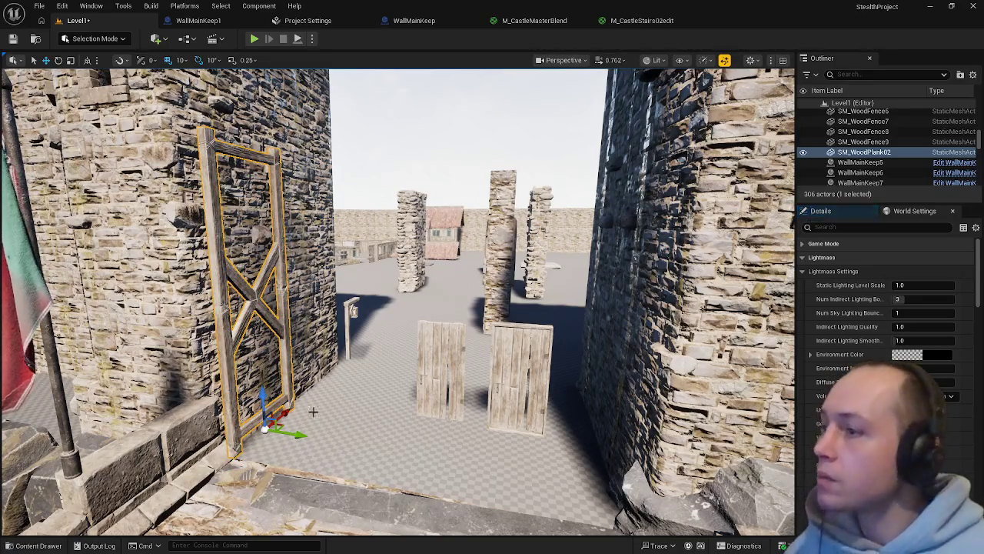
Alt-drag a copy of the frame onto the right tower wall and nudge it into place
{"action": "left_click_drag", "start_coordinate": [296, 434], "coordinate": [650, 495]}
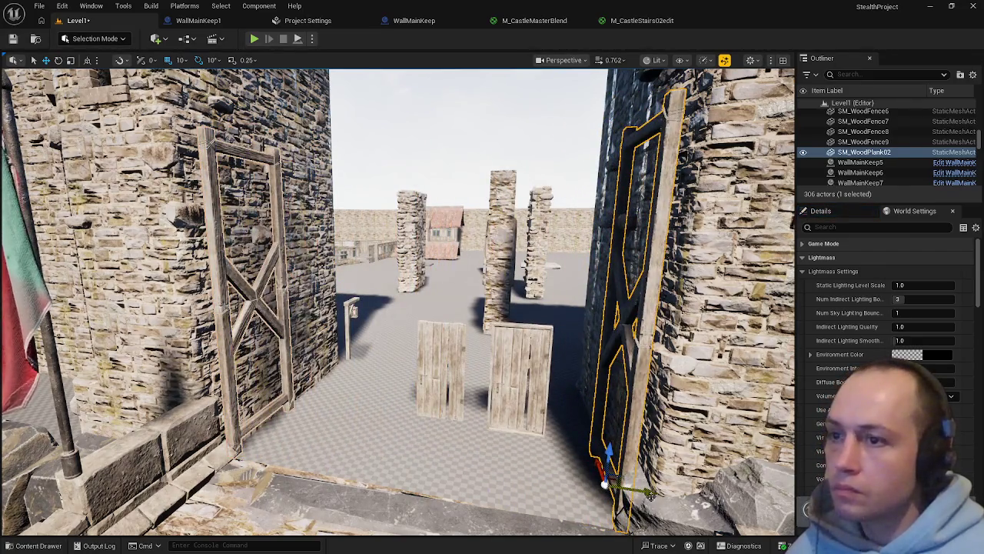
{"action": "left_click", "coordinate": [652, 494]}
{"action": "key", "text": "w"}
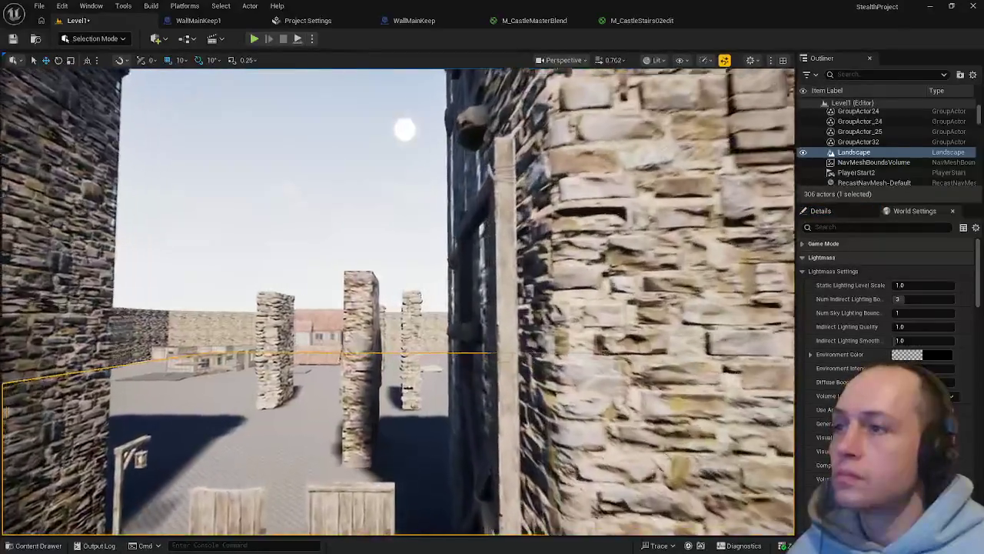
{"action": "left_click", "coordinate": [419, 364]}
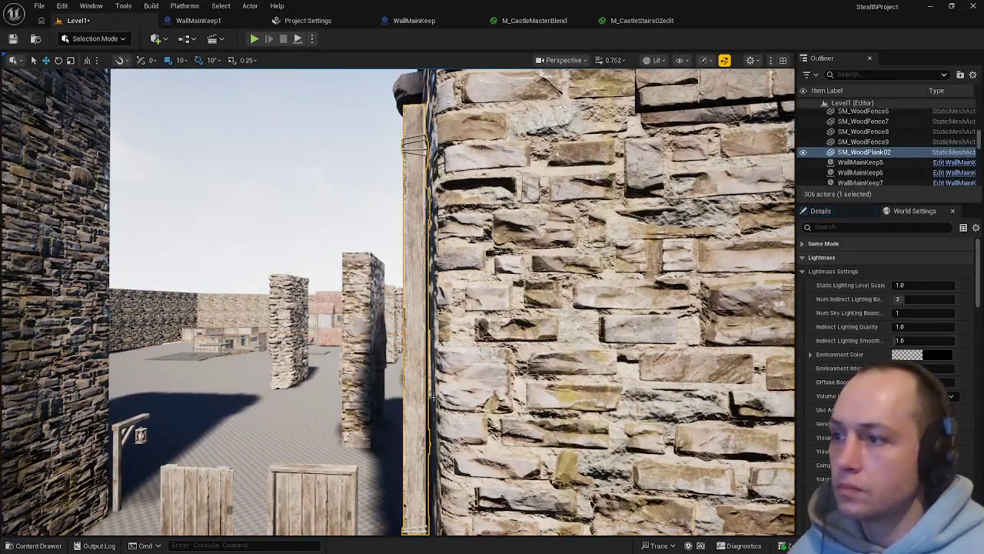
{"action": "left_click_drag", "start_coordinate": [433, 416], "coordinate": [443, 416]}
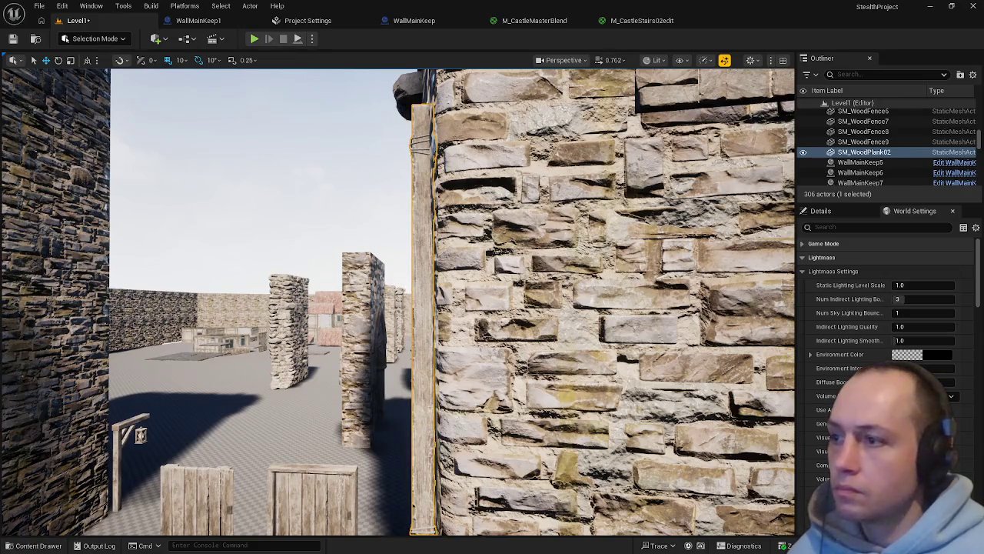
{"action": "left_click", "coordinate": [231, 384]}
{"action": "scroll", "coordinate": [439, 354], "scroll_direction": "down", "scroll_amount": 5}
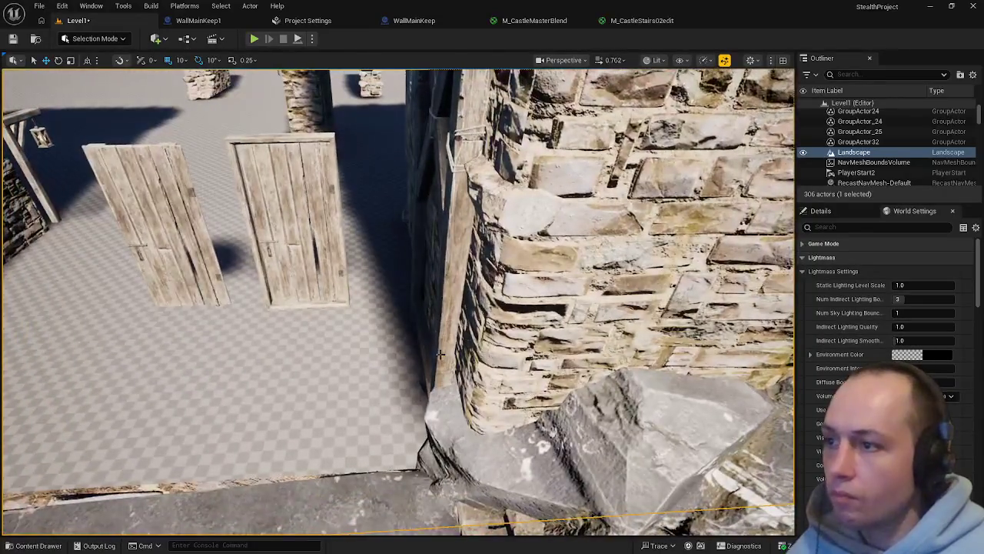
{"action": "left_click", "coordinate": [440, 355]}
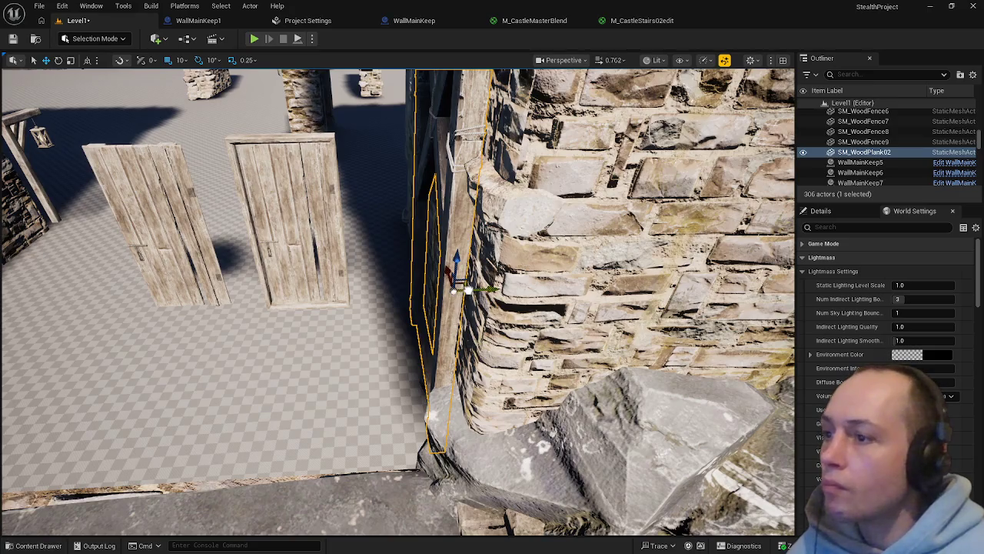
{"action": "mouse_move", "coordinate": [465, 289]}
{"action": "left_mouse_down"}
{"action": "mouse_move", "coordinate": [458, 287]}
{"action": "mouse_move", "coordinate": [469, 289]}
{"action": "left_mouse_up"}
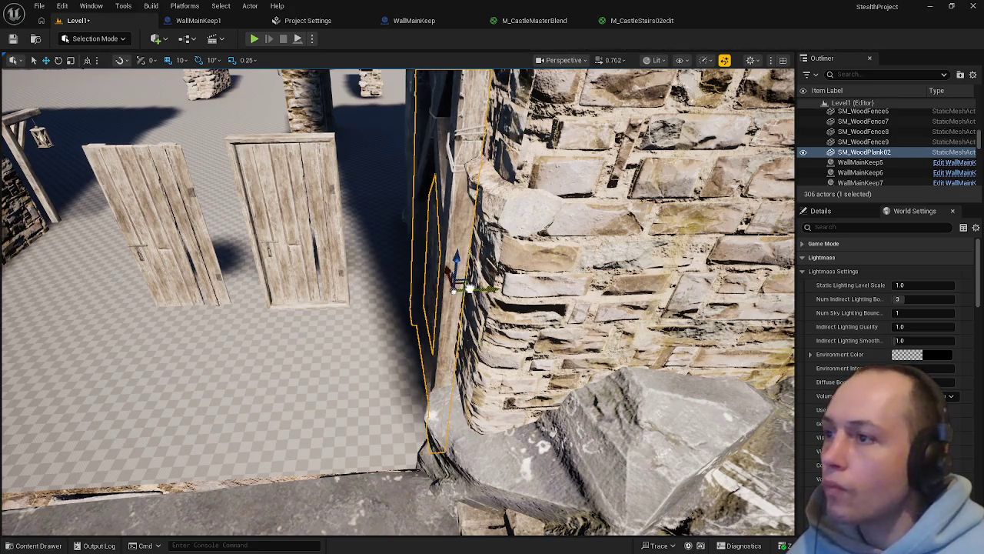
{"action": "left_click", "coordinate": [174, 68]}
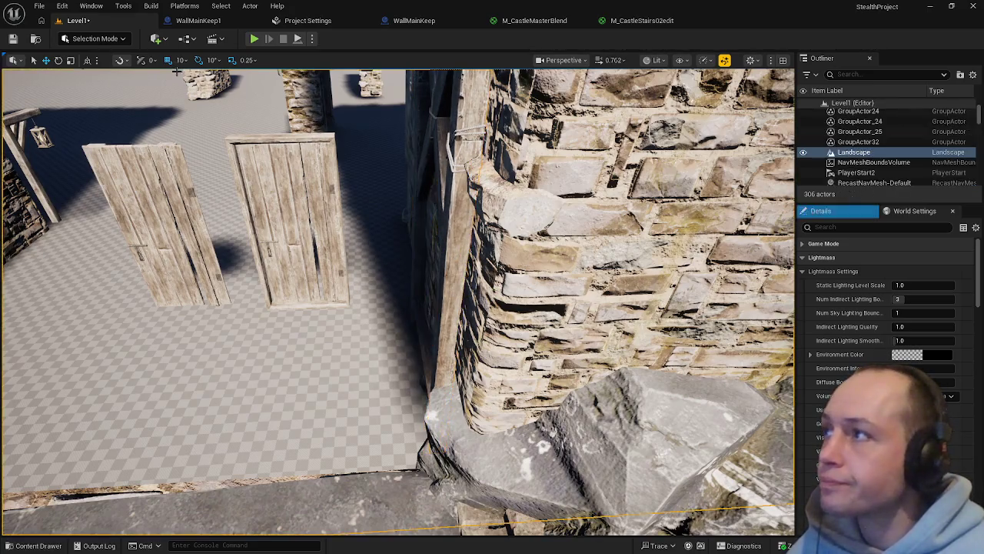
{"action": "left_click", "coordinate": [463, 269]}
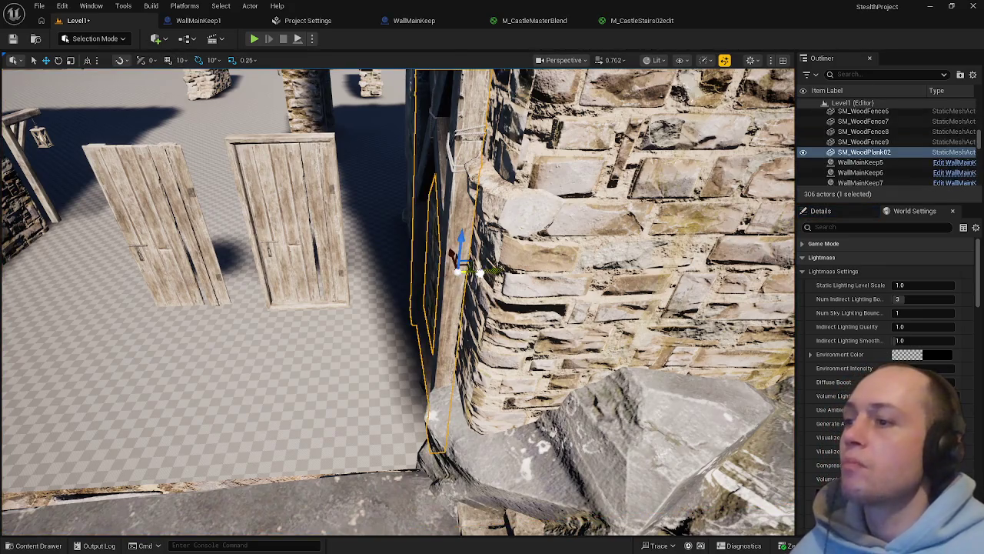
{"action": "left_click", "coordinate": [469, 287]}
{"action": "left_click_drag", "start_coordinate": [469, 288], "coordinate": [394, 266]}
{"action": "key", "text": "ctrl+space"}
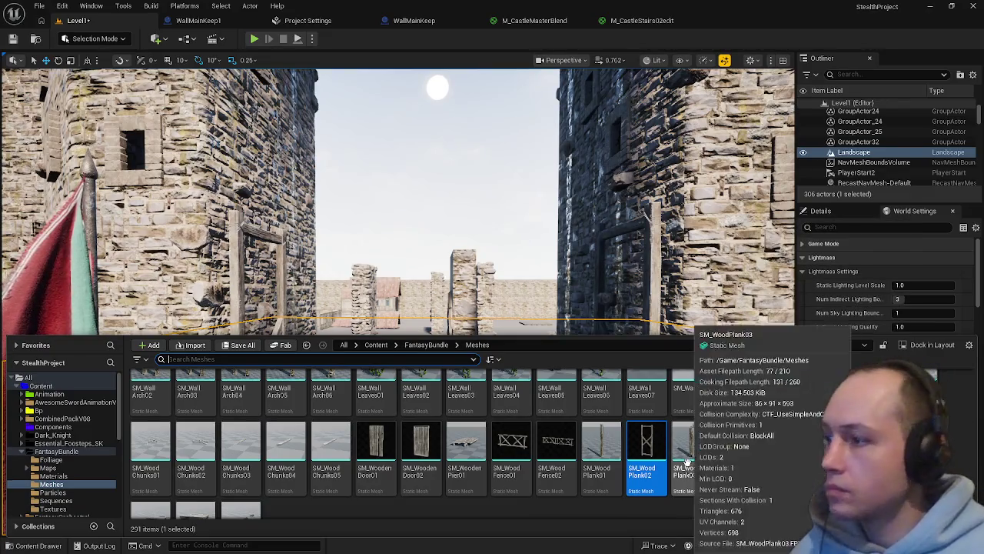
Try a 3 m wooden beam by the left wall, then delete it
{"action": "scroll", "coordinate": [726, 444], "scroll_direction": "up", "scroll_amount": 1}
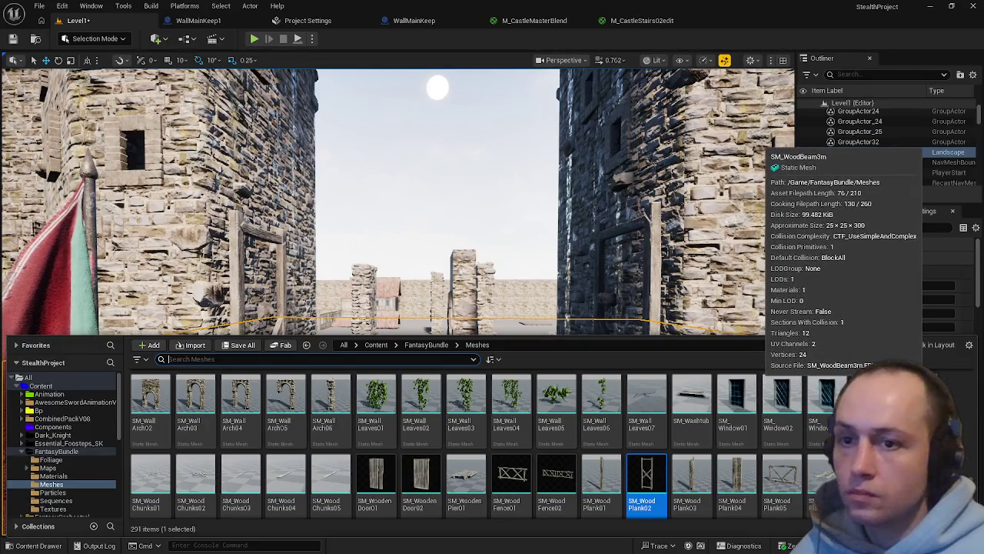
{"action": "key", "text": "ctrl+space"}
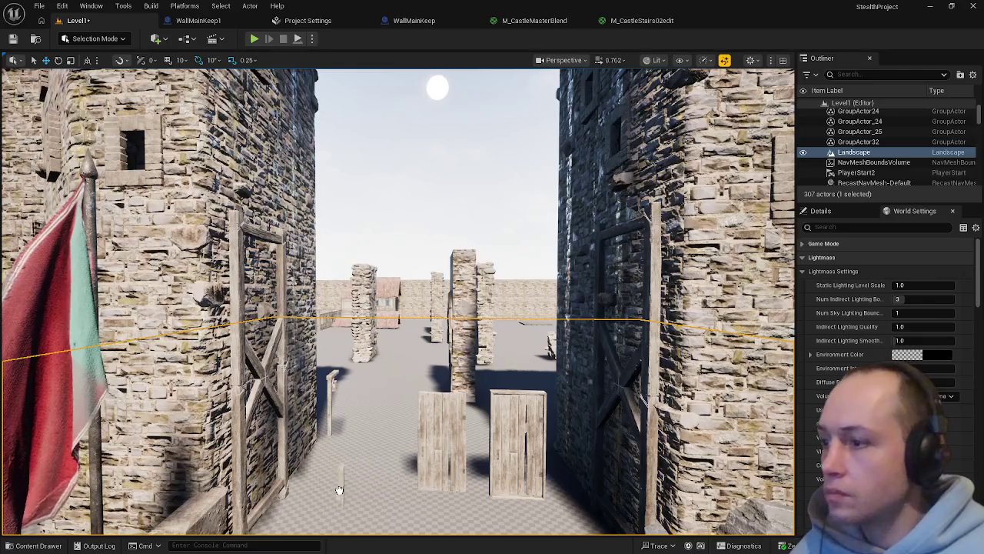
{"action": "left_click_drag", "start_coordinate": [339, 490], "coordinate": [339, 484]}
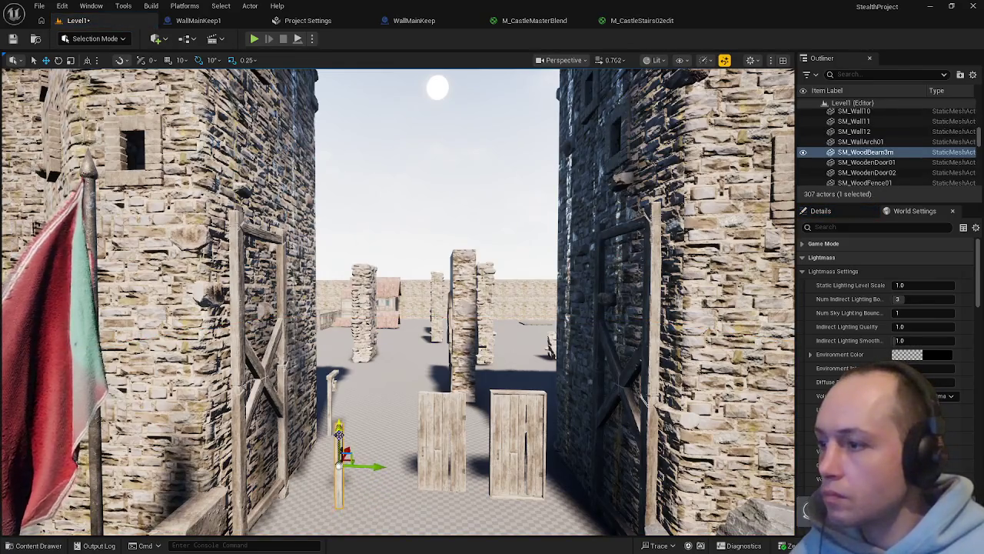
{"action": "key", "text": "w"}
{"action": "key", "text": "s"}
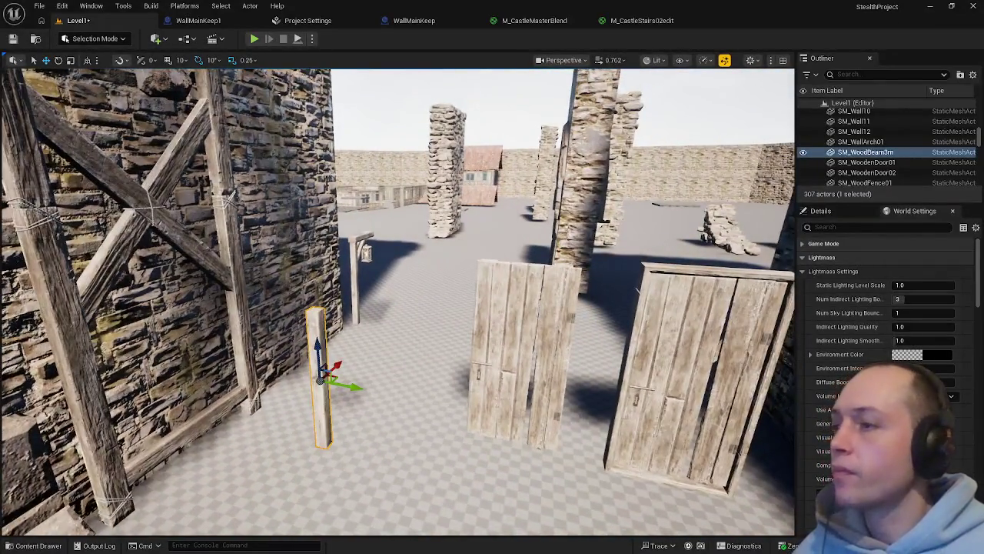
{"action": "key", "text": "Delete"}
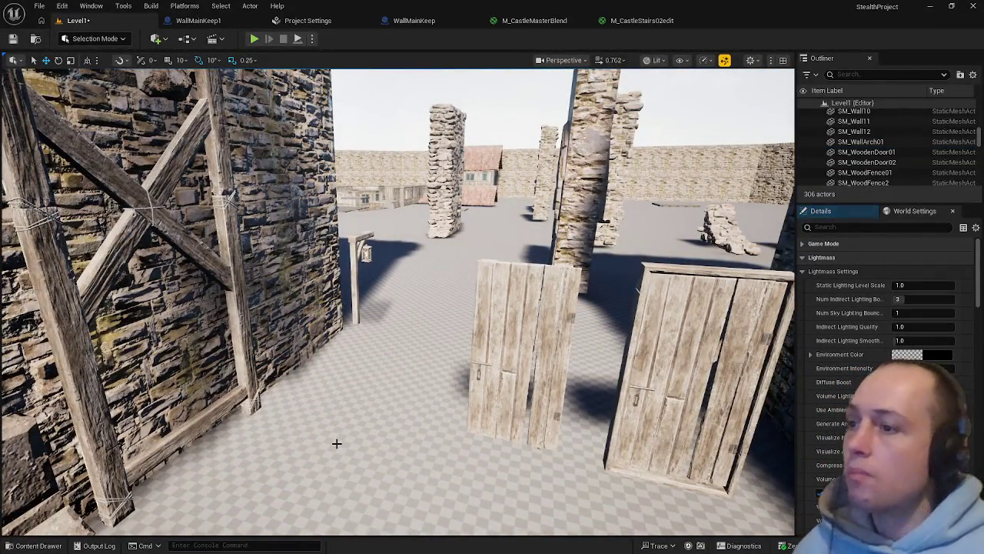
{"action": "key", "text": "ctrl+space"}
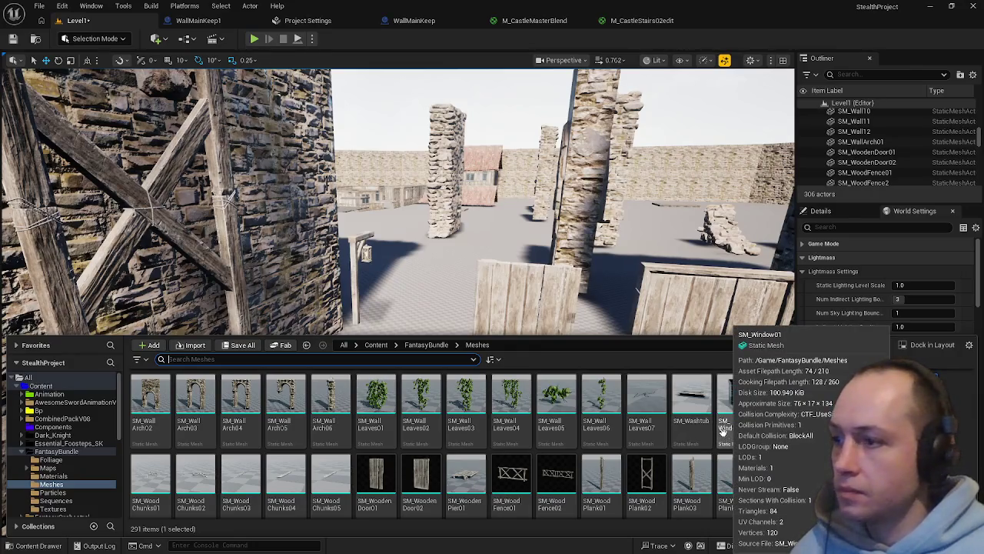
Delete both wooden doors, SM_WoodenDoor01 and SM_WoodenDoor02, from the passage
{"action": "left_click", "coordinate": [538, 300]}
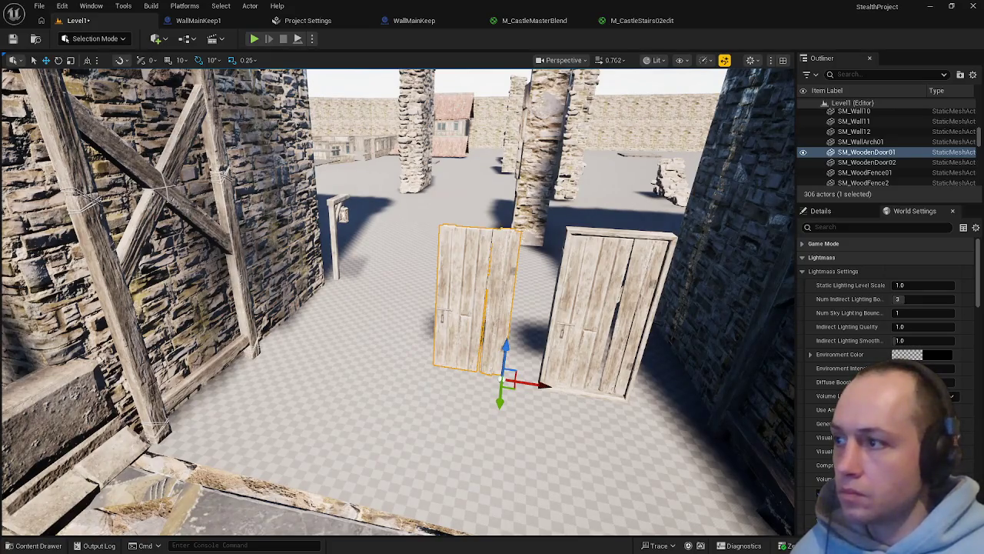
{"action": "key", "text": "Delete"}
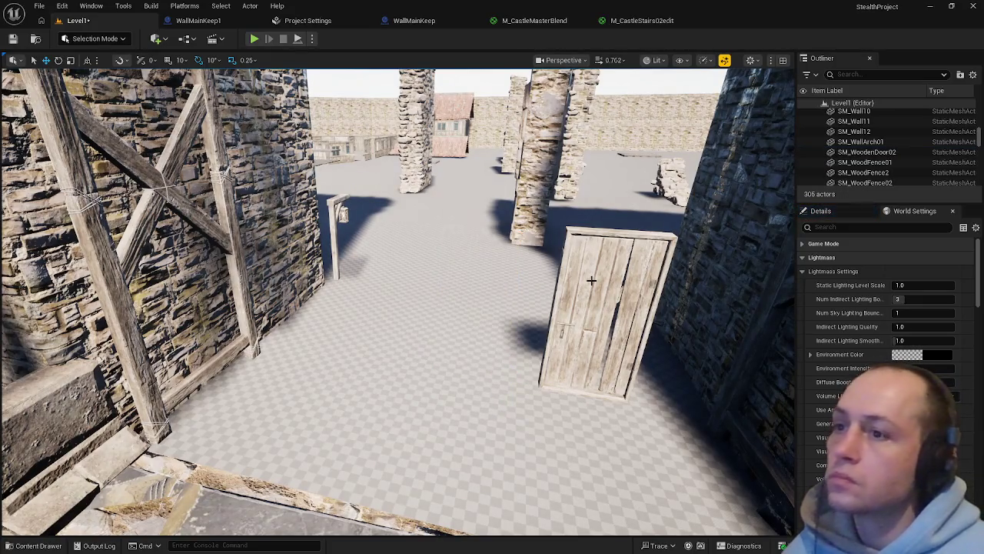
{"action": "left_click", "coordinate": [577, 329]}
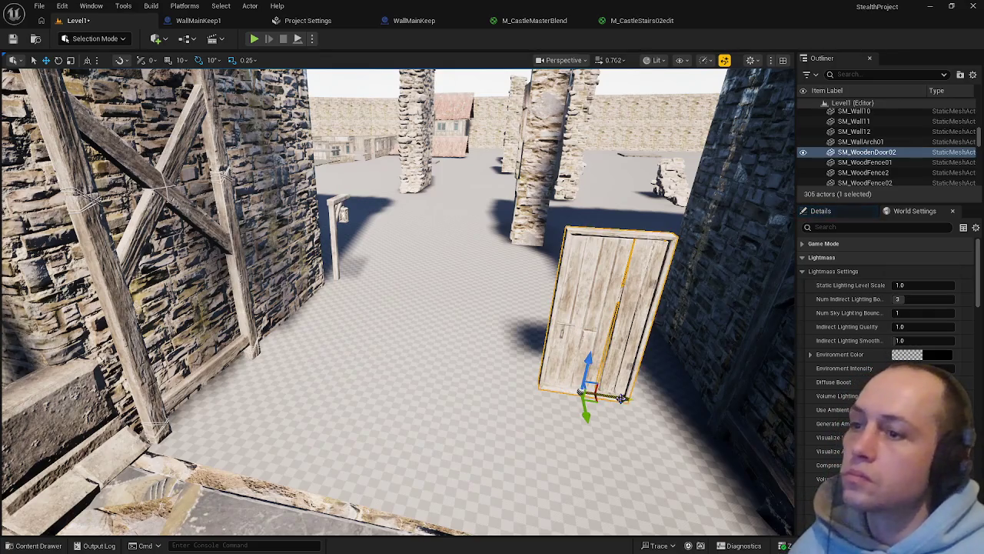
{"action": "left_click_drag", "start_coordinate": [585, 395], "coordinate": [619, 396]}
{"action": "key", "text": "Delete"}
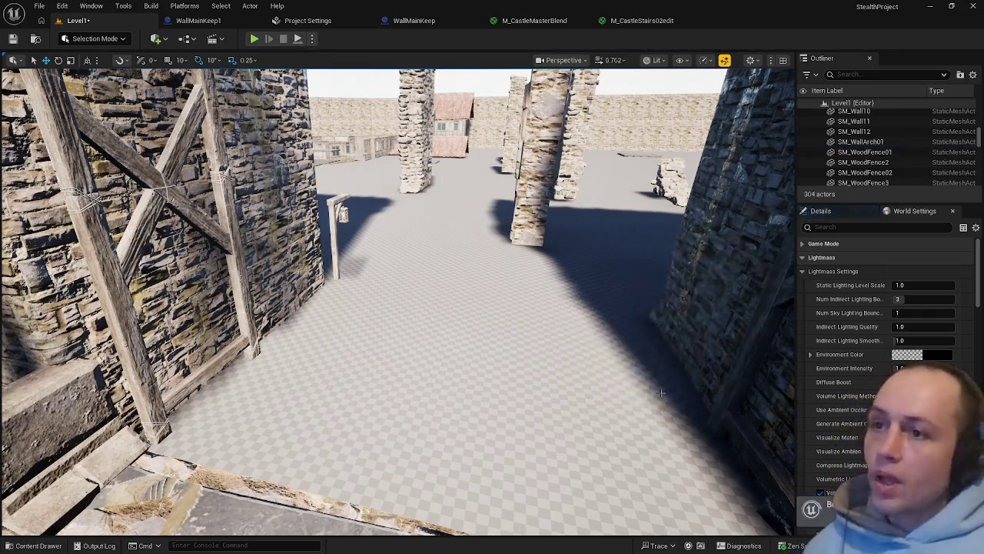
{"action": "key", "text": "s"}
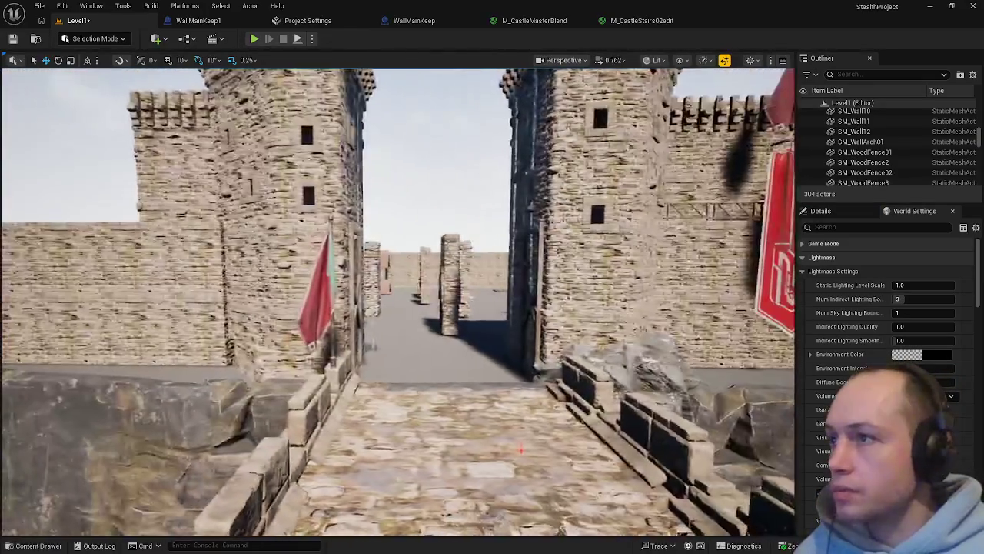
Fly out through the gate, frame the WallMainKeep pieces from above, and select the front and left sections
{"action": "key", "text": "a"}
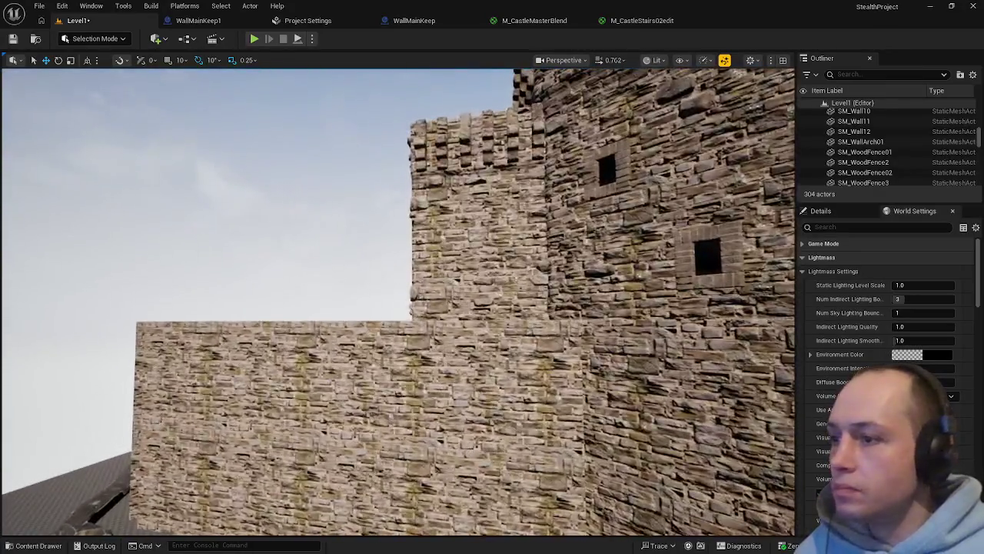
{"action": "left_click", "coordinate": [323, 431]}
{"action": "key", "text": "f"}
{"action": "mouse_move", "coordinate": [400, 308]}
{"action": "left_mouse_down"}
{"action": "mouse_move", "coordinate": [323, 361]}
{"action": "mouse_move", "coordinate": [346, 351]}
{"action": "left_mouse_up"}
{"action": "left_click_drag", "start_coordinate": [569, 316], "coordinate": [558, 354]}
{"action": "left_click", "coordinate": [430, 446]}
{"action": "mouse_move", "coordinate": [430, 446]}
{"action": "left_mouse_down"}
{"action": "mouse_move", "coordinate": [385, 408]}
{"action": "mouse_move", "coordinate": [366, 286]}
{"action": "mouse_move", "coordinate": [239, 219]}
{"action": "left_mouse_up"}
{"action": "left_click", "coordinate": [366, 286]}
{"action": "left_click", "coordinate": [242, 221]}
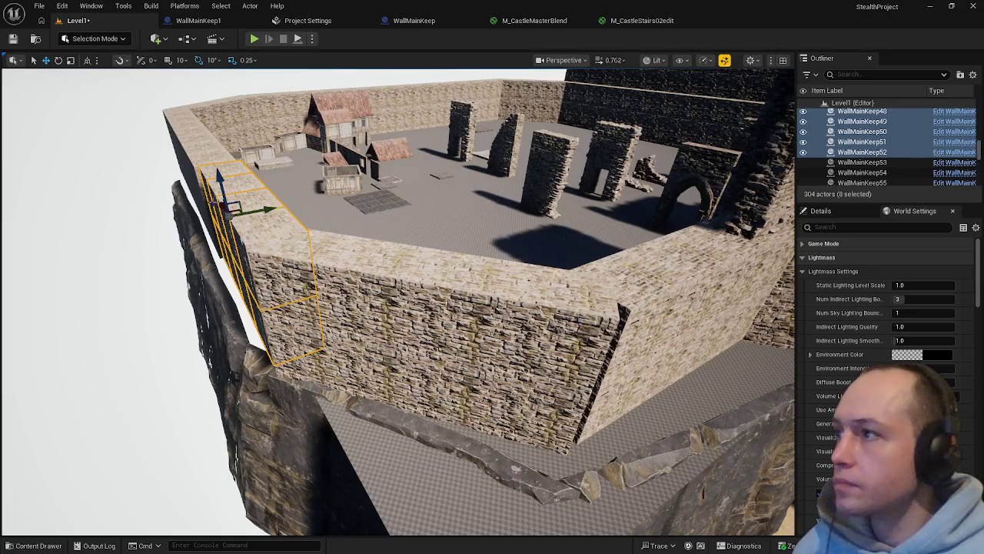
Add the left-side, corner and front WallMainKeep sections to the selection
{"action": "left_click", "coordinate": [235, 162]}
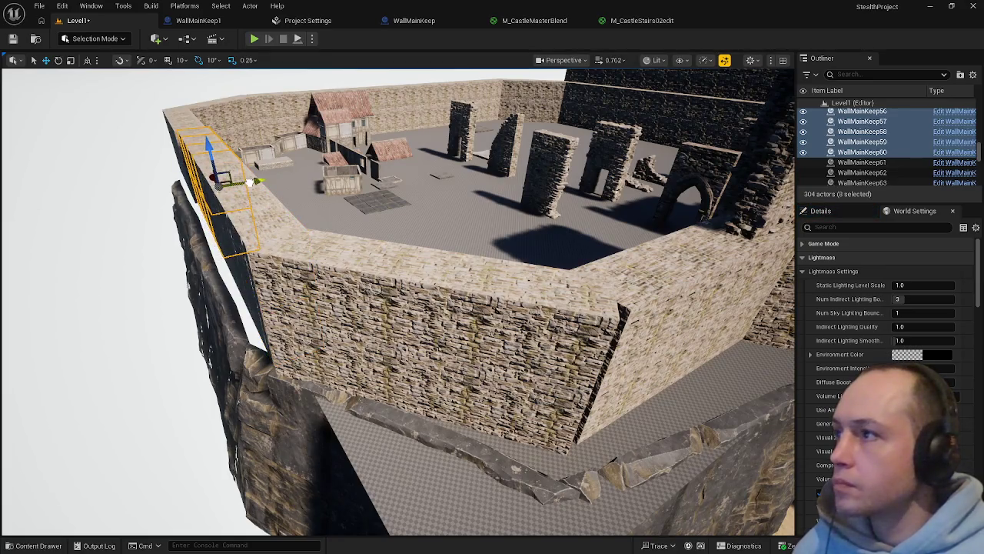
{"action": "left_click", "coordinate": [184, 118]}
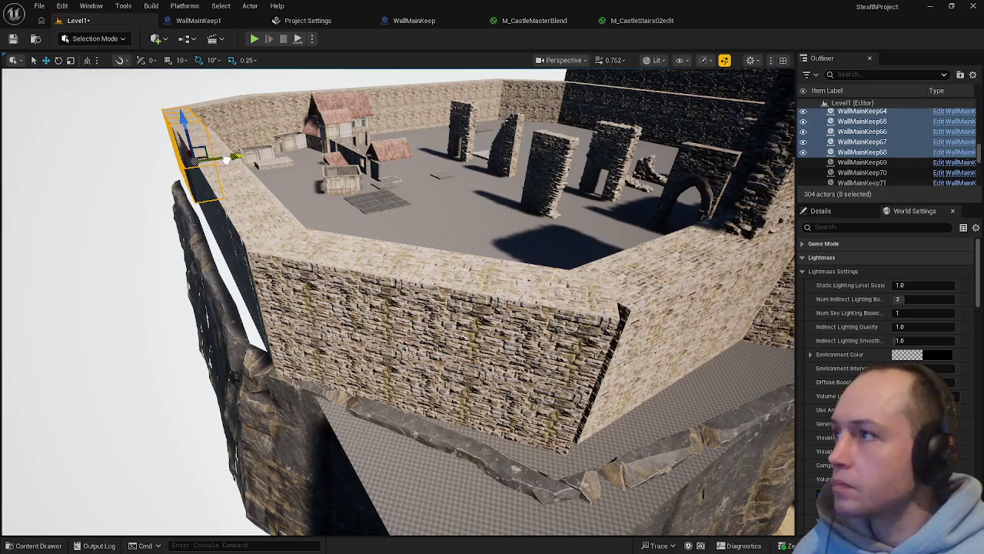
{"action": "left_click", "coordinate": [216, 160], "text": "ctrl"}
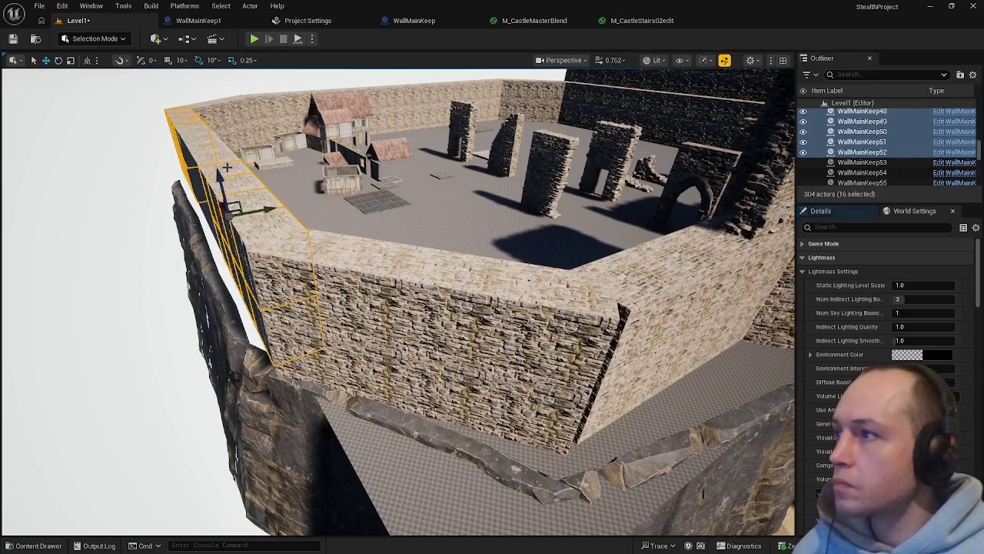
{"action": "left_click", "coordinate": [217, 157], "text": "ctrl"}
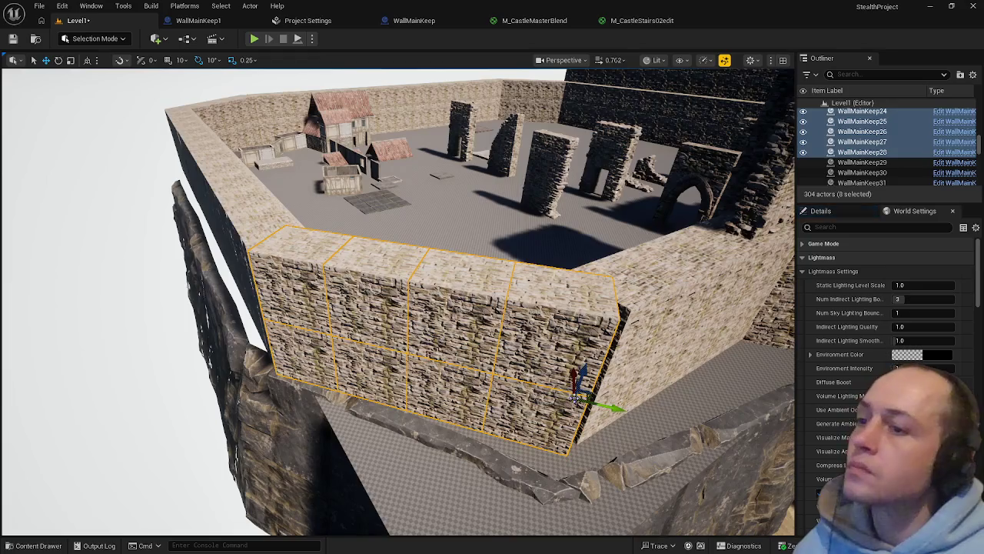
{"action": "left_click", "coordinate": [573, 376]}
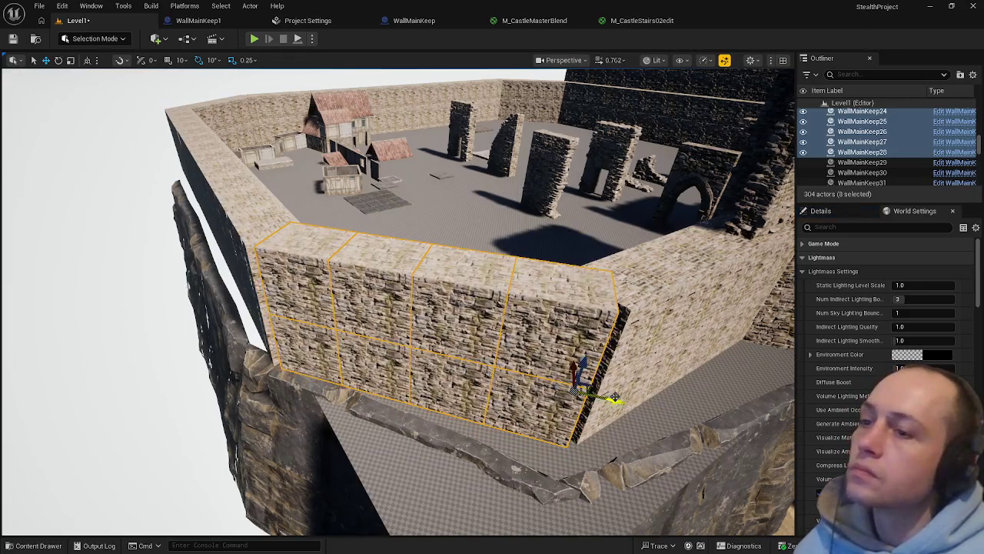
Scale up the 32 selected wall pieces, undo the change, then reapply it with Ctrl+Y
{"action": "left_click_drag", "start_coordinate": [615, 397], "coordinate": [625, 401]}
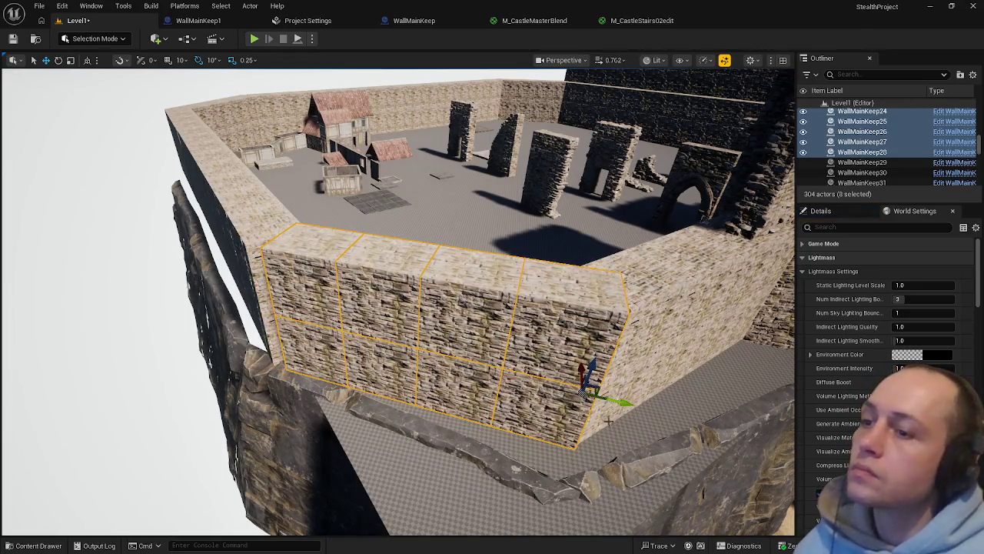
{"action": "key", "text": "ctrl+z"}
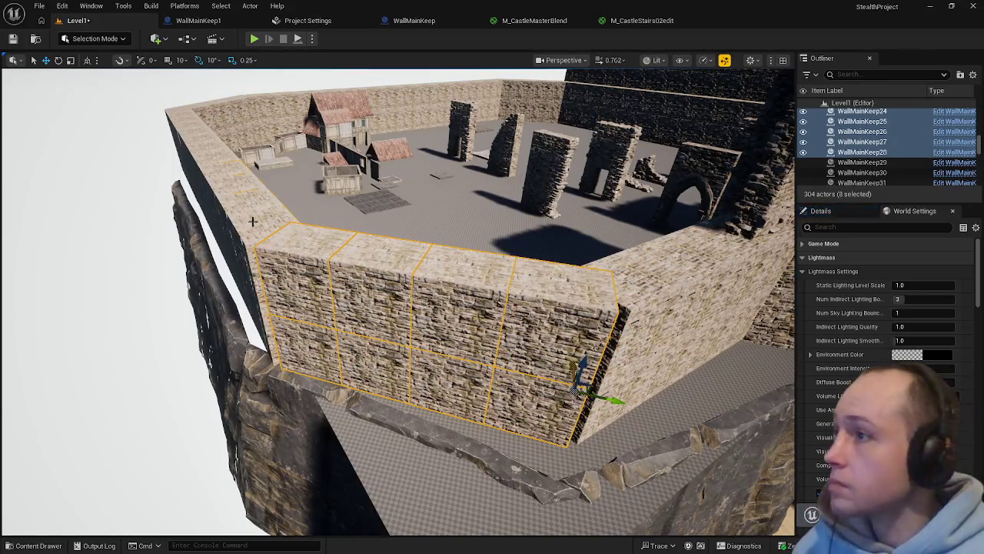
{"action": "key", "text": "ctrl+z"}
{"action": "key", "text": "ctrl+z"}
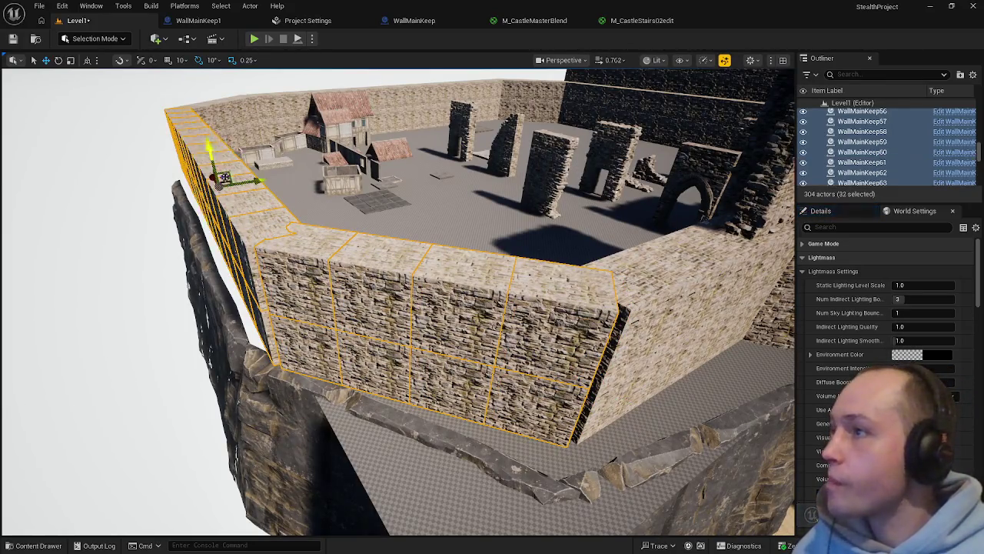
{"action": "key", "text": "ctrl+z"}
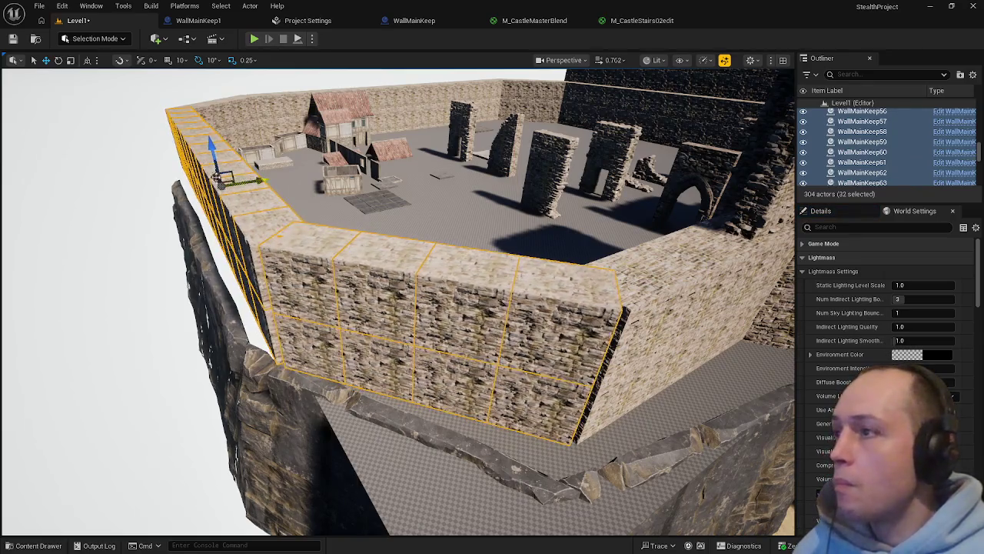
{"action": "key", "text": "ctrl+z"}
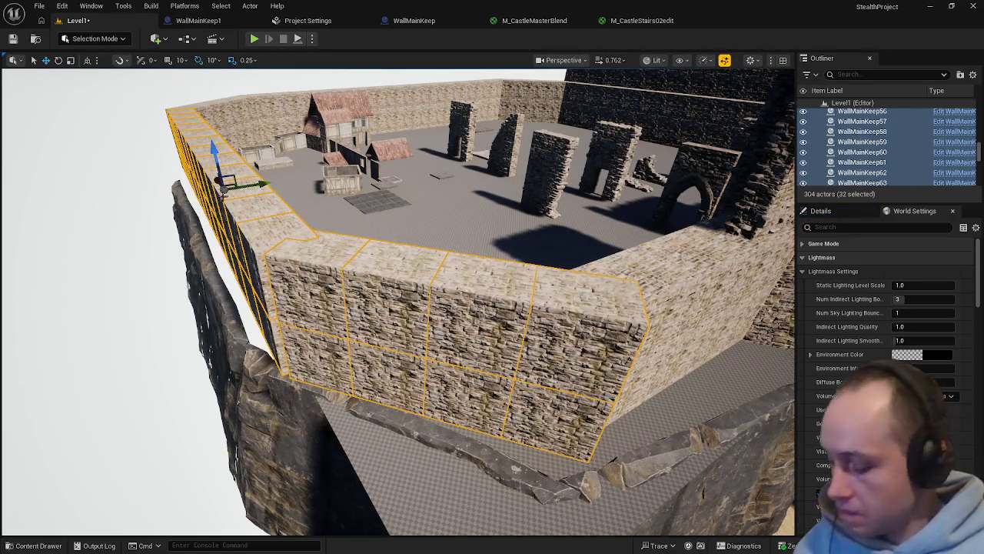
{"action": "key", "text": "ctrl+z"}
{"action": "key", "text": "f"}
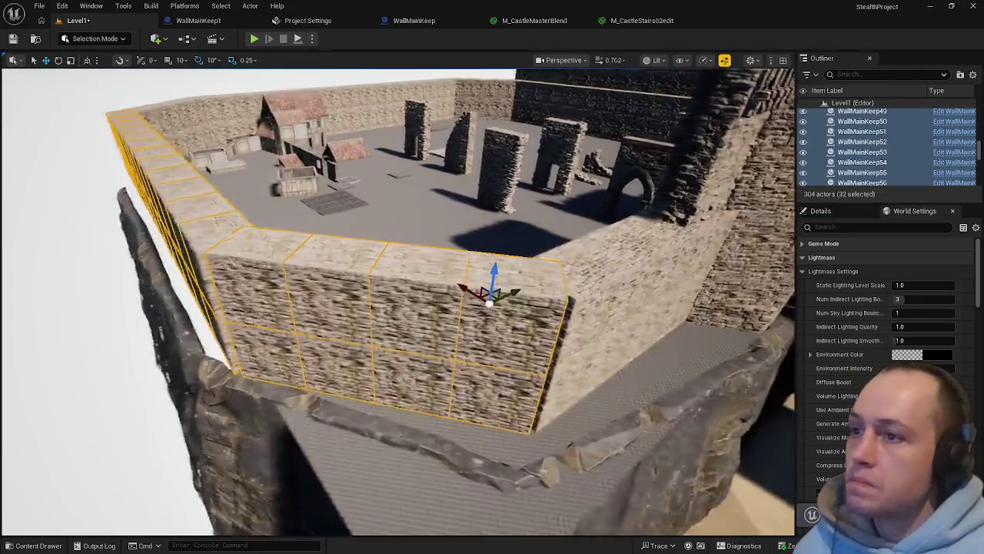
{"action": "key", "text": "ctrl+y"}
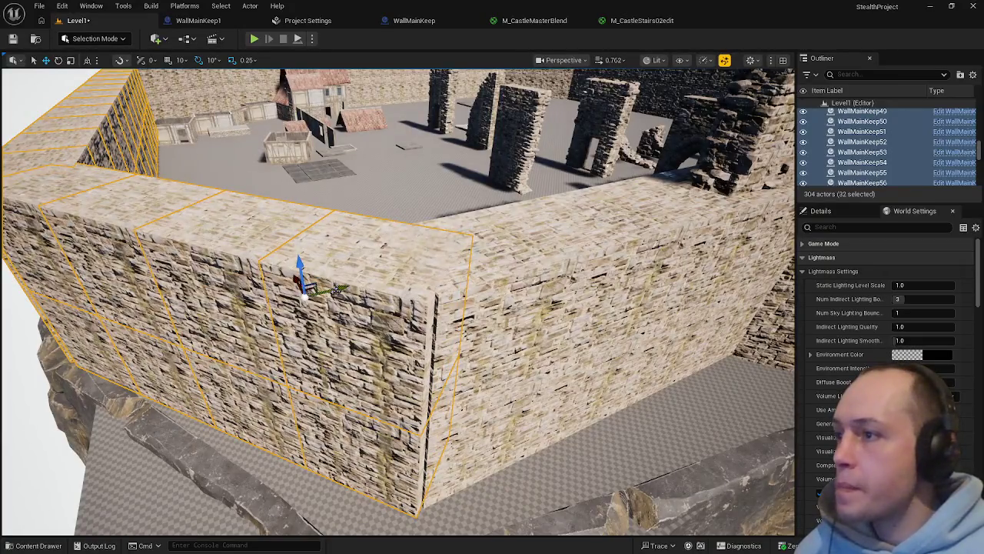
Slide the raised keep walls along Y to meet at the corner, then orbit to the wall face
{"action": "scroll", "coordinate": [308, 278], "scroll_direction": "down", "scroll_amount": 2}
{"action": "scroll", "coordinate": [308, 278], "scroll_direction": "up", "scroll_amount": 5}
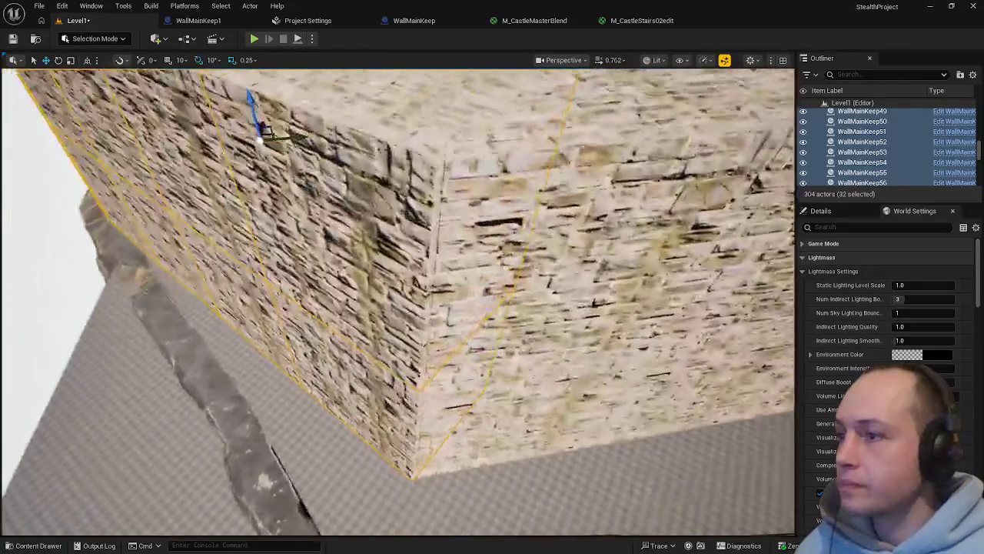
{"action": "scroll", "coordinate": [397, 300], "scroll_direction": "down", "scroll_amount": 4}
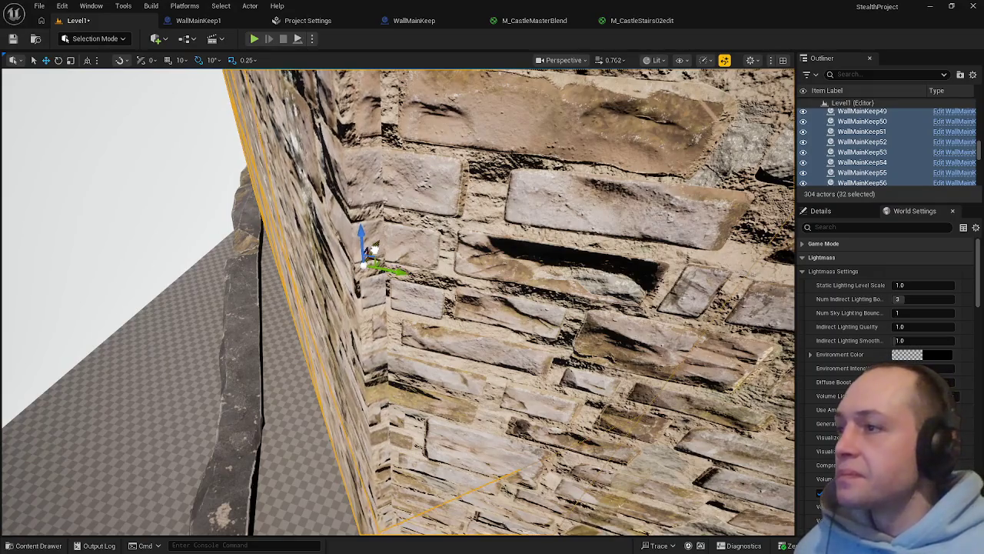
{"action": "left_click_drag", "start_coordinate": [393, 269], "coordinate": [423, 282]}
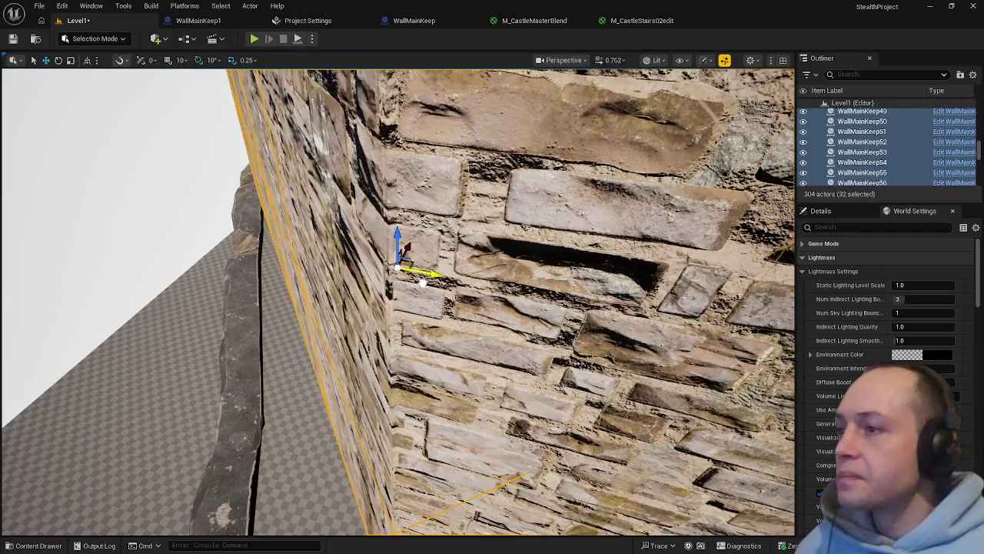
{"action": "left_click_drag", "start_coordinate": [403, 249], "coordinate": [284, 258]}
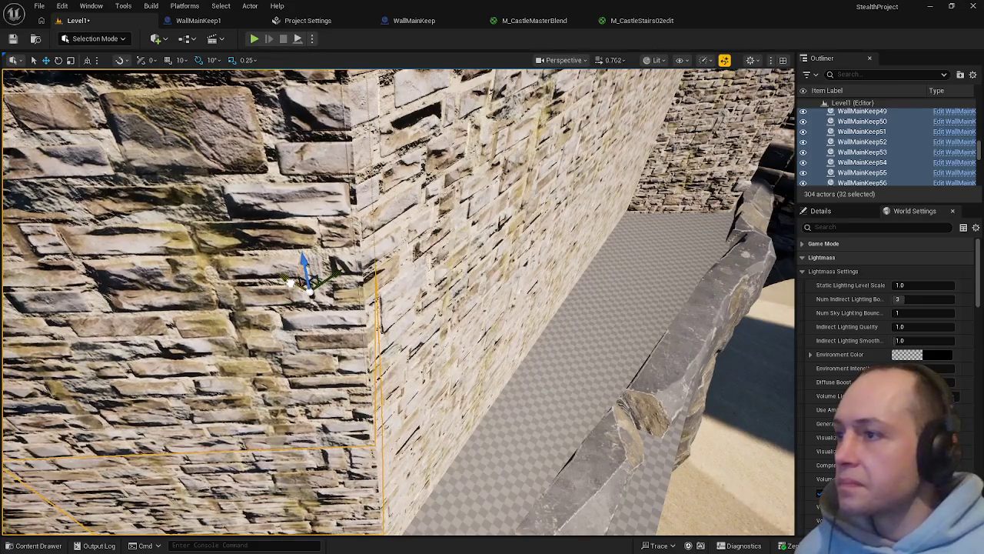
{"action": "mouse_move", "coordinate": [330, 277]}
{"action": "left_mouse_down"}
{"action": "mouse_move", "coordinate": [369, 269]}
{"action": "mouse_move", "coordinate": [300, 263]}
{"action": "mouse_move", "coordinate": [399, 257]}
{"action": "left_mouse_up"}
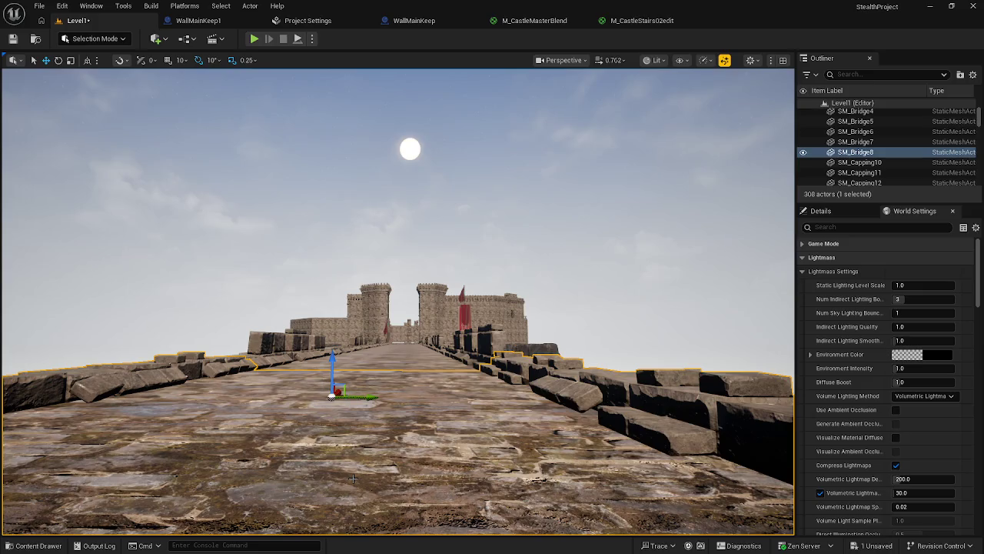
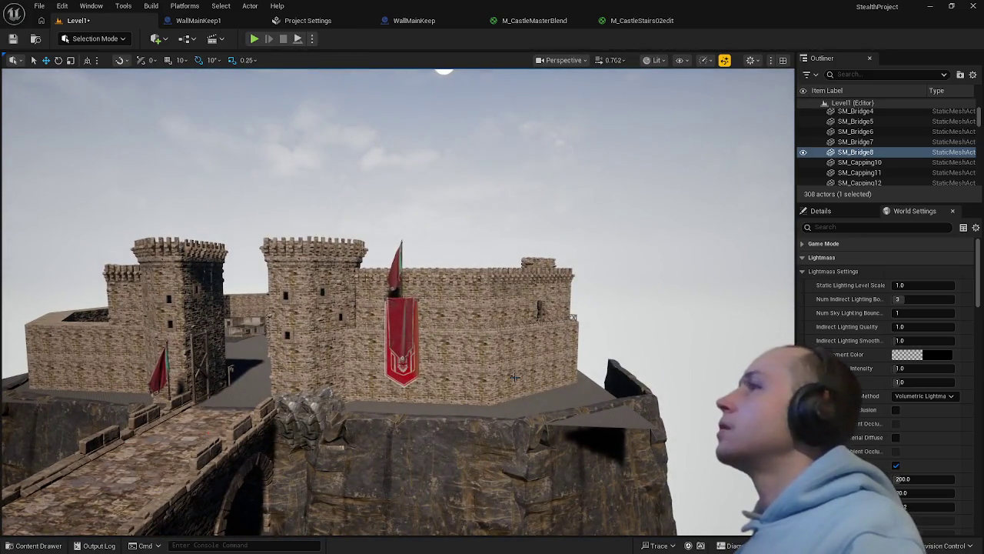
Select the Landscape and bring the view in toward the castle and bridge
{"action": "left_click", "coordinate": [568, 397]}
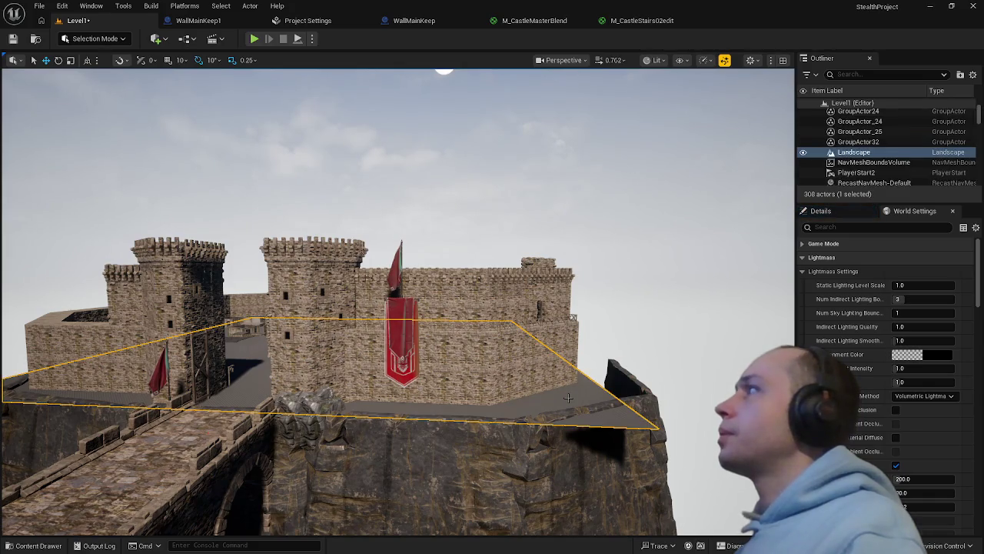
{"action": "mouse_move", "coordinate": [568, 398]}
{"action": "left_mouse_down"}
{"action": "mouse_move", "coordinate": [598, 398]}
{"action": "mouse_move", "coordinate": [598, 428]}
{"action": "left_mouse_up"}
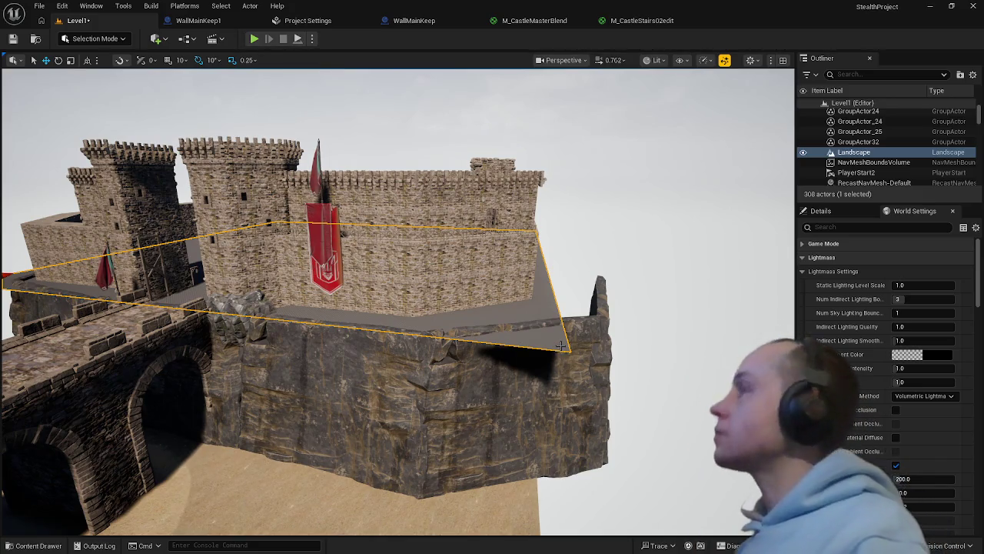
{"action": "scroll", "coordinate": [504, 413], "scroll_direction": "up", "scroll_amount": 5}
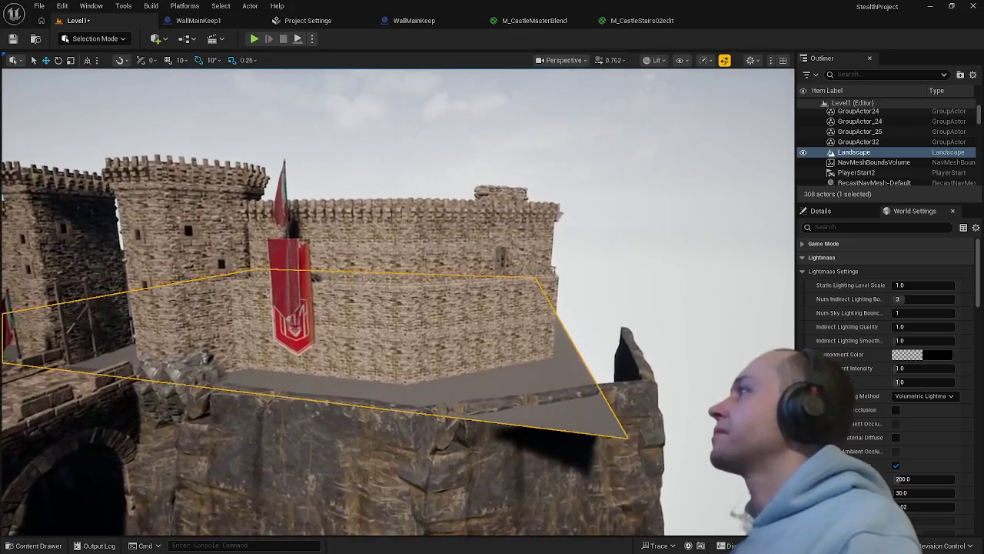
{"action": "mouse_move", "coordinate": [504, 413]}
{"action": "left_mouse_down"}
{"action": "mouse_move", "coordinate": [488, 522]}
{"action": "mouse_move", "coordinate": [497, 405]}
{"action": "left_mouse_up"}
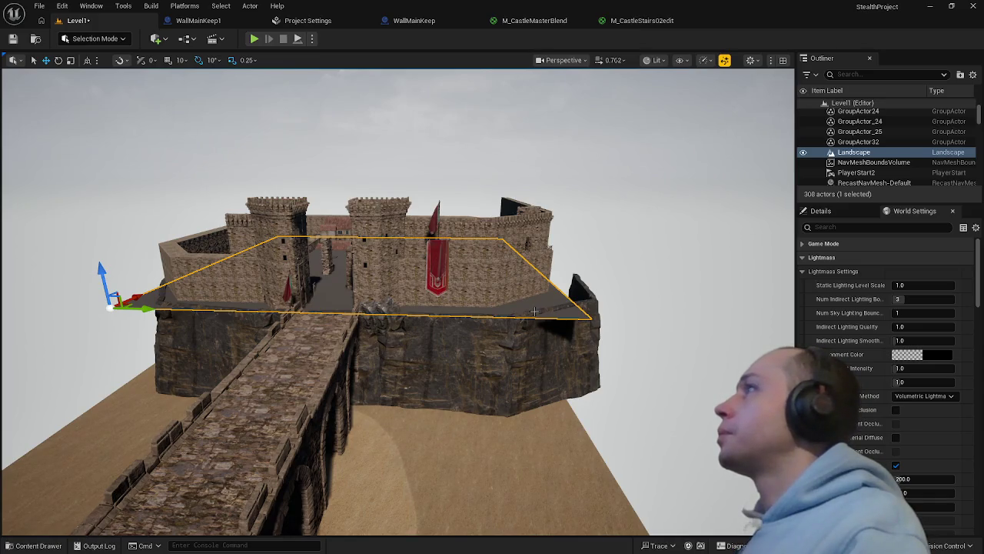
{"action": "mouse_move", "coordinate": [535, 310]}
{"action": "left_mouse_down"}
{"action": "mouse_move", "coordinate": [534, 238]}
{"action": "mouse_move", "coordinate": [542, 308]}
{"action": "mouse_move", "coordinate": [611, 308]}
{"action": "left_mouse_up"}
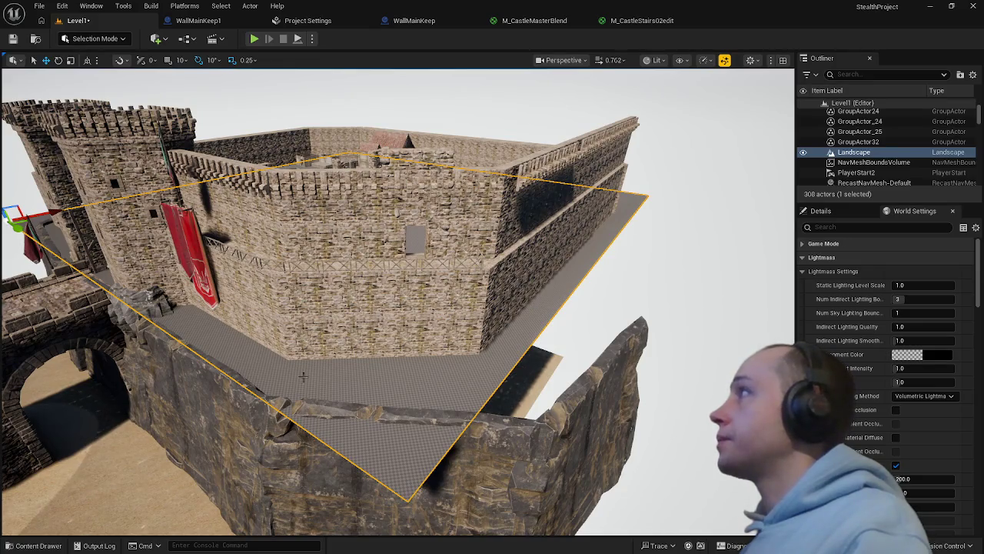
Shift the Landscape up-right, then back down-left across the castle's walled interior, and bring up the editor modes list
{"action": "left_click_drag", "start_coordinate": [53, 192], "coordinate": [77, 210]}
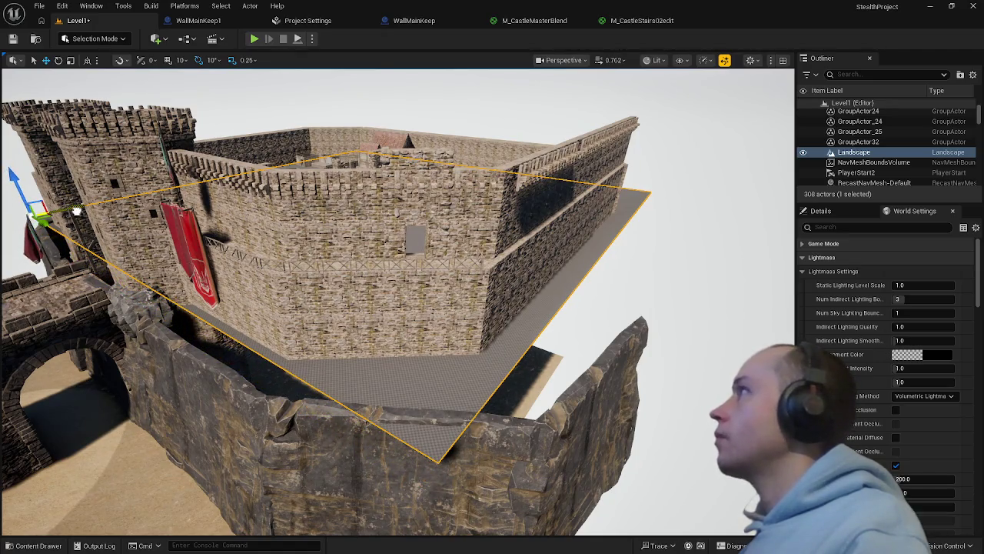
{"action": "left_click_drag", "start_coordinate": [77, 211], "coordinate": [59, 219]}
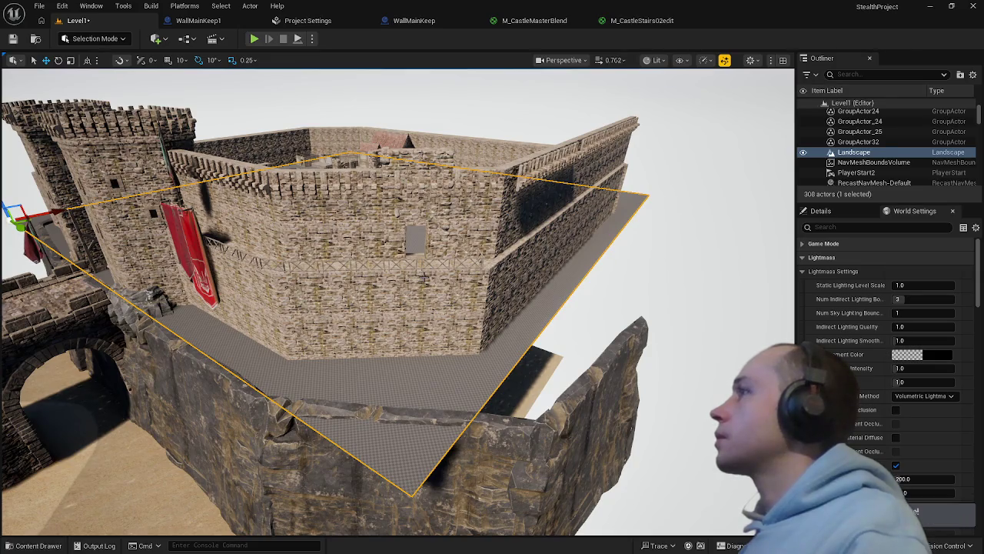
{"action": "left_click_drag", "start_coordinate": [422, 278], "coordinate": [9, 277]}
{"action": "mouse_move", "coordinate": [343, 300]}
{"action": "left_mouse_down"}
{"action": "mouse_move", "coordinate": [312, 300]}
{"action": "mouse_move", "coordinate": [343, 300]}
{"action": "mouse_move", "coordinate": [324, 326]}
{"action": "mouse_move", "coordinate": [357, 322]}
{"action": "left_mouse_up"}
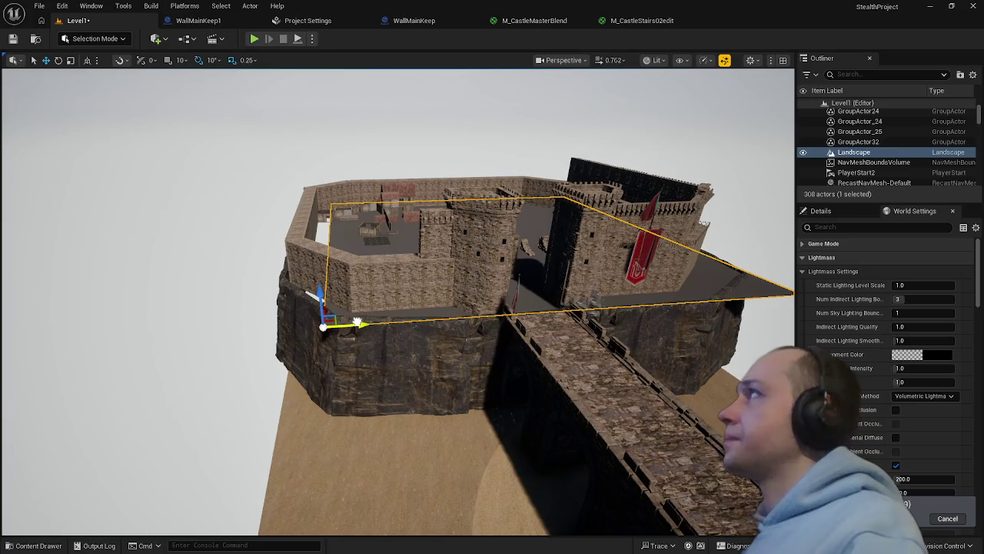
{"action": "left_click", "coordinate": [116, 39]}
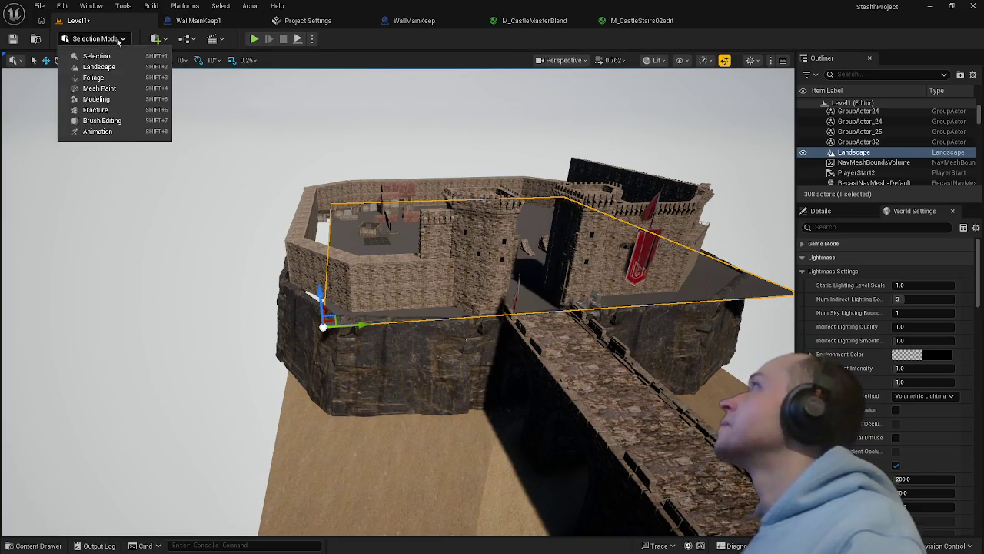
In Landscape Mode, use Manage > Add to add a flat component beside the castle wall
{"action": "left_click", "coordinate": [124, 68]}
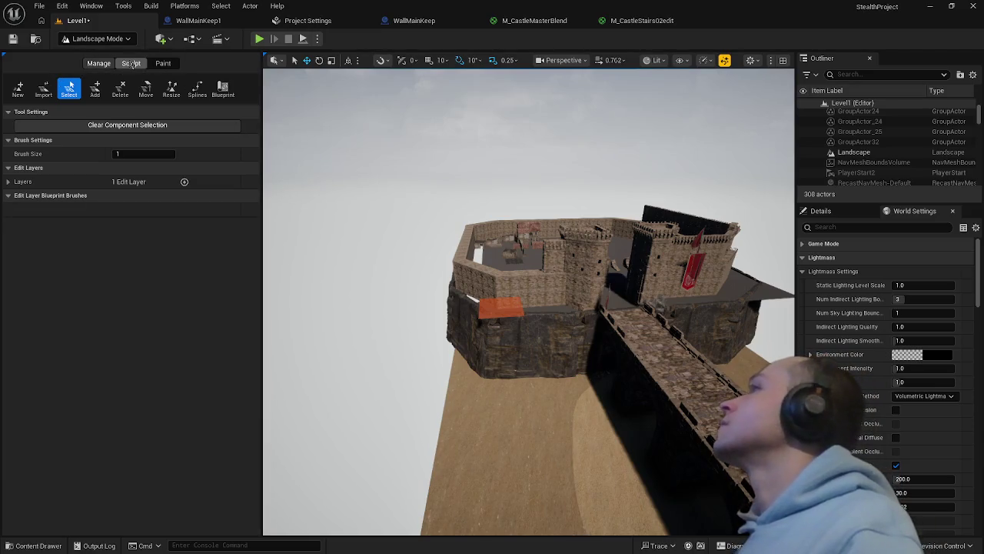
{"action": "left_click", "coordinate": [94, 89]}
{"action": "scroll", "coordinate": [444, 241], "scroll_direction": "up", "scroll_amount": 3}
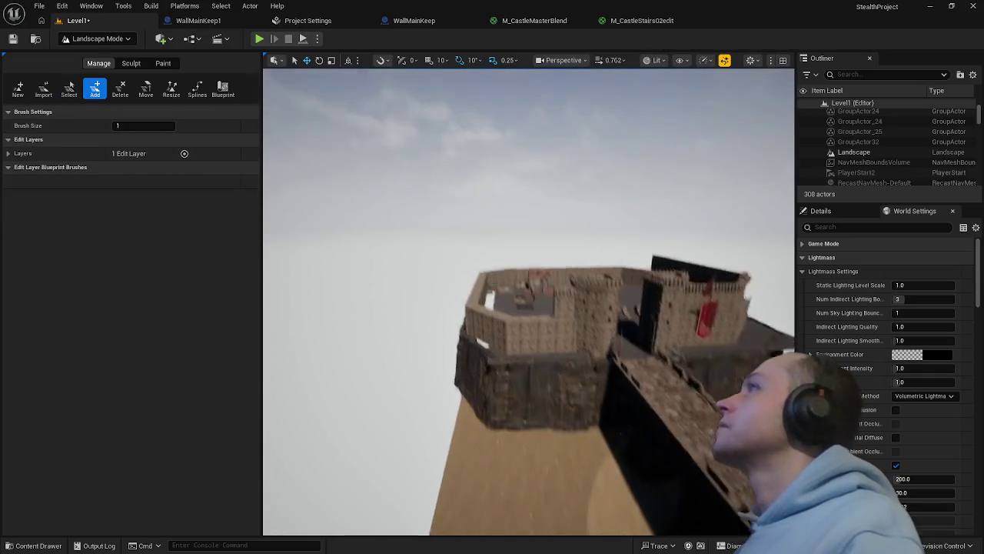
{"action": "left_click_drag", "start_coordinate": [459, 341], "coordinate": [459, 361]}
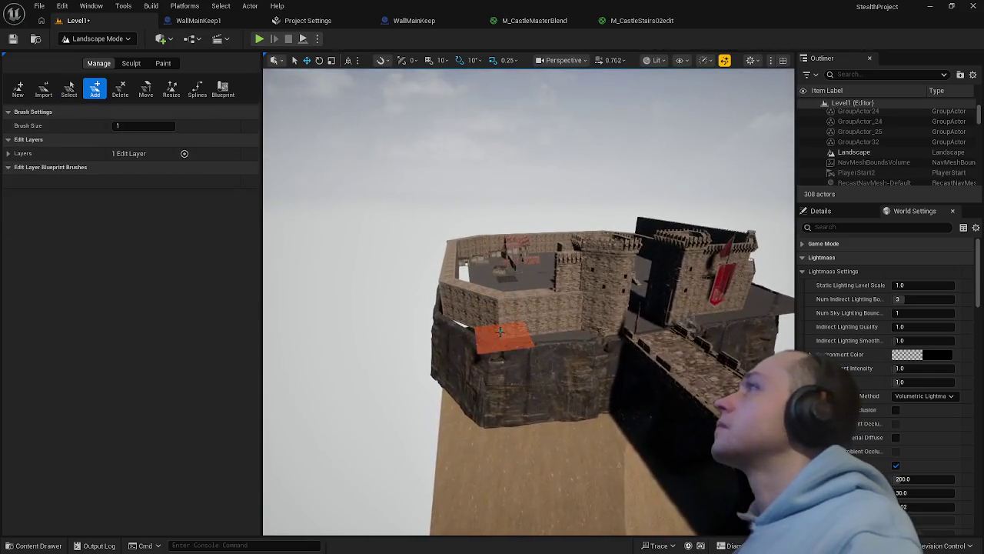
{"action": "left_click", "coordinate": [458, 340]}
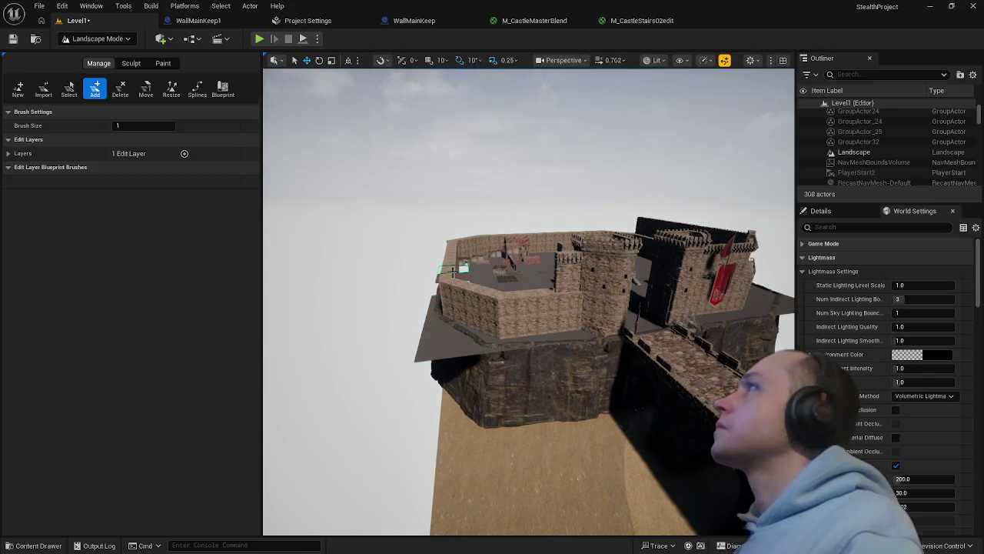
{"action": "mouse_move", "coordinate": [451, 289]}
{"action": "left_mouse_down"}
{"action": "mouse_move", "coordinate": [452, 243]}
{"action": "mouse_move", "coordinate": [452, 273]}
{"action": "mouse_move", "coordinate": [420, 262]}
{"action": "left_mouse_up"}
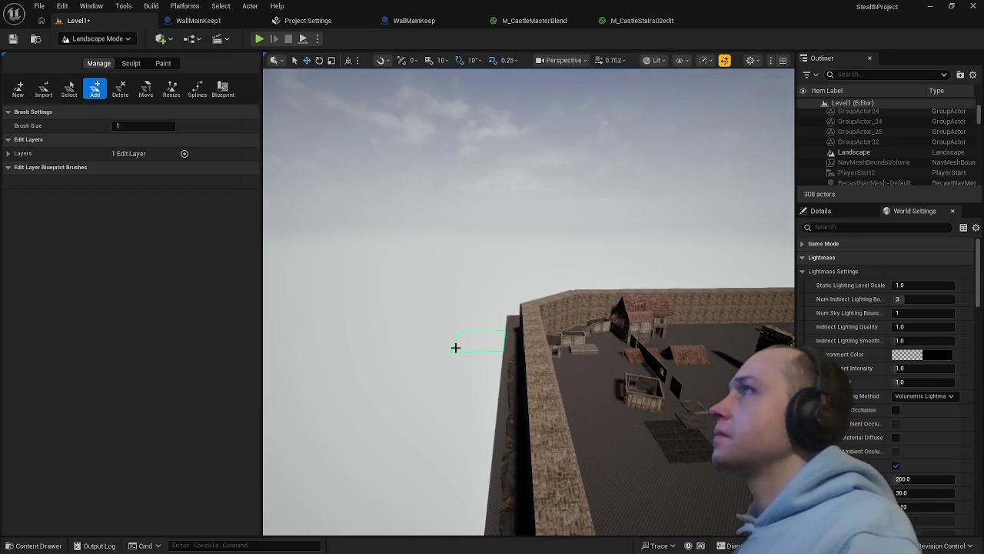
{"action": "mouse_move", "coordinate": [483, 347]}
{"action": "left_mouse_down"}
{"action": "mouse_move", "coordinate": [472, 320]}
{"action": "mouse_move", "coordinate": [517, 362]}
{"action": "mouse_move", "coordinate": [473, 384]}
{"action": "mouse_move", "coordinate": [479, 369]}
{"action": "mouse_move", "coordinate": [537, 343]}
{"action": "left_mouse_up"}
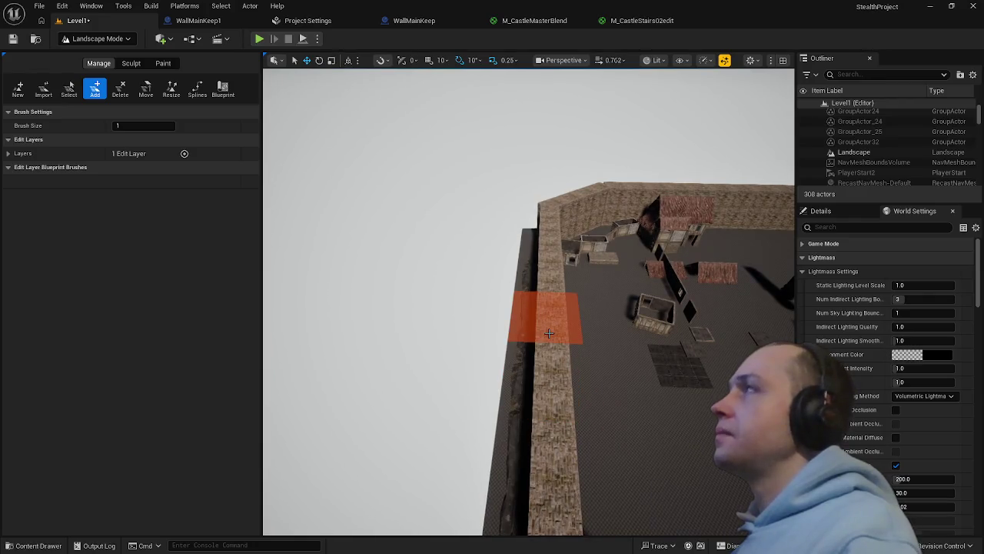
{"action": "left_click_drag", "start_coordinate": [544, 336], "coordinate": [544, 338]}
Return to Selection Mode, select SM_UnderWall3, and shift it along its X axis
{"action": "left_click", "coordinate": [97, 38]}
{"action": "left_click", "coordinate": [108, 61]}
{"action": "left_click", "coordinate": [488, 419]}
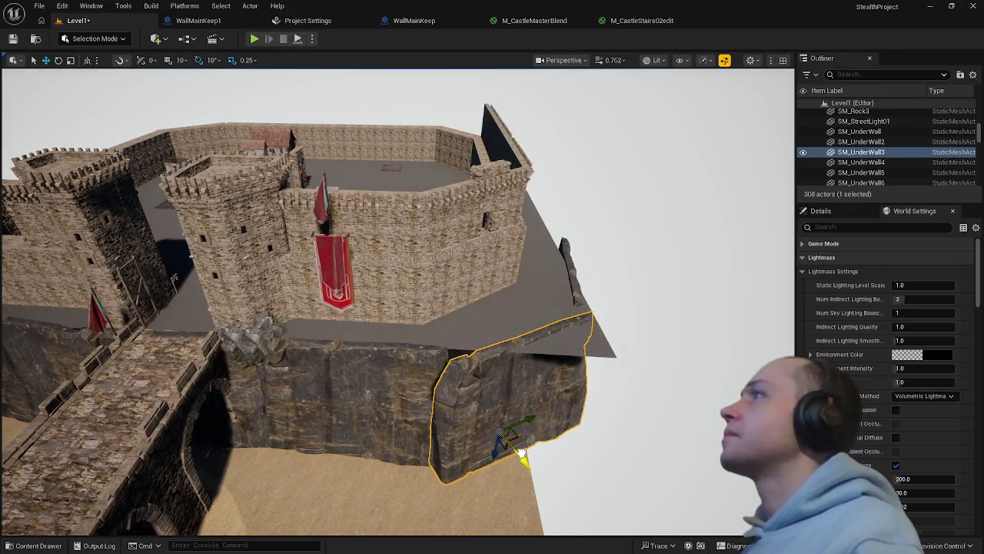
{"action": "left_click_drag", "start_coordinate": [522, 452], "coordinate": [534, 477]}
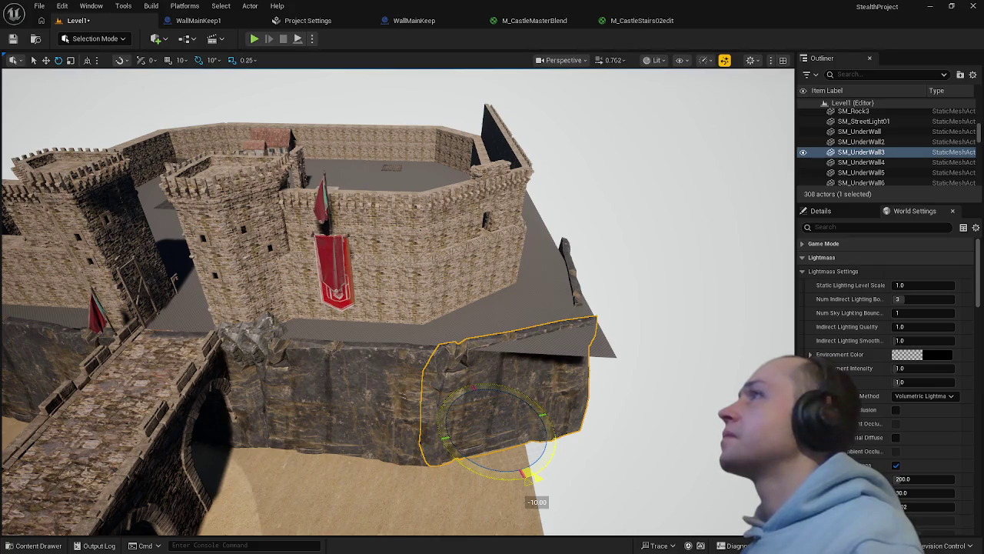
Line SM_UnderWall3 up beneath the castle edge, undoing a stray move, then select SM_Island
{"action": "key", "text": "w"}
{"action": "left_click_drag", "start_coordinate": [512, 454], "coordinate": [528, 467]}
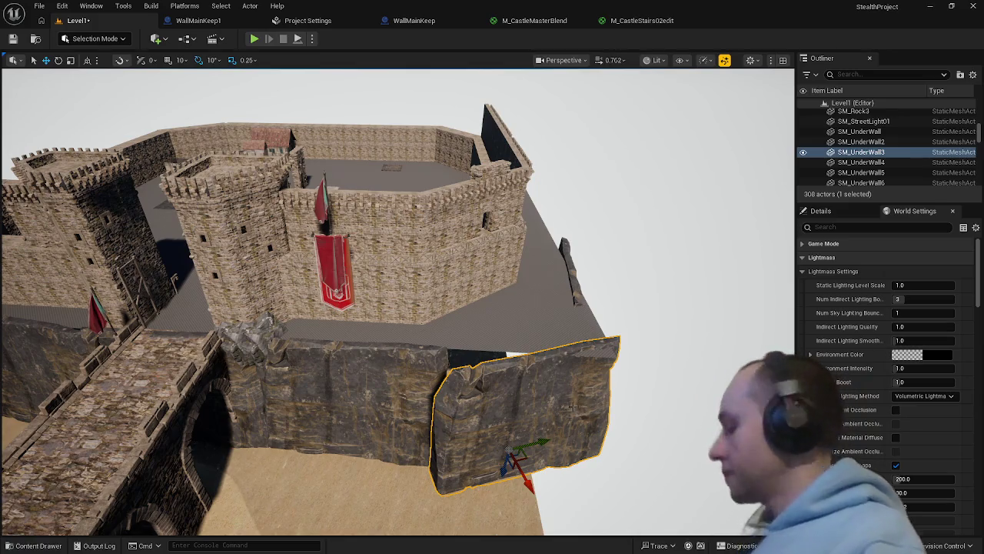
{"action": "key", "text": "ctrl+z"}
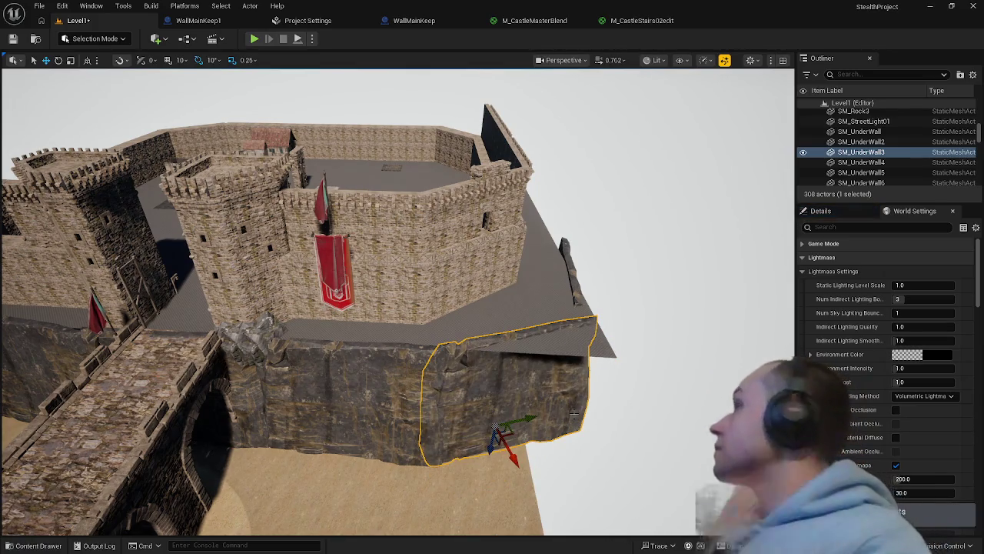
{"action": "mouse_move", "coordinate": [525, 396]}
{"action": "left_mouse_down"}
{"action": "mouse_move", "coordinate": [525, 415]}
{"action": "mouse_move", "coordinate": [540, 358]}
{"action": "mouse_move", "coordinate": [499, 365]}
{"action": "mouse_move", "coordinate": [552, 413]}
{"action": "left_mouse_up"}
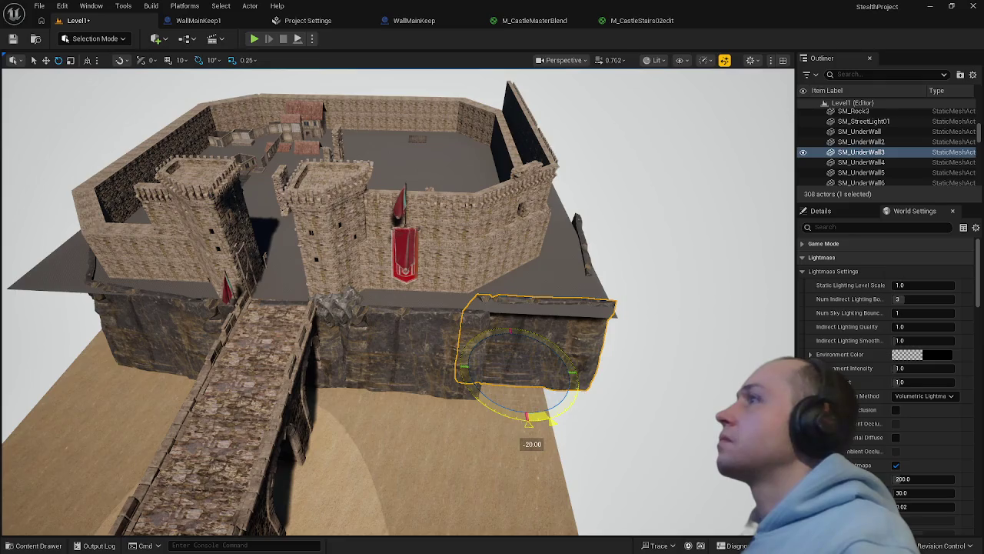
{"action": "left_click_drag", "start_coordinate": [529, 413], "coordinate": [507, 358]}
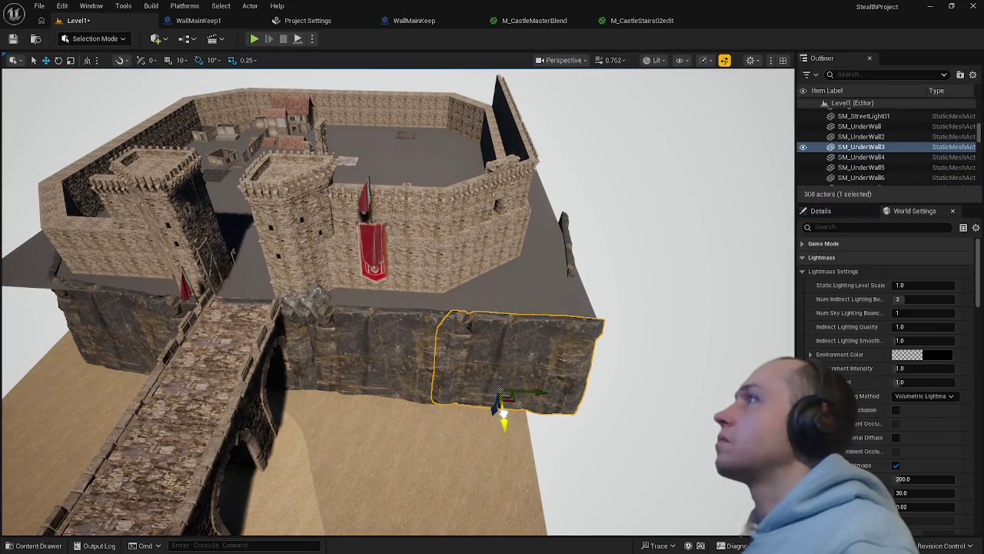
{"action": "left_click", "coordinate": [127, 310]}
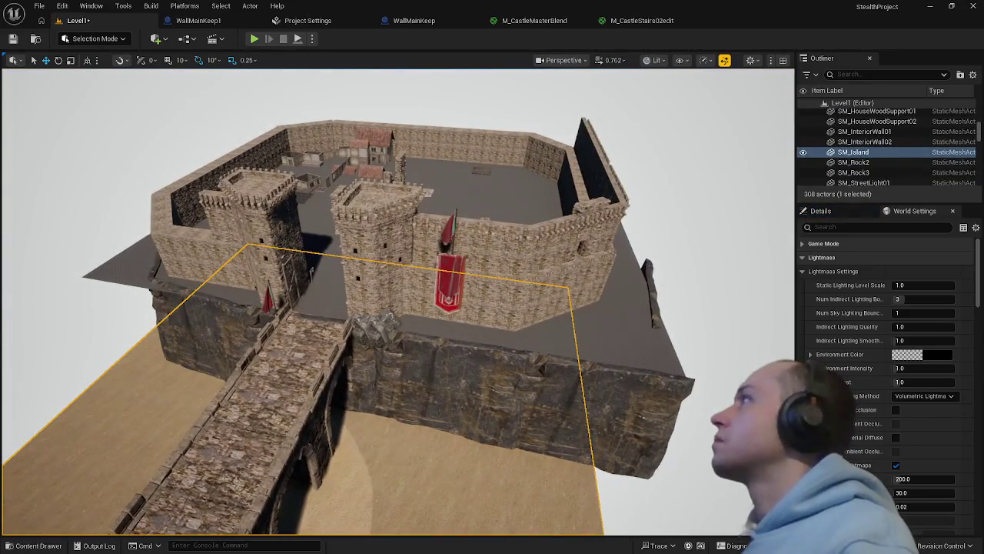
{"action": "left_click", "coordinate": [265, 319]}
{"action": "key", "text": "f"}
{"action": "mouse_move", "coordinate": [265, 319]}
{"action": "left_mouse_down"}
{"action": "mouse_move", "coordinate": [375, 326]}
{"action": "mouse_move", "coordinate": [384, 292]}
{"action": "mouse_move", "coordinate": [352, 290]}
{"action": "mouse_move", "coordinate": [403, 369]}
{"action": "mouse_move", "coordinate": [571, 361]}
{"action": "left_mouse_up"}
{"action": "key", "text": "e"}
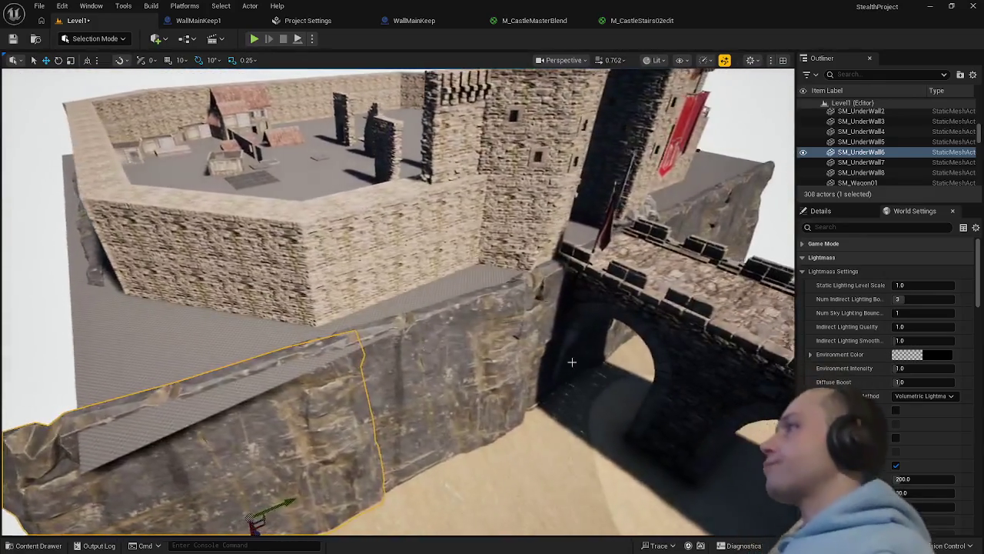
{"action": "key", "text": "f"}
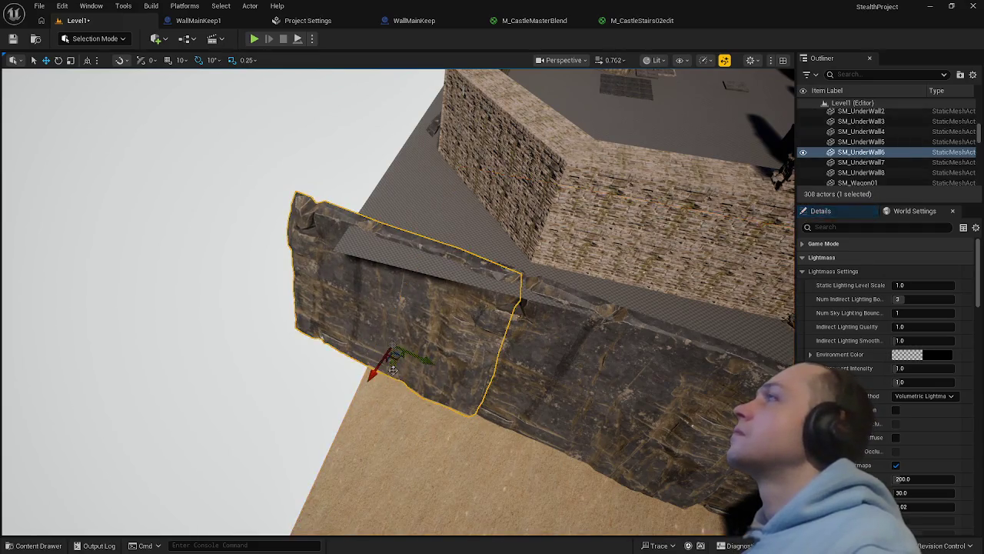
{"action": "mouse_move", "coordinate": [421, 359]}
{"action": "left_mouse_down"}
{"action": "mouse_move", "coordinate": [409, 352]}
{"action": "mouse_move", "coordinate": [363, 361]}
{"action": "left_mouse_up"}
{"action": "left_click", "coordinate": [381, 399]}
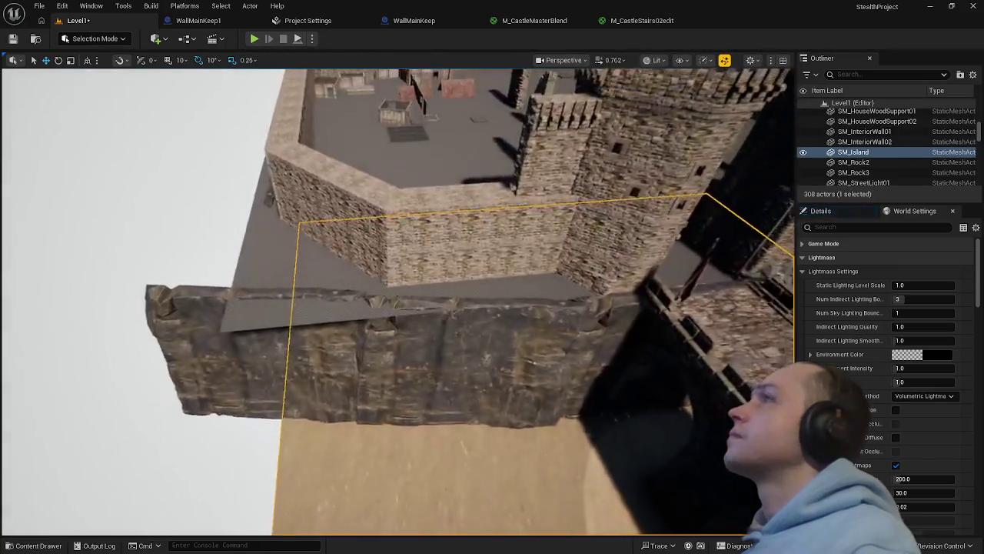
{"action": "left_click", "coordinate": [459, 370]}
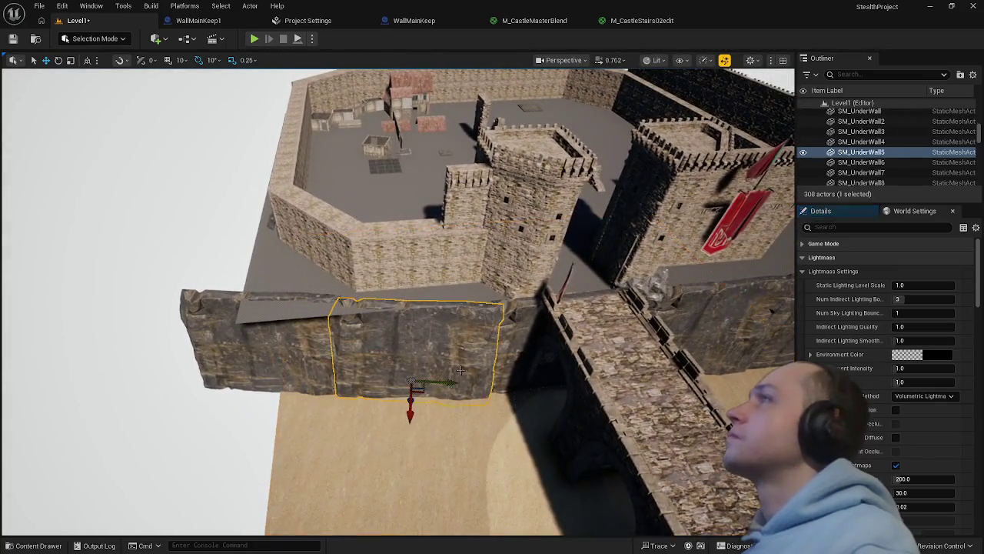
{"action": "mouse_move", "coordinate": [409, 416]}
{"action": "left_mouse_down"}
{"action": "mouse_move", "coordinate": [408, 439]}
{"action": "mouse_move", "coordinate": [408, 409]}
{"action": "left_mouse_up"}
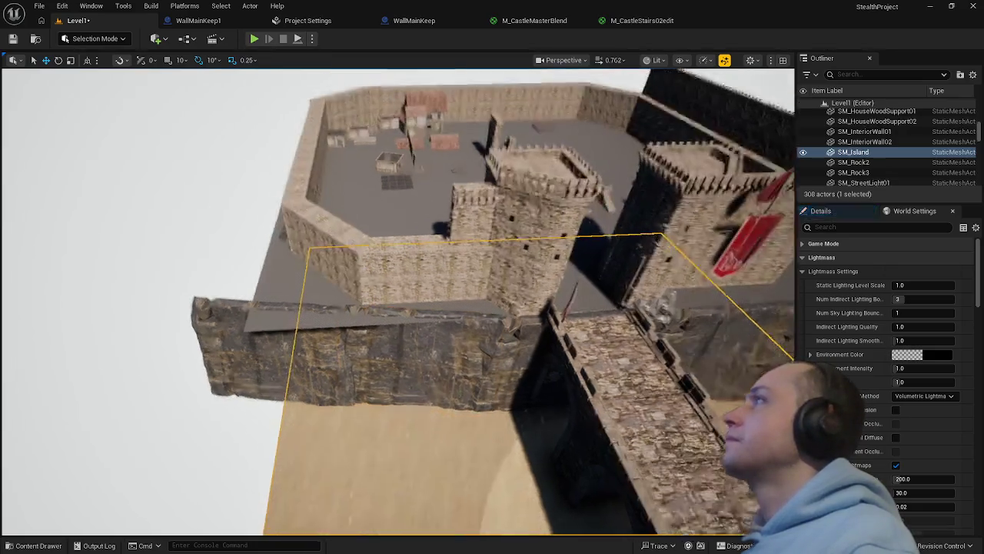
{"action": "left_click", "coordinate": [274, 395]}
{"action": "left_click_drag", "start_coordinate": [263, 411], "coordinate": [263, 421]}
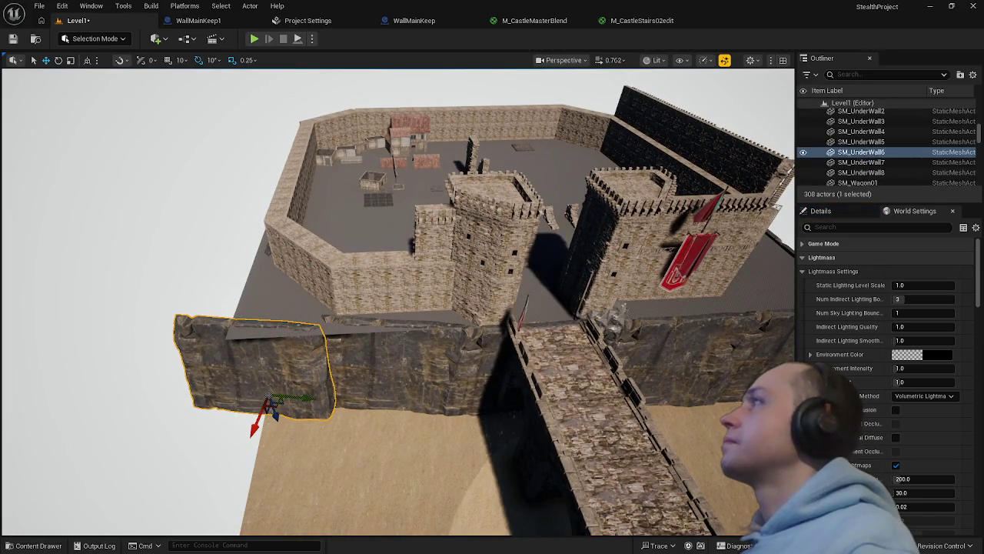
{"action": "left_click", "coordinate": [395, 366]}
{"action": "key", "text": "e"}
{"action": "left_click_drag", "start_coordinate": [382, 454], "coordinate": [392, 431]}
{"action": "left_click", "coordinate": [285, 396]}
{"action": "mouse_move", "coordinate": [260, 420]}
{"action": "left_mouse_down"}
{"action": "mouse_move", "coordinate": [246, 449]}
{"action": "mouse_move", "coordinate": [262, 450]}
{"action": "mouse_move", "coordinate": [258, 438]}
{"action": "left_mouse_up"}
{"action": "key", "text": "e"}
{"action": "key", "text": "r"}
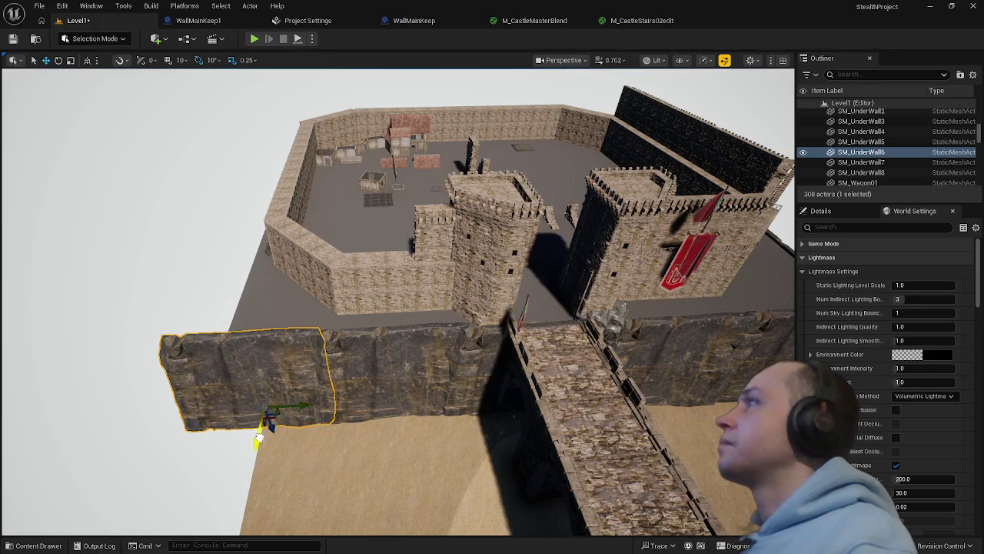
{"action": "left_click", "coordinate": [410, 442]}
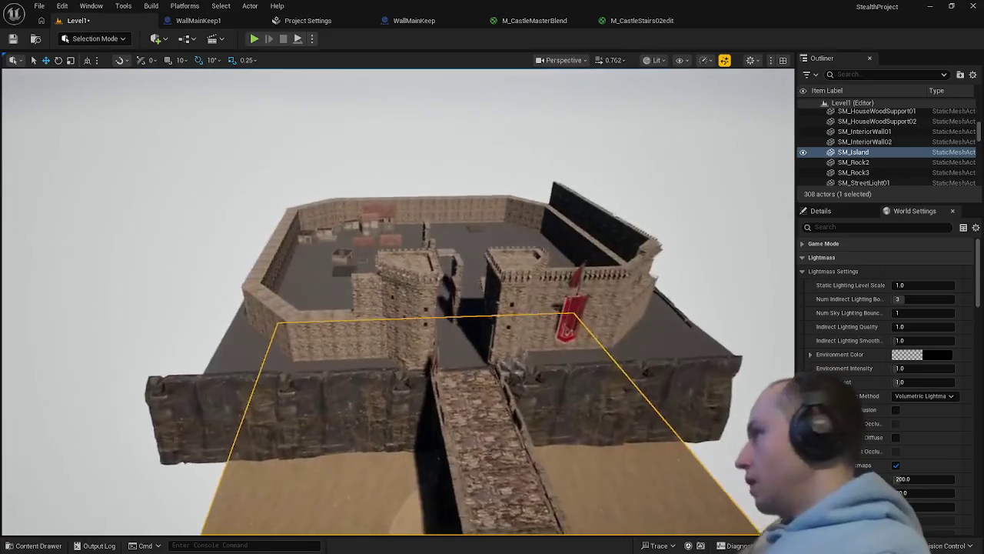
{"action": "mouse_move", "coordinate": [410, 441]}
{"action": "left_mouse_down"}
{"action": "mouse_move", "coordinate": [410, 454]}
{"action": "mouse_move", "coordinate": [339, 461]}
{"action": "left_mouse_up"}
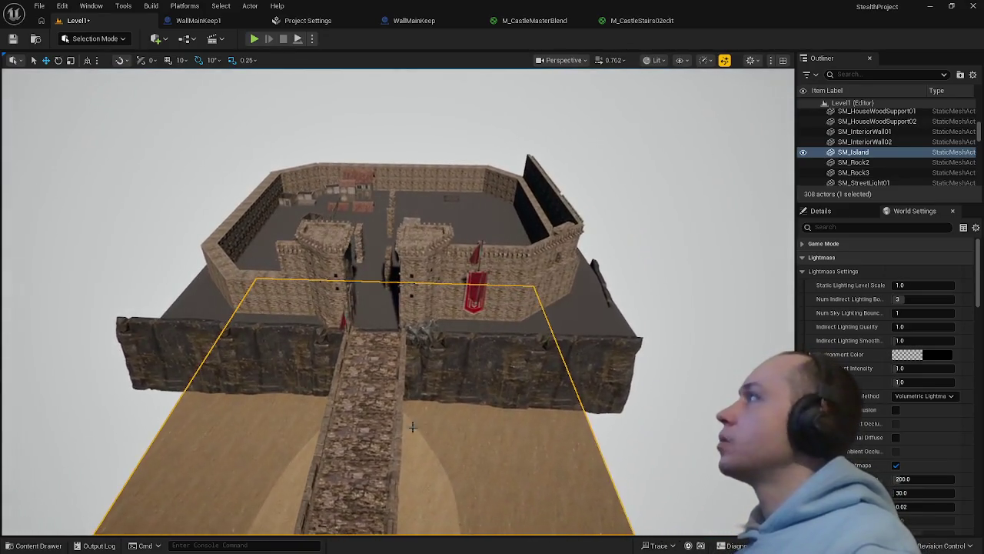
{"action": "left_click", "coordinate": [168, 340]}
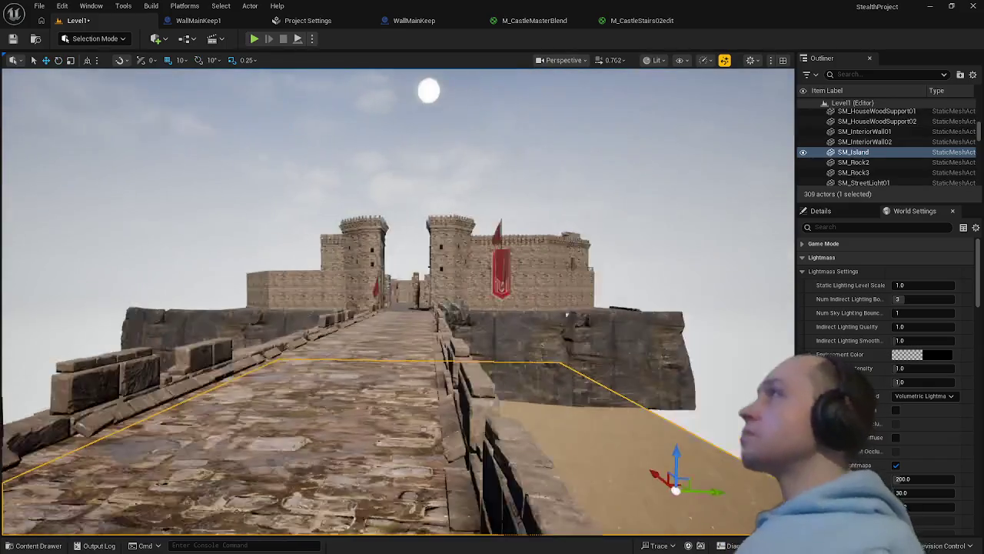
Alt-duplicate the rock wall under the castle, rotating the copy about 41°, 16° and 6°
{"action": "left_click", "coordinate": [673, 342]}
{"action": "key", "text": "f"}
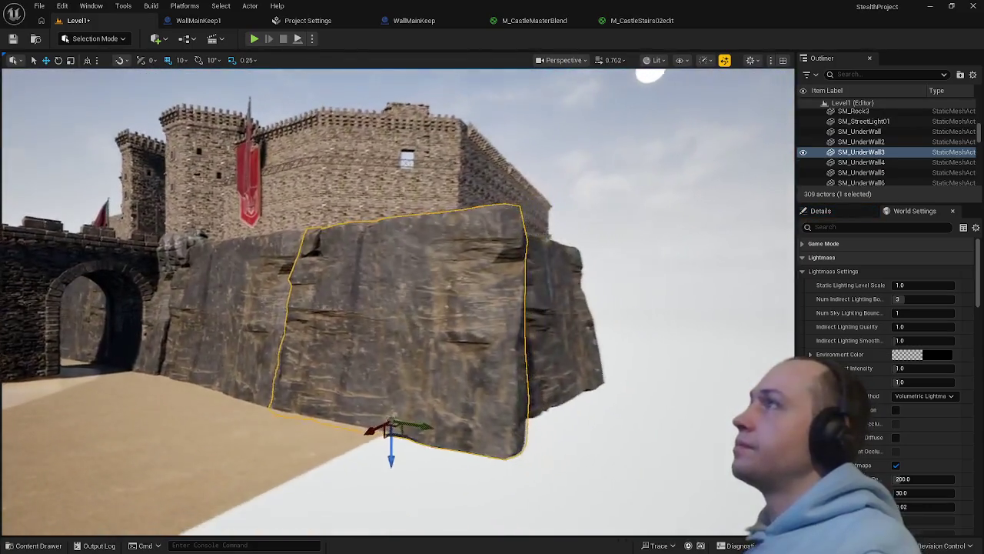
{"action": "mouse_move", "coordinate": [398, 307]}
{"action": "left_mouse_down"}
{"action": "mouse_move", "coordinate": [397, 231]}
{"action": "mouse_move", "coordinate": [397, 292]}
{"action": "left_mouse_up"}
{"action": "left_click_drag", "start_coordinate": [671, 342], "coordinate": [671, 330]}
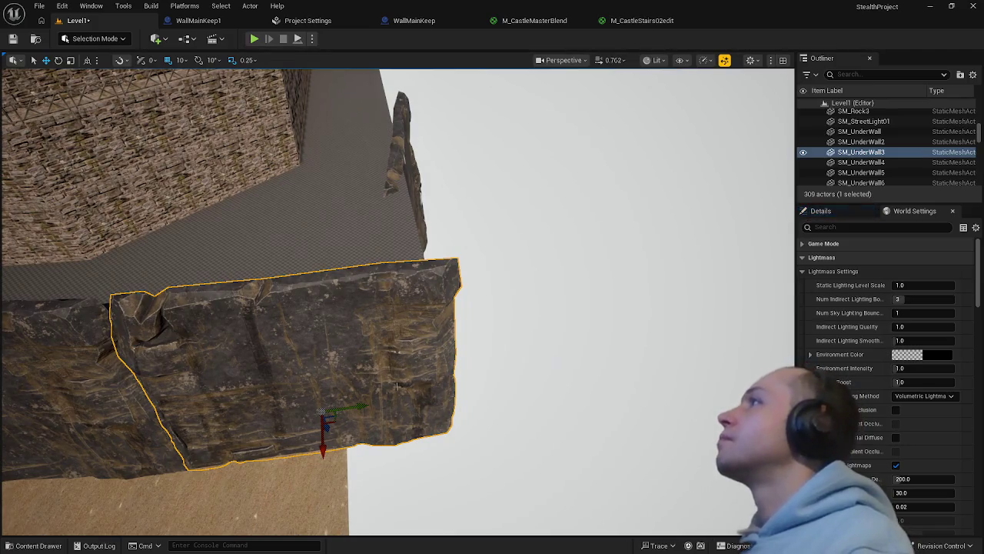
{"action": "mouse_move", "coordinate": [349, 454]}
{"action": "left_mouse_down"}
{"action": "mouse_move", "coordinate": [331, 465]}
{"action": "mouse_move", "coordinate": [361, 452]}
{"action": "left_mouse_up"}
{"action": "left_click_drag", "start_coordinate": [346, 393], "coordinate": [429, 302]}
{"action": "mouse_move", "coordinate": [409, 364]}
{"action": "left_mouse_down"}
{"action": "mouse_move", "coordinate": [468, 342]}
{"action": "mouse_move", "coordinate": [421, 358]}
{"action": "mouse_move", "coordinate": [443, 375]}
{"action": "left_mouse_up"}
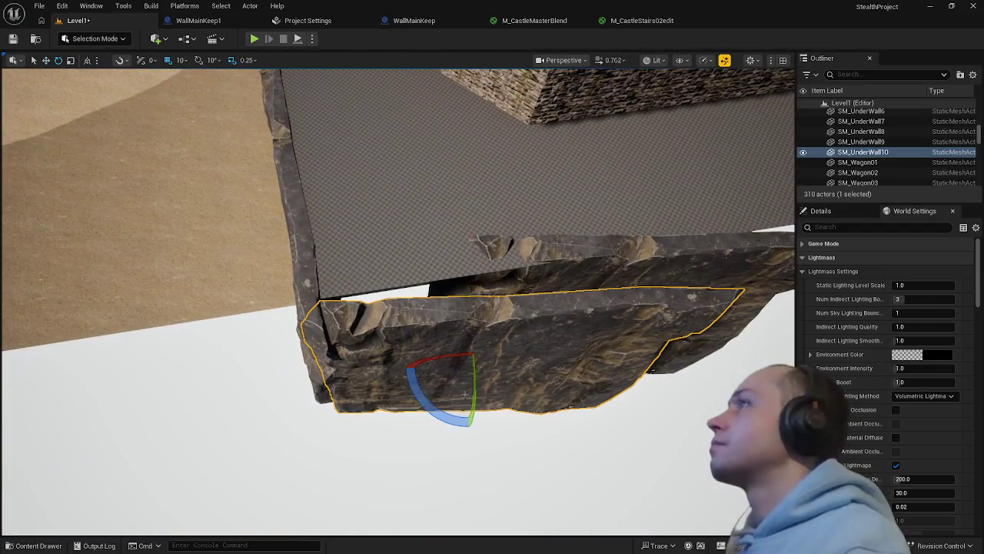
{"action": "left_click_drag", "start_coordinate": [441, 413], "coordinate": [472, 425]}
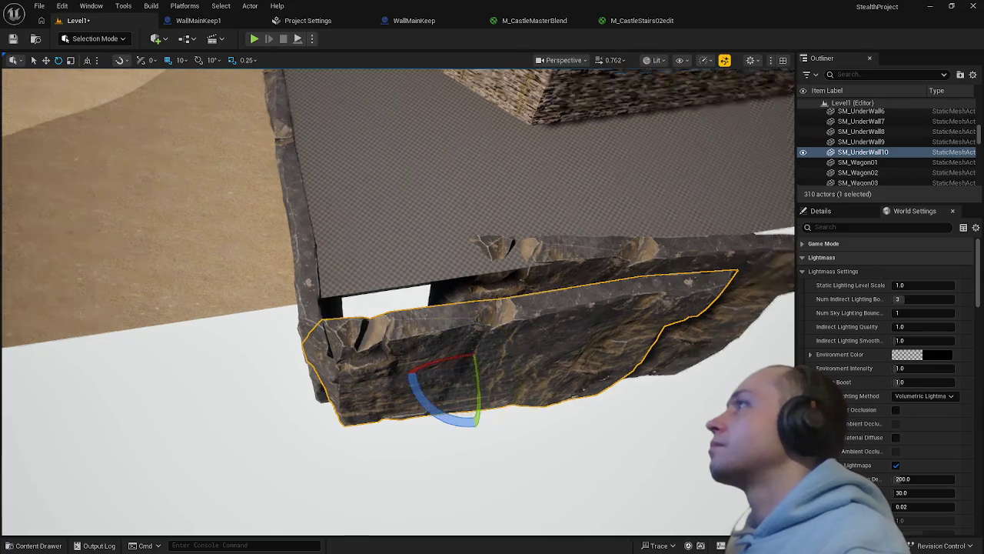
Slide the copied rock wall left and rotate it further to close the corner gap
{"action": "left_click", "coordinate": [472, 425]}
{"action": "left_click_drag", "start_coordinate": [354, 266], "coordinate": [354, 266]}
{"action": "left_click", "coordinate": [447, 269]}
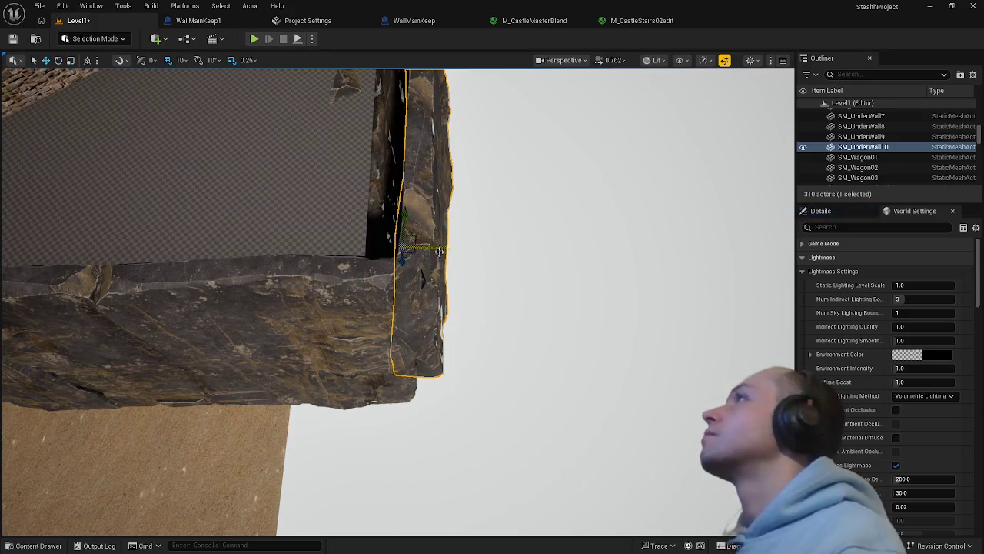
{"action": "mouse_move", "coordinate": [436, 246]}
{"action": "left_mouse_down"}
{"action": "mouse_move", "coordinate": [420, 242]}
{"action": "mouse_move", "coordinate": [430, 277]}
{"action": "mouse_move", "coordinate": [369, 322]}
{"action": "mouse_move", "coordinate": [464, 323]}
{"action": "left_mouse_up"}
{"action": "left_click", "coordinate": [462, 253]}
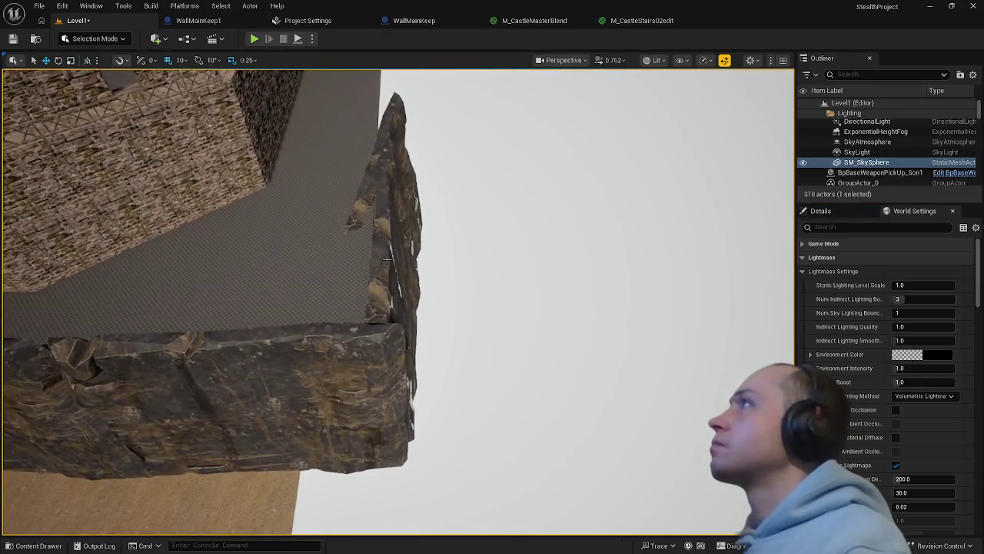
{"action": "key", "text": "ctrl+z"}
{"action": "mouse_move", "coordinate": [422, 362]}
{"action": "left_mouse_down"}
{"action": "mouse_move", "coordinate": [435, 347]}
{"action": "mouse_move", "coordinate": [456, 374]}
{"action": "mouse_move", "coordinate": [446, 336]}
{"action": "left_mouse_up"}
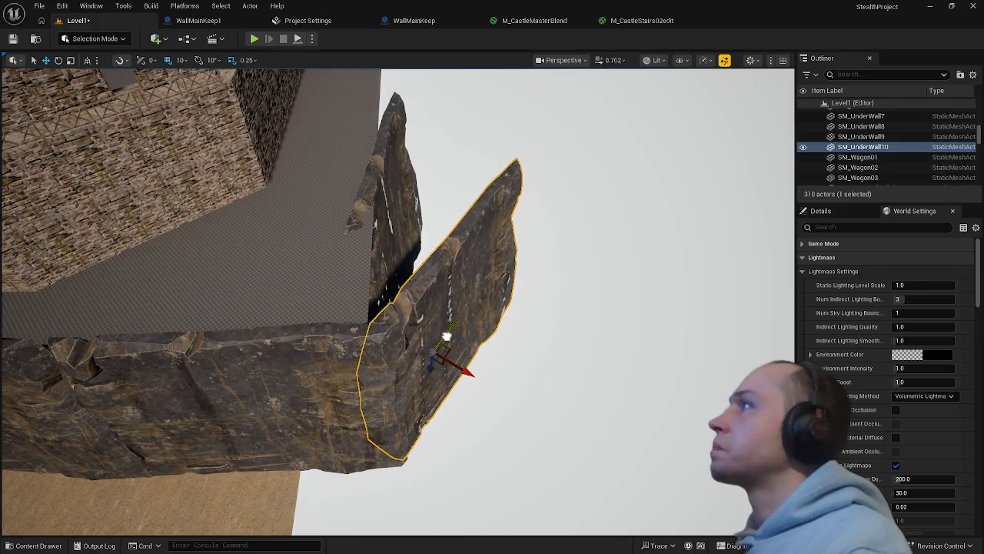
Move the narrow rock spire SM_UnderWall4 right past the other wall and raise it slightly
{"action": "left_click", "coordinate": [404, 195]}
{"action": "left_click_drag", "start_coordinate": [412, 283], "coordinate": [531, 310]}
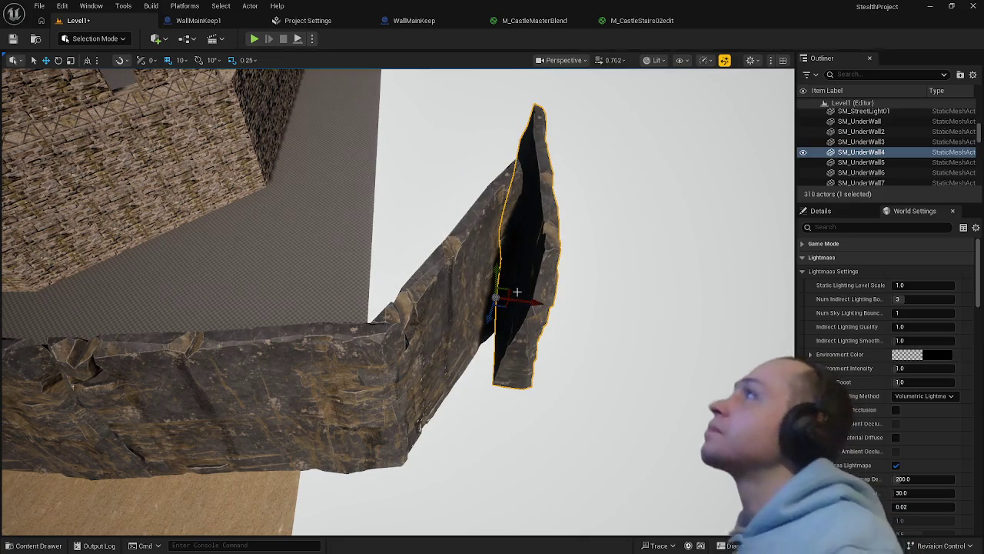
{"action": "mouse_move", "coordinate": [501, 267]}
{"action": "left_mouse_down"}
{"action": "mouse_move", "coordinate": [503, 196]}
{"action": "mouse_move", "coordinate": [533, 228]}
{"action": "mouse_move", "coordinate": [569, 231]}
{"action": "mouse_move", "coordinate": [538, 230]}
{"action": "left_mouse_up"}
{"action": "left_click", "coordinate": [584, 230]}
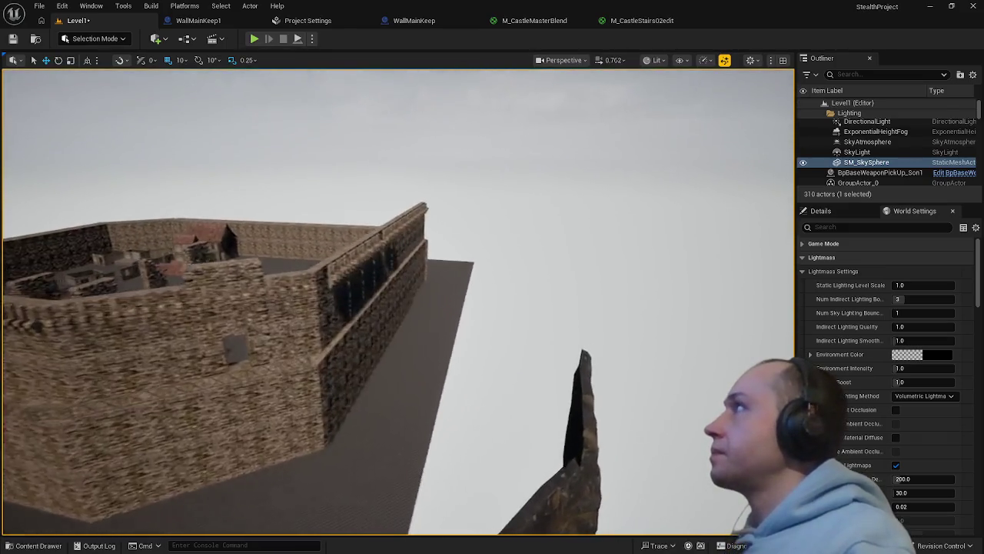
Find SM_House1stFloor02 and SM_House2dFloor01 in the FantasyBundle Meshes folder
{"action": "key", "text": "ctrl+space"}
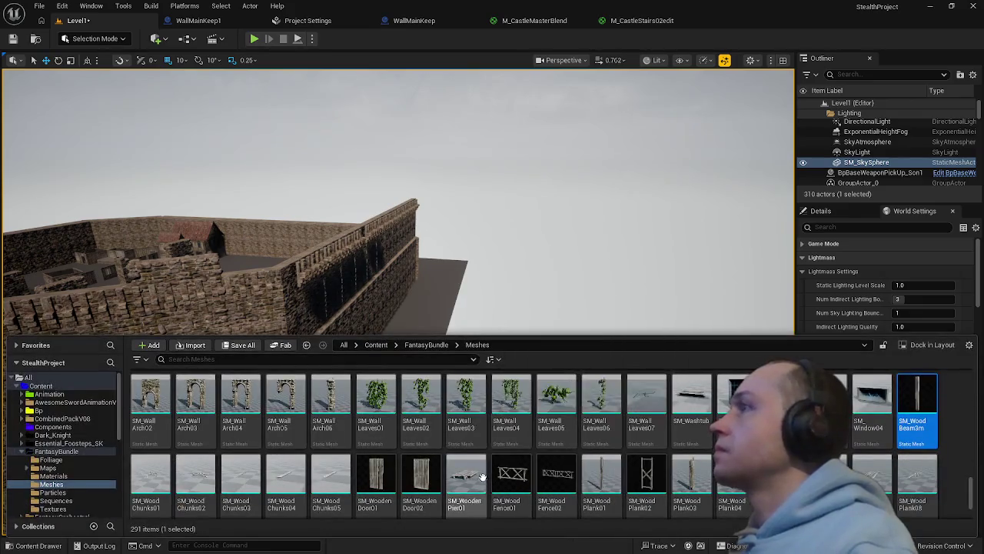
{"action": "scroll", "coordinate": [559, 458], "scroll_direction": "up", "scroll_amount": 5}
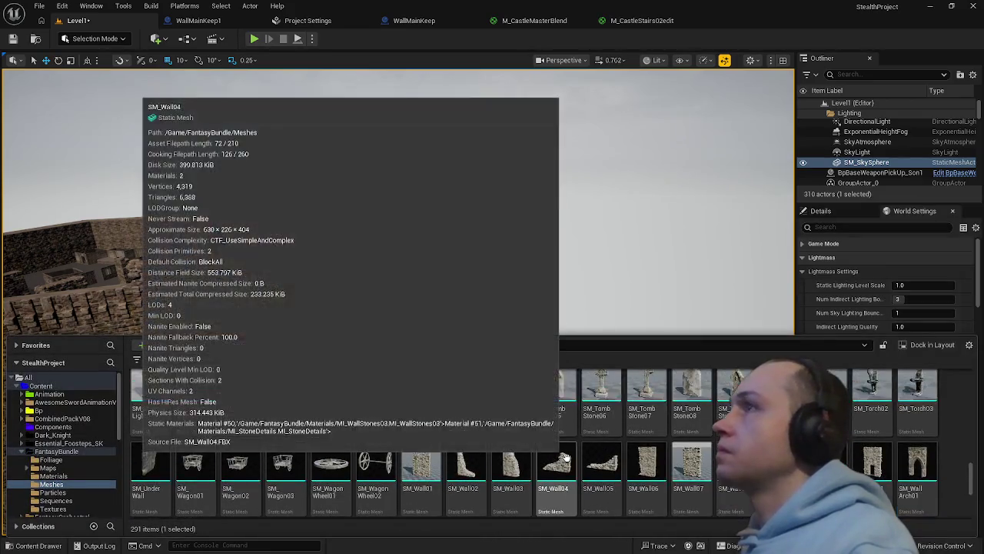
{"action": "scroll", "coordinate": [575, 458], "scroll_direction": "up", "scroll_amount": 1}
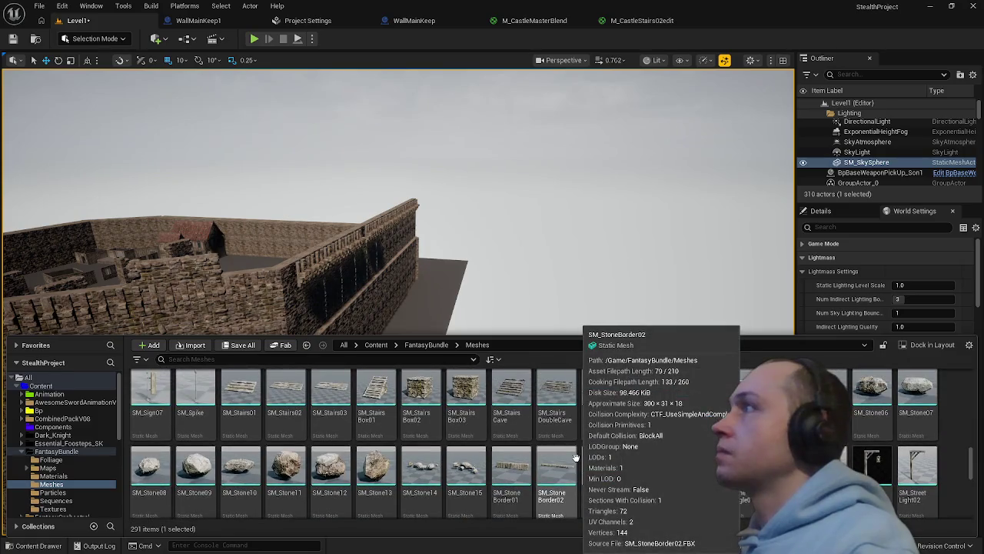
{"action": "scroll", "coordinate": [576, 457], "scroll_direction": "up", "scroll_amount": 3}
{"action": "scroll", "coordinate": [576, 459], "scroll_direction": "up", "scroll_amount": 3}
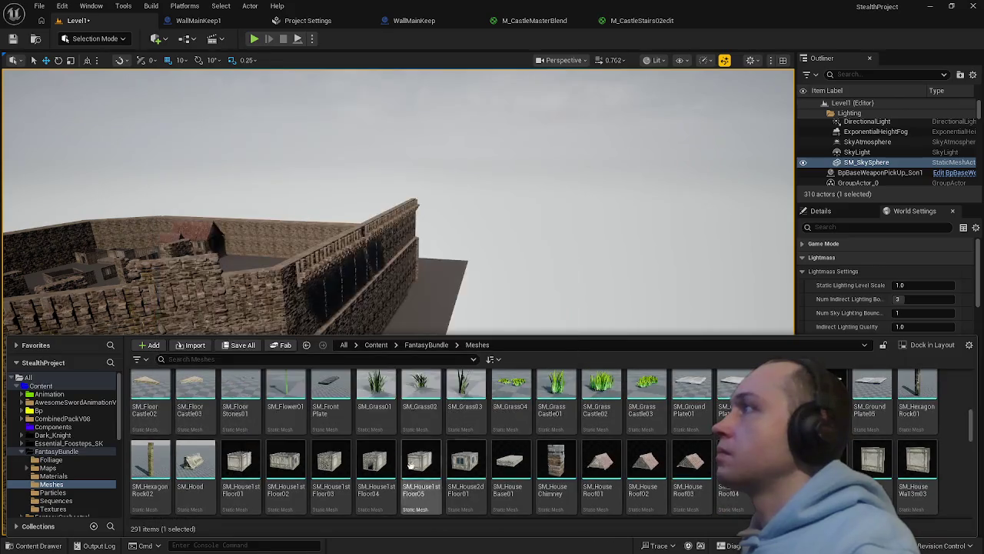
{"action": "left_click", "coordinate": [295, 453]}
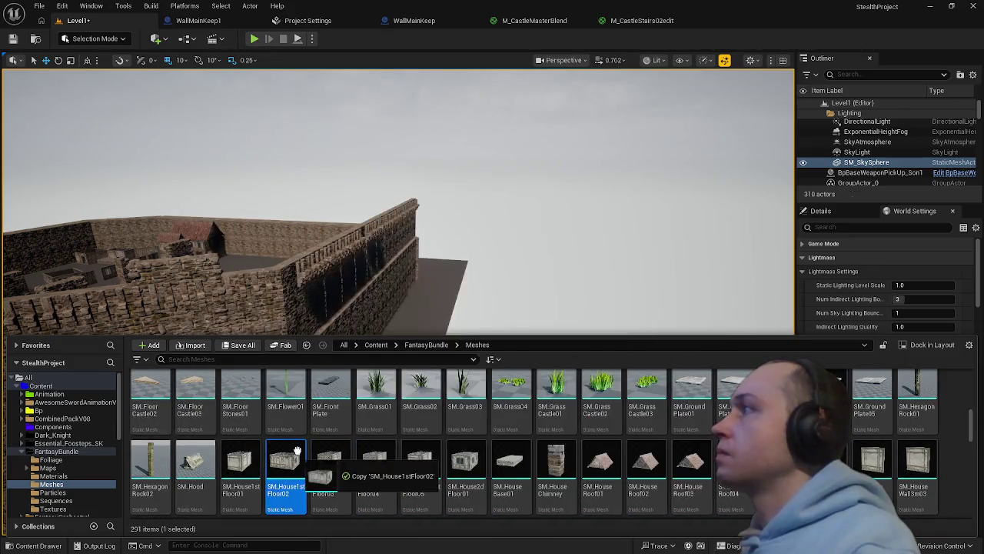
{"action": "mouse_move", "coordinate": [300, 444]}
{"action": "left_mouse_down"}
{"action": "mouse_move", "coordinate": [308, 428]}
{"action": "mouse_move", "coordinate": [300, 471]}
{"action": "left_mouse_up"}
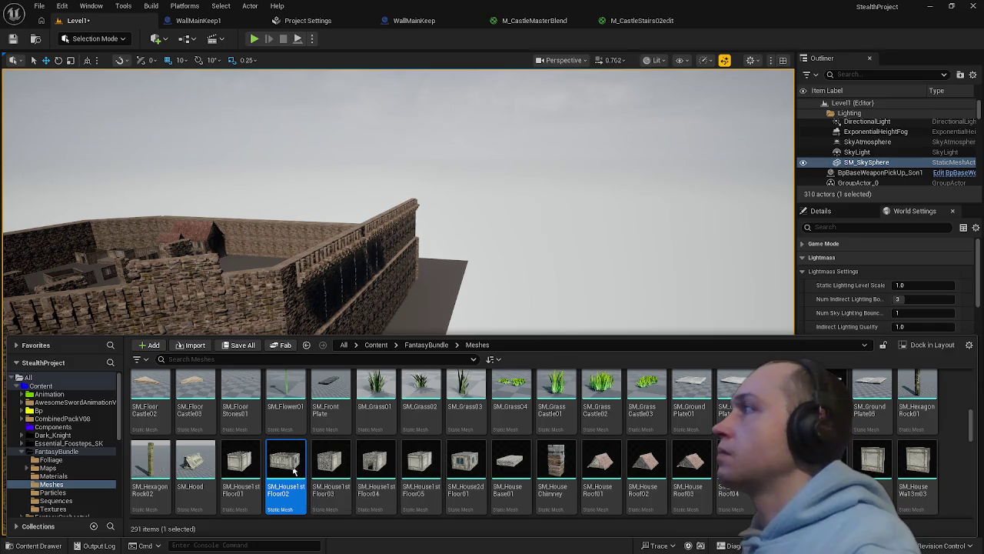
{"action": "key", "text": "Escape"}
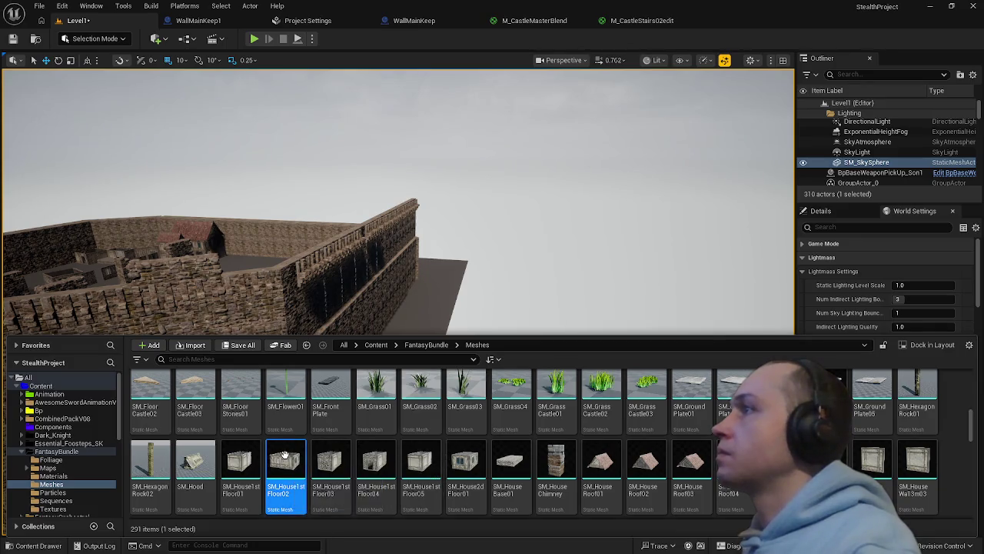
{"action": "left_click", "coordinate": [466, 465]}
Place SM_House2dFloor01 and SM_House1stFloor02 in the level and move them onto the castle floor
{"action": "left_click", "coordinate": [286, 461], "text": "ctrl"}
{"action": "scroll", "coordinate": [426, 460], "scroll_direction": "down", "scroll_amount": 1}
{"action": "scroll", "coordinate": [423, 460], "scroll_direction": "down", "scroll_amount": 1}
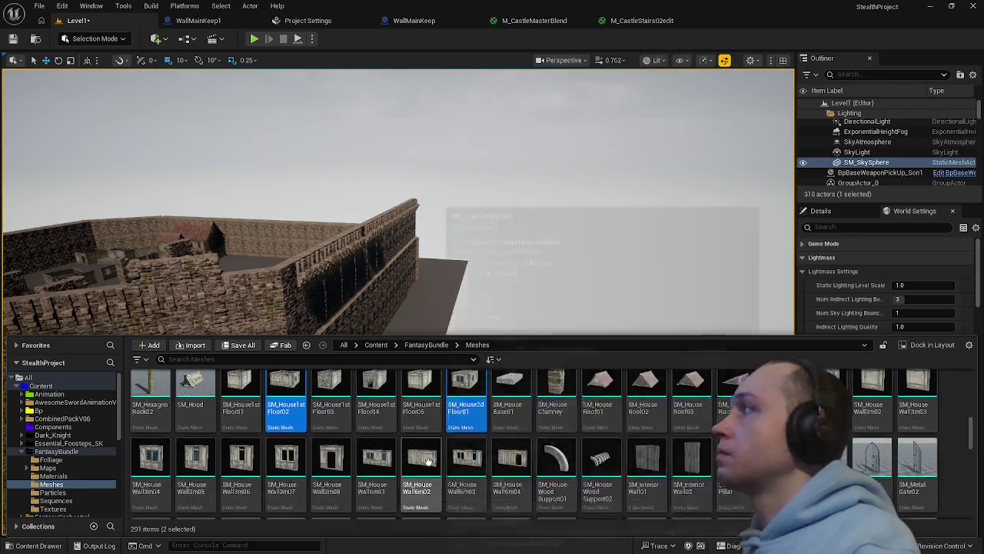
{"action": "mouse_move", "coordinate": [292, 425]}
{"action": "left_mouse_down"}
{"action": "mouse_move", "coordinate": [351, 253]}
{"action": "mouse_move", "coordinate": [319, 492]}
{"action": "left_mouse_up"}
{"action": "key", "text": "f"}
{"action": "scroll", "coordinate": [415, 344], "scroll_direction": "down", "scroll_amount": 5}
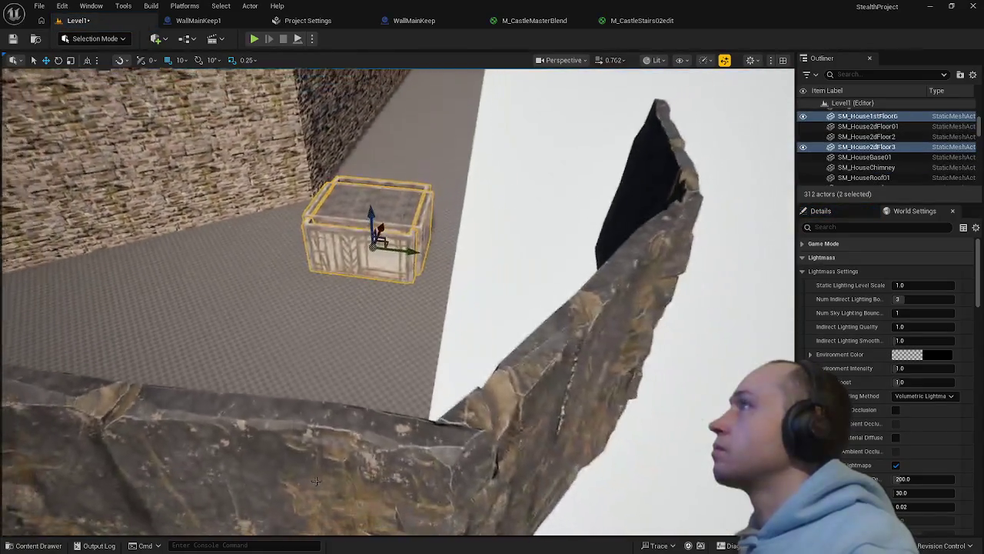
{"action": "left_click", "coordinate": [416, 233]}
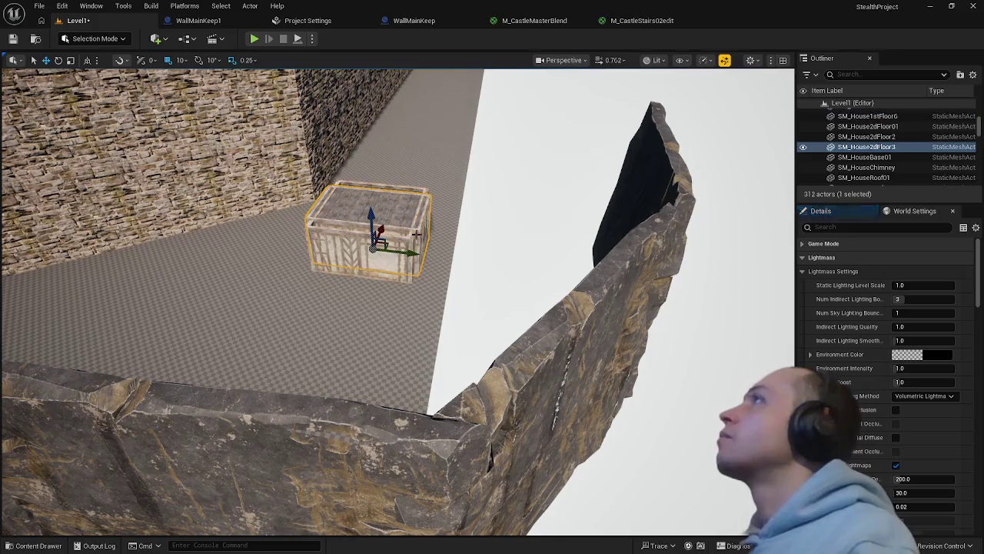
{"action": "left_click_drag", "start_coordinate": [408, 260], "coordinate": [513, 286]}
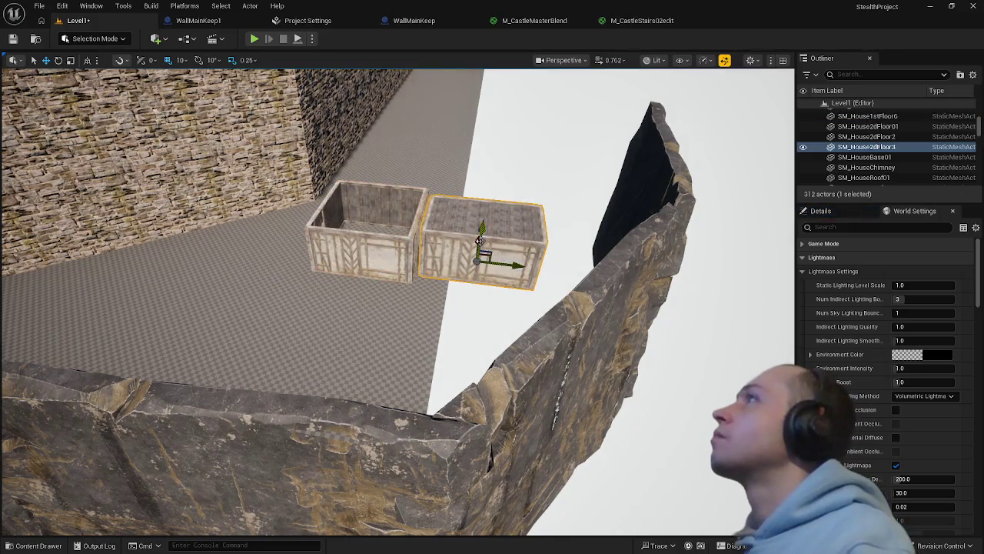
{"action": "mouse_move", "coordinate": [476, 248]}
{"action": "left_mouse_down"}
{"action": "mouse_move", "coordinate": [444, 343]}
{"action": "mouse_move", "coordinate": [468, 364]}
{"action": "mouse_move", "coordinate": [494, 470]}
{"action": "mouse_move", "coordinate": [500, 369]}
{"action": "mouse_move", "coordinate": [538, 340]}
{"action": "mouse_move", "coordinate": [431, 289]}
{"action": "mouse_move", "coordinate": [380, 297]}
{"action": "mouse_move", "coordinate": [377, 265]}
{"action": "mouse_move", "coordinate": [320, 269]}
{"action": "mouse_move", "coordinate": [308, 256]}
{"action": "mouse_move", "coordinate": [328, 269]}
{"action": "left_mouse_up"}
Check the two placed boxes, then select the Landscape and switch to Landscape Mode
{"action": "left_click", "coordinate": [407, 303]}
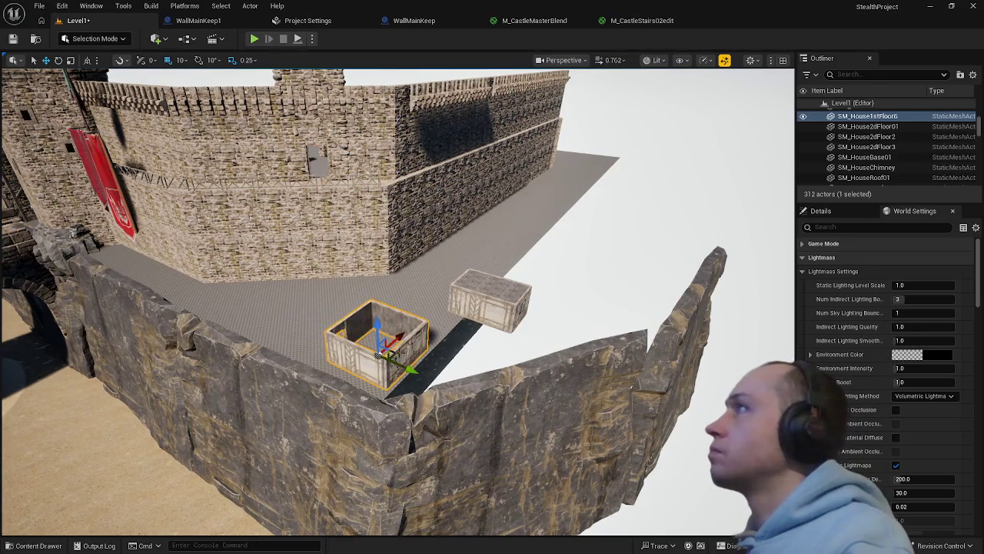
{"action": "left_click", "coordinate": [477, 311]}
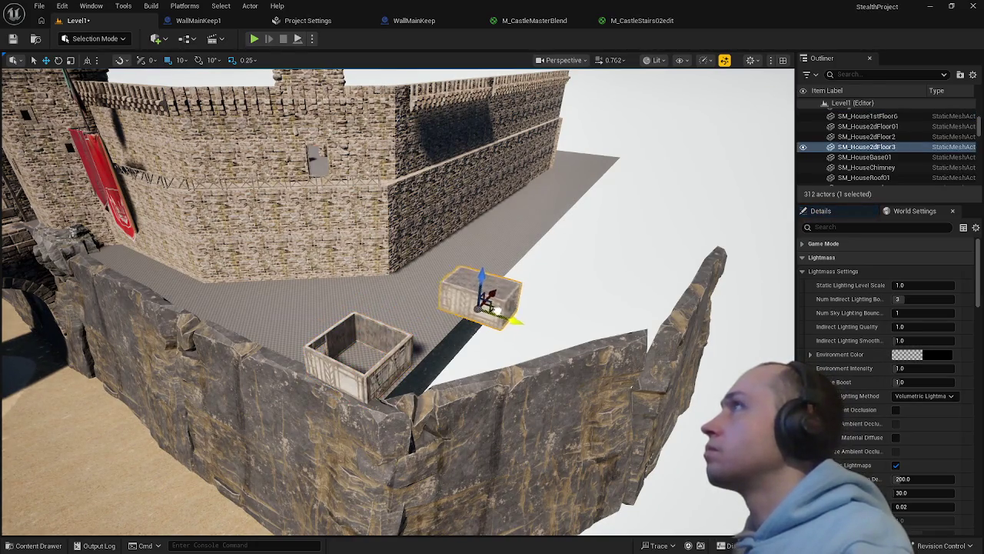
{"action": "left_click", "coordinate": [362, 350]}
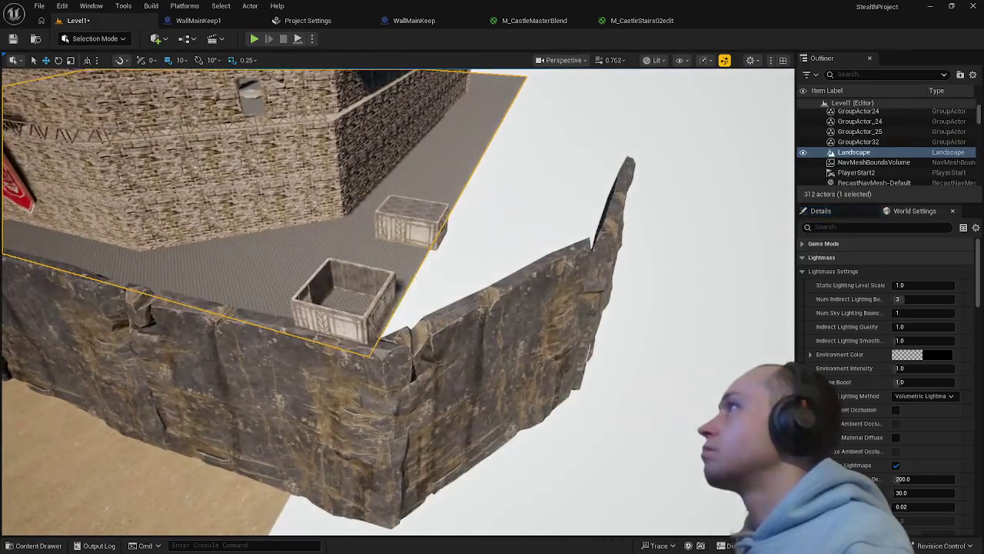
{"action": "left_click_drag", "start_coordinate": [367, 278], "coordinate": [307, 338]}
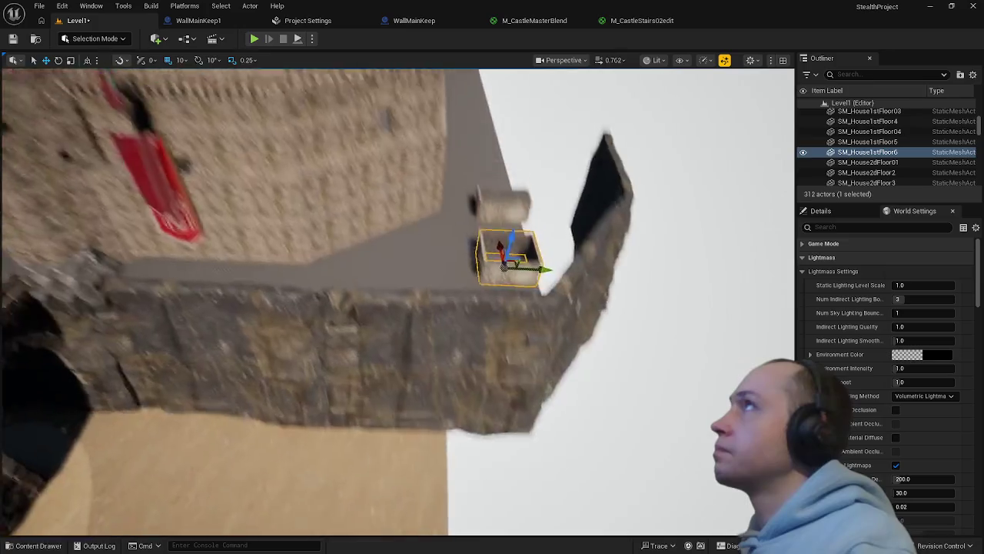
{"action": "left_click_drag", "start_coordinate": [541, 195], "coordinate": [541, 195]}
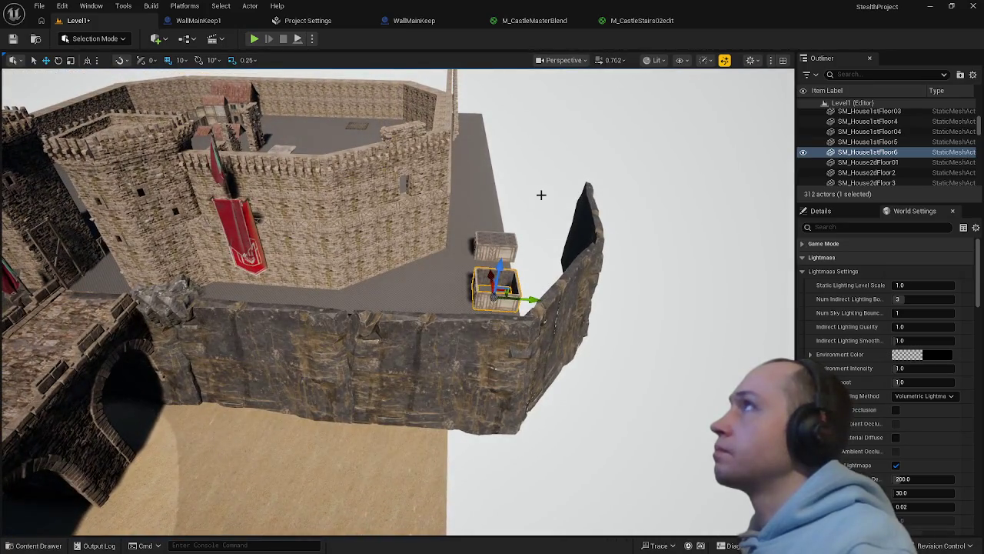
{"action": "left_click", "coordinate": [473, 246]}
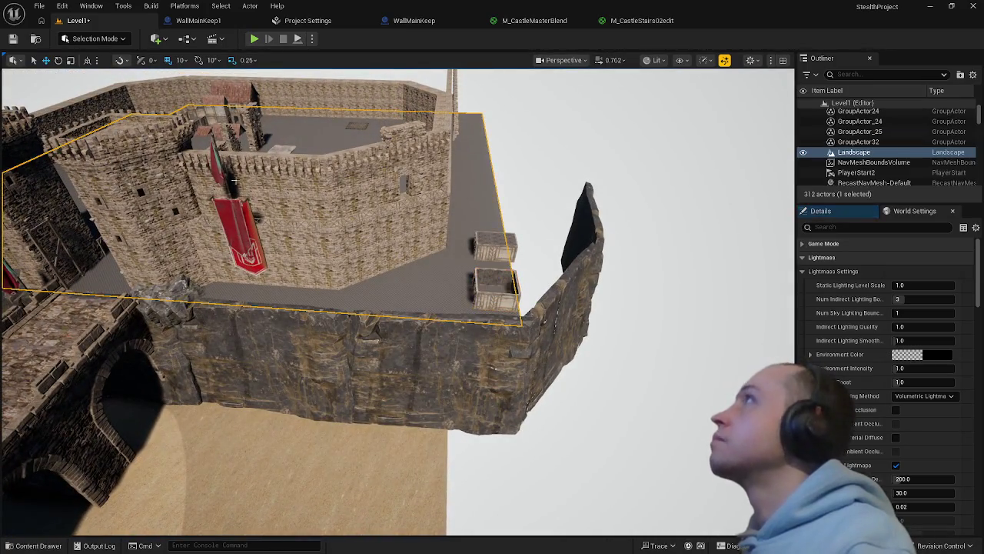
{"action": "left_click", "coordinate": [91, 39]}
{"action": "left_click", "coordinate": [95, 67]}
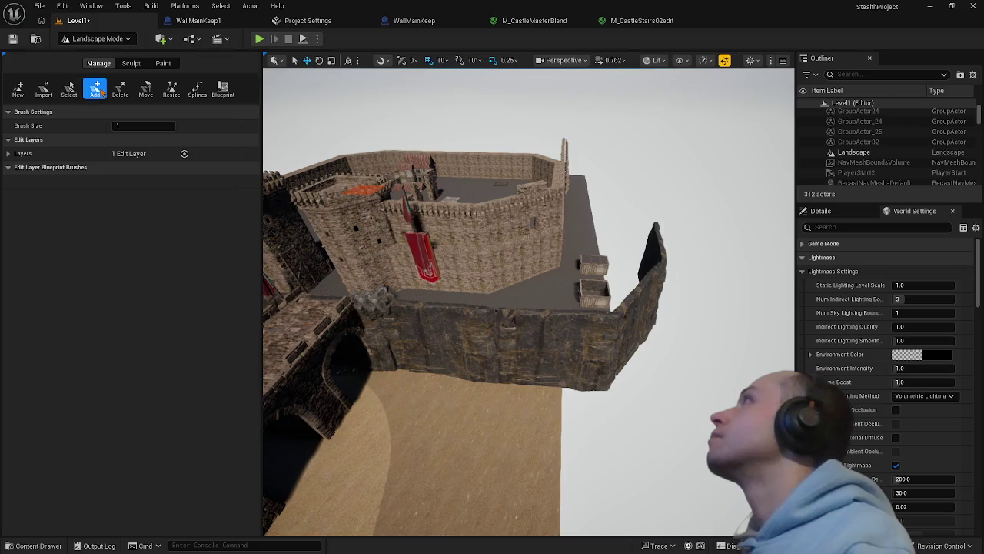
Add a landscape section beyond the right wall, redoing it after one undo
{"action": "left_click", "coordinate": [645, 304]}
{"action": "key", "text": "ctrl+z"}
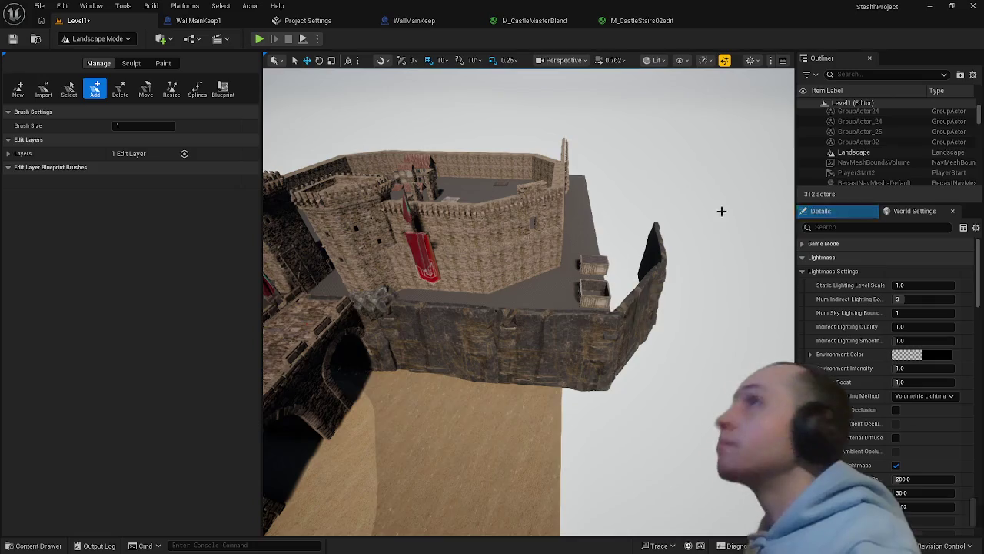
{"action": "left_click", "coordinate": [621, 270]}
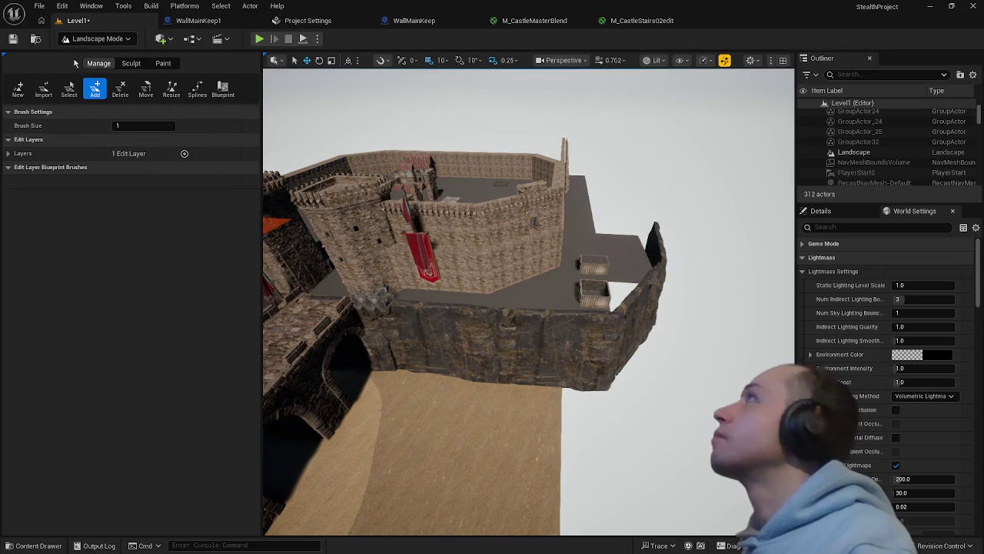
Return to Selection Mode and select the cliff wall piece SM_UnderWall10 near the crates
{"action": "left_click", "coordinate": [92, 39]}
{"action": "left_click", "coordinate": [134, 57]}
{"action": "left_click_drag", "start_coordinate": [459, 271], "coordinate": [419, 266]}
{"action": "left_click_drag", "start_coordinate": [493, 189], "coordinate": [493, 189]}
{"action": "left_click", "coordinate": [504, 199]}
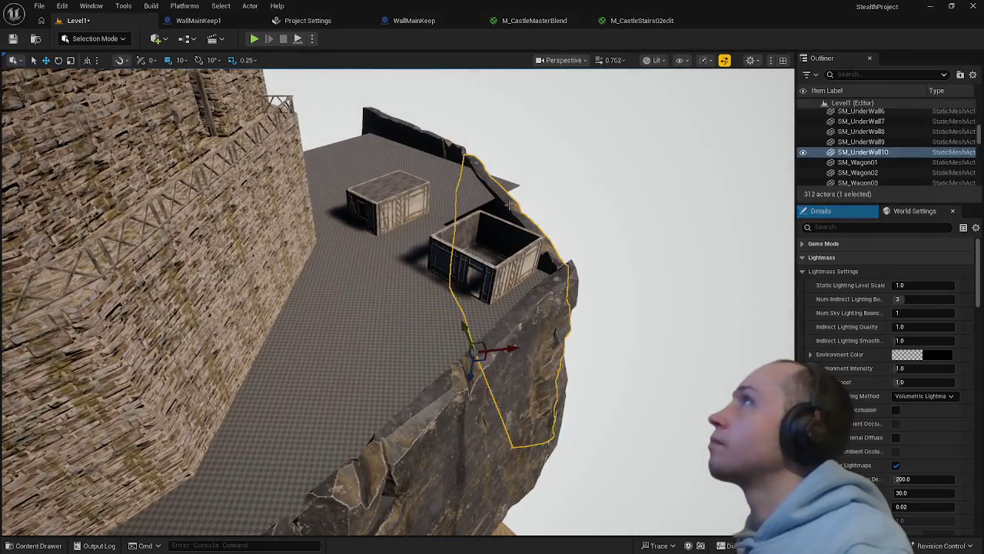
Move SM_UnderWall10 right and rotate it about 13.75° around vertical
{"action": "left_click_drag", "start_coordinate": [510, 347], "coordinate": [536, 341]}
{"action": "mouse_move", "coordinate": [519, 375]}
{"action": "left_mouse_down"}
{"action": "mouse_move", "coordinate": [556, 336]}
{"action": "mouse_move", "coordinate": [558, 350]}
{"action": "left_mouse_up"}
{"action": "left_click", "coordinate": [431, 430]}
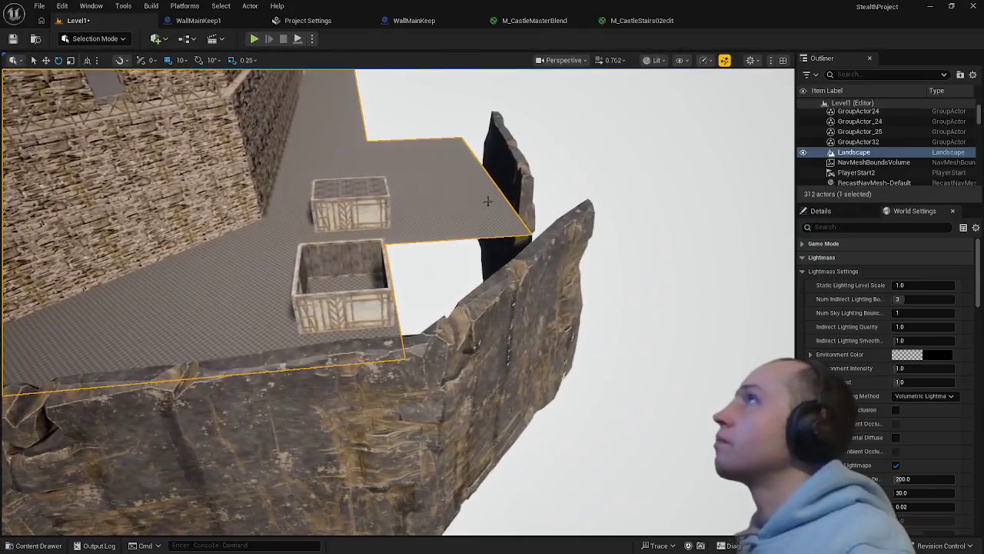
Rotate SM_UnderWall4 about 21.64° around vertical
{"action": "left_click", "coordinate": [512, 169]}
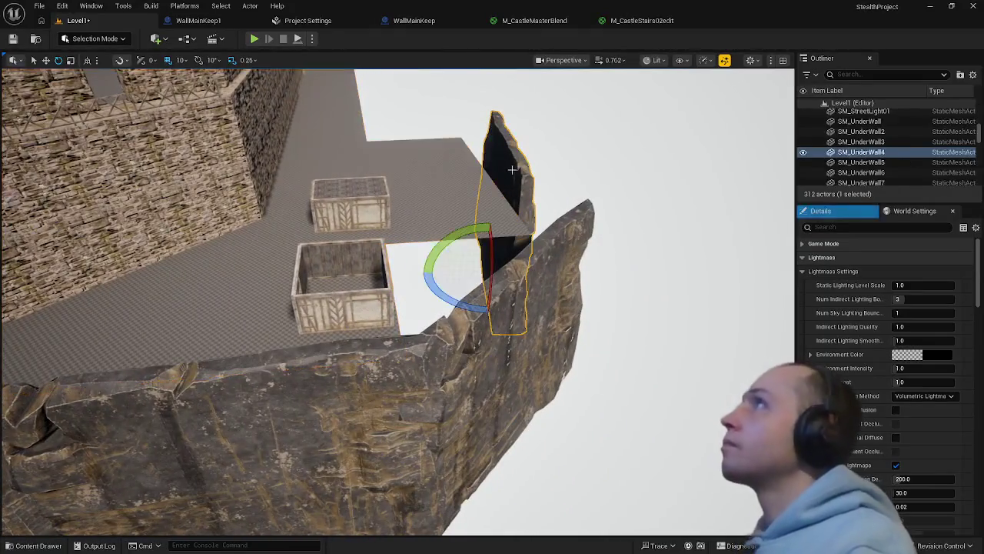
{"action": "key", "text": "w"}
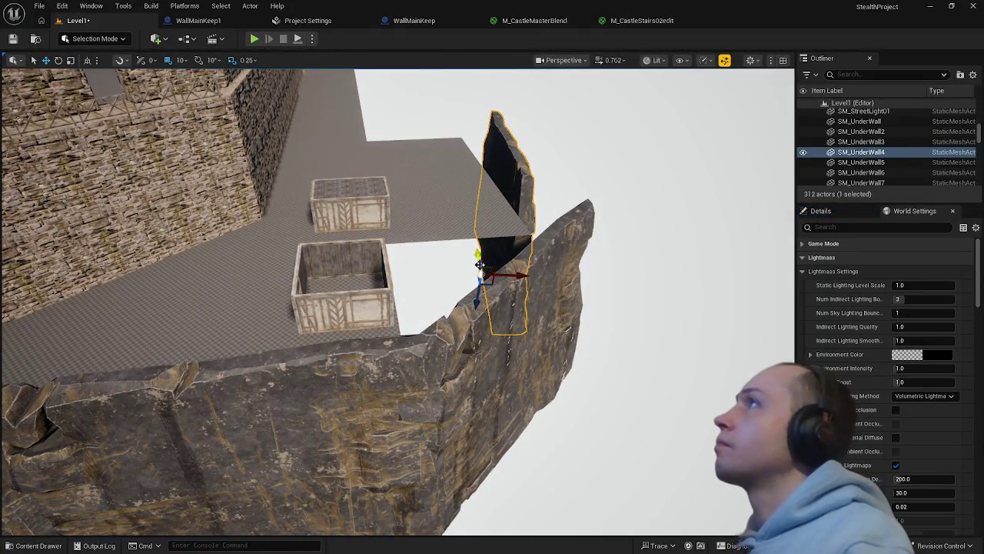
{"action": "mouse_move", "coordinate": [478, 266]}
{"action": "left_mouse_down"}
{"action": "mouse_move", "coordinate": [507, 231]}
{"action": "mouse_move", "coordinate": [569, 219]}
{"action": "mouse_move", "coordinate": [469, 258]}
{"action": "left_mouse_up"}
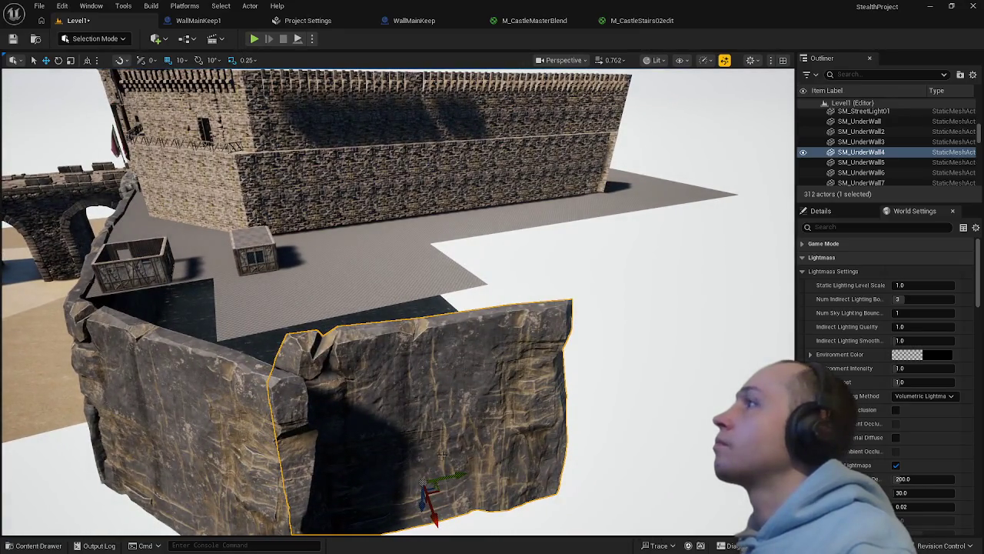
{"action": "left_click_drag", "start_coordinate": [407, 527], "coordinate": [459, 525]}
{"action": "left_click", "coordinate": [600, 400]}
{"action": "mouse_move", "coordinate": [599, 400]}
{"action": "left_mouse_down"}
{"action": "mouse_move", "coordinate": [569, 388]}
{"action": "mouse_move", "coordinate": [538, 404]}
{"action": "left_mouse_up"}
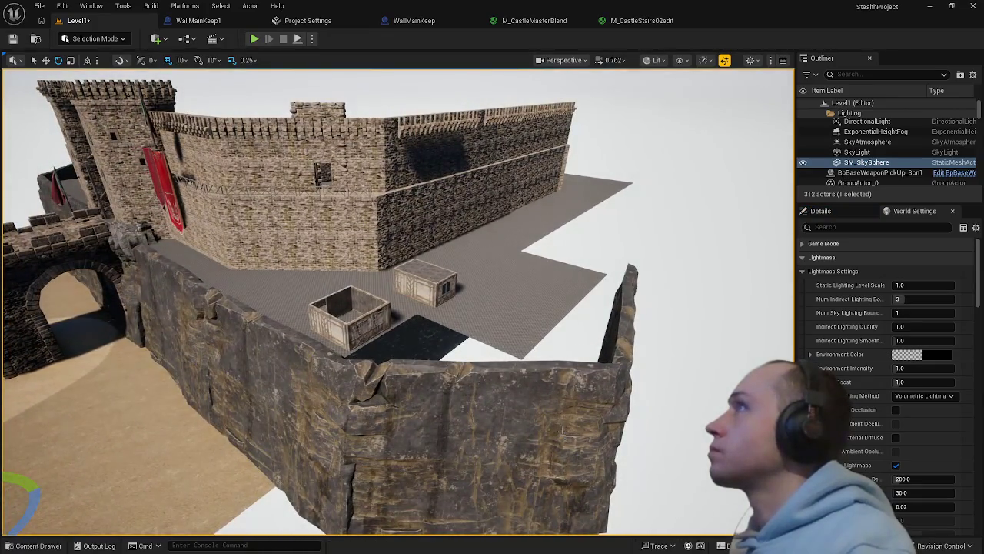
Inspect the crates SM_House1stFloor6 and SM_House2dFloor3, then select a house crate and open the asset browser
{"action": "left_click", "coordinate": [365, 331]}
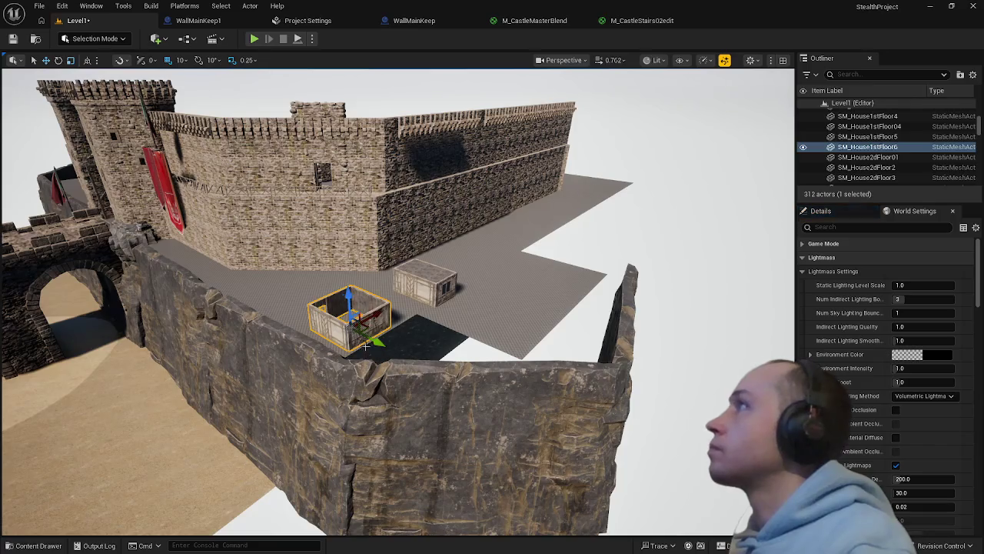
{"action": "left_click", "coordinate": [461, 323]}
{"action": "left_click_drag", "start_coordinate": [461, 322], "coordinate": [430, 338]}
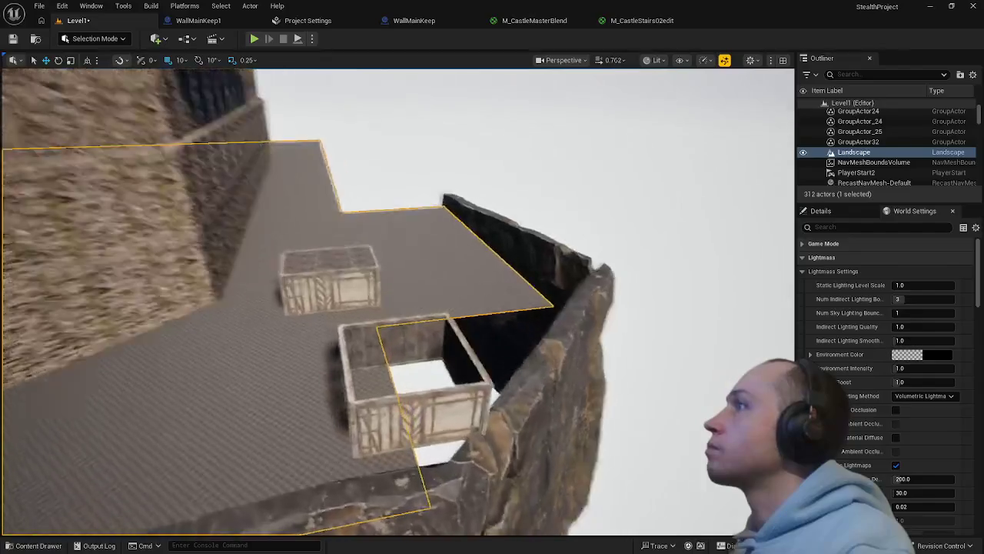
{"action": "left_click", "coordinate": [377, 331]}
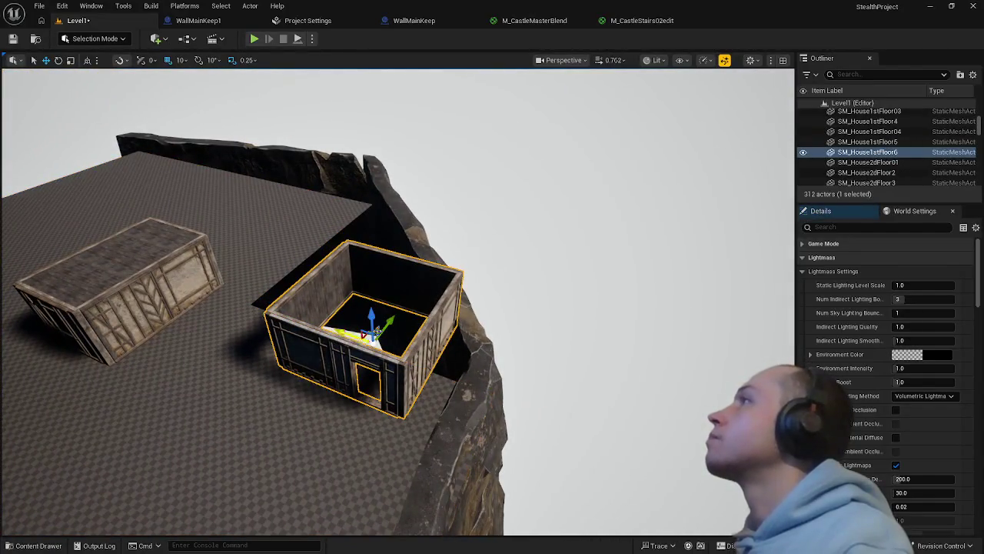
{"action": "left_click_drag", "start_coordinate": [312, 399], "coordinate": [304, 377]}
{"action": "left_click", "coordinate": [328, 356]}
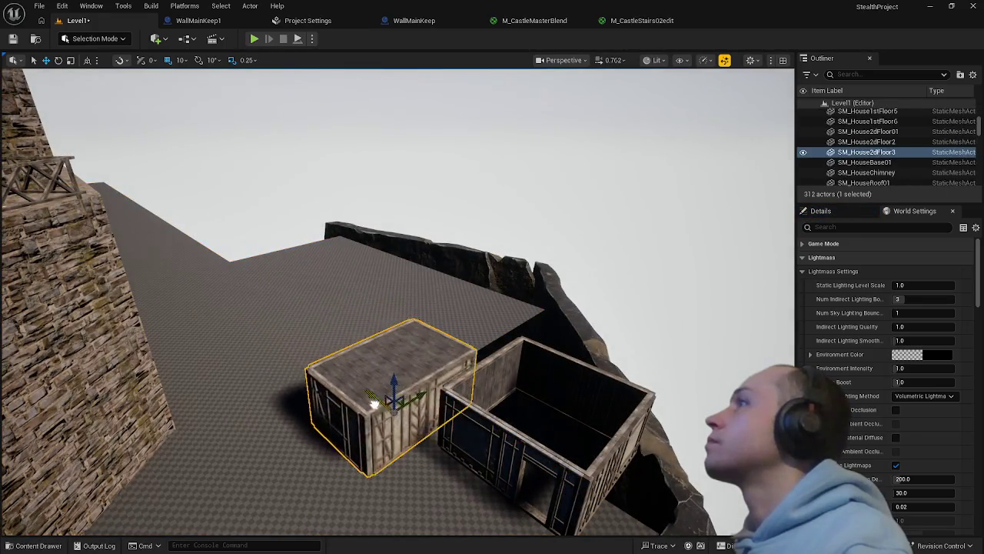
{"action": "left_click", "coordinate": [429, 468]}
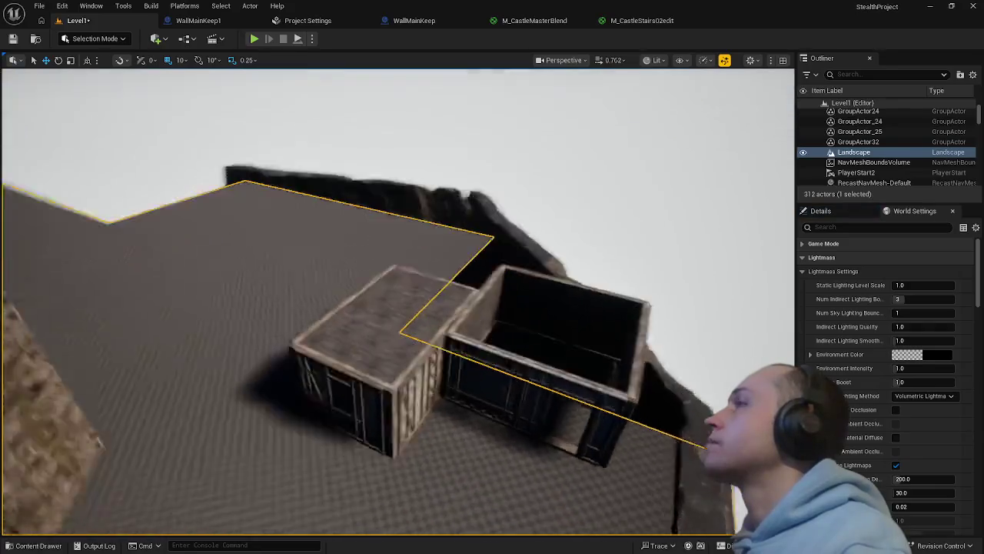
{"action": "mouse_move", "coordinate": [429, 468]}
{"action": "left_mouse_down"}
{"action": "mouse_move", "coordinate": [436, 511]}
{"action": "mouse_move", "coordinate": [409, 535]}
{"action": "mouse_move", "coordinate": [423, 466]}
{"action": "left_mouse_up"}
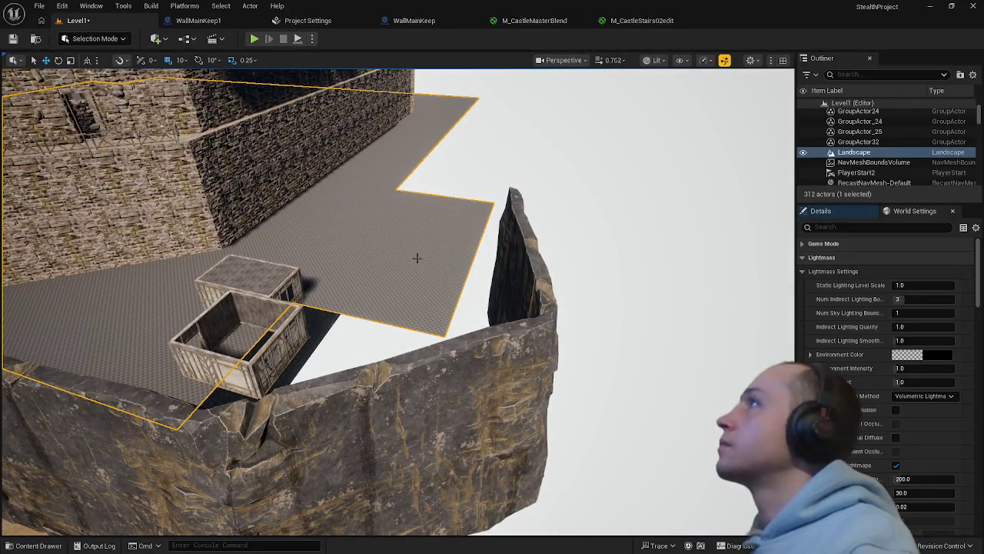
{"action": "left_click", "coordinate": [279, 362]}
{"action": "key", "text": "ctrl+b"}
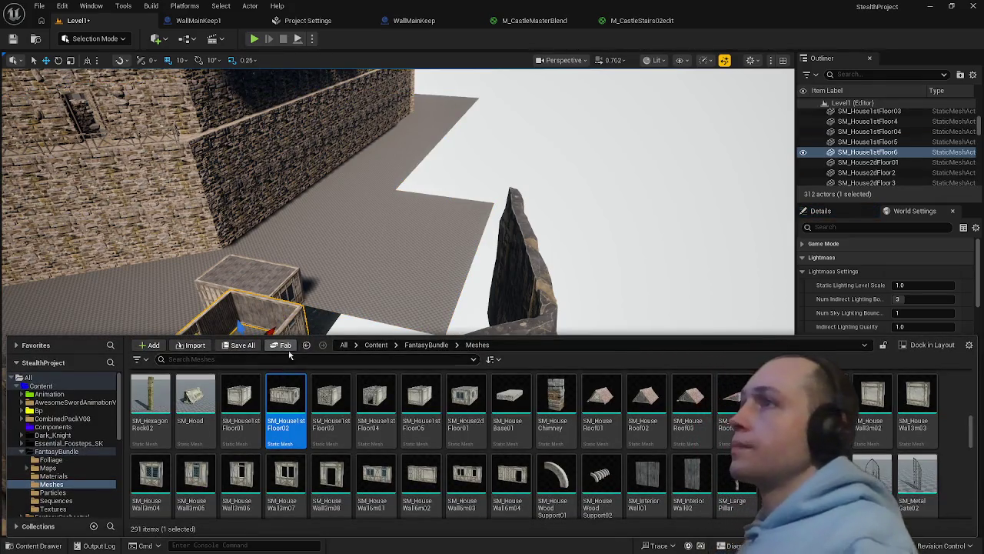
Select SM_Planks, SM_Sewer Piece and SM_Stairs Cave in the Content Drawer
{"action": "left_click", "coordinate": [823, 473]}
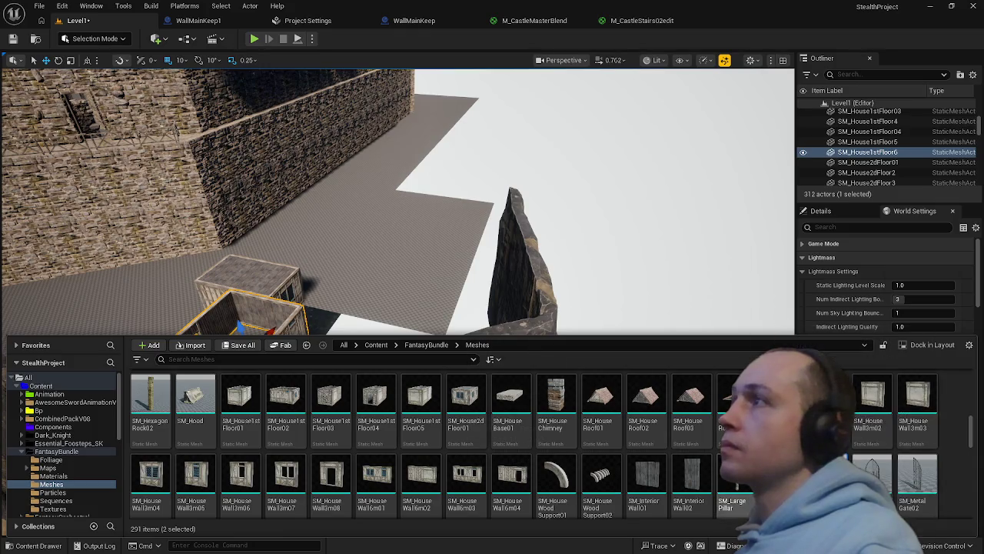
{"action": "scroll", "coordinate": [603, 446], "scroll_direction": "down", "scroll_amount": 1}
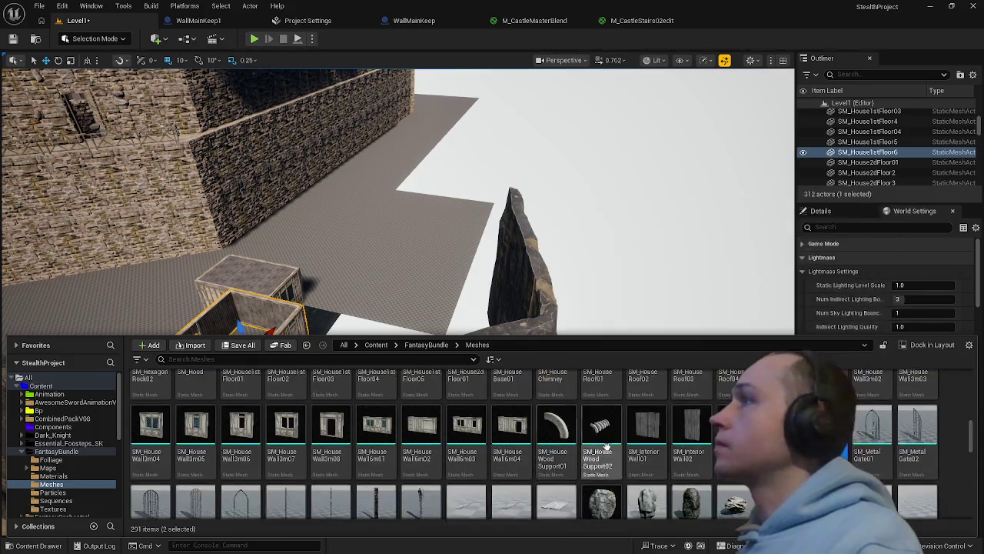
{"action": "scroll", "coordinate": [686, 446], "scroll_direction": "up", "scroll_amount": 1}
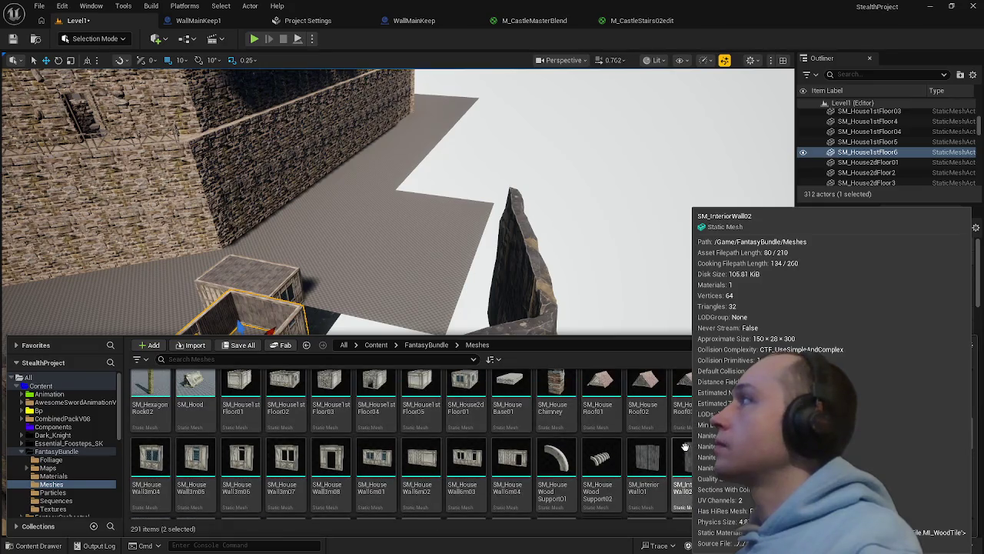
{"action": "scroll", "coordinate": [685, 446], "scroll_direction": "down", "scroll_amount": 5}
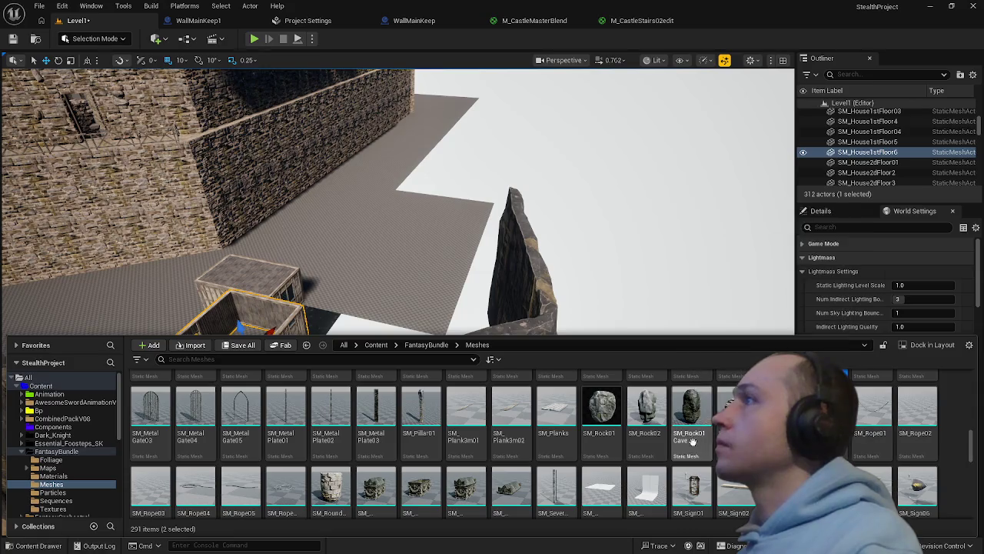
{"action": "left_click", "coordinate": [562, 407], "text": "ctrl"}
{"action": "scroll", "coordinate": [558, 419], "scroll_direction": "down", "scroll_amount": 1}
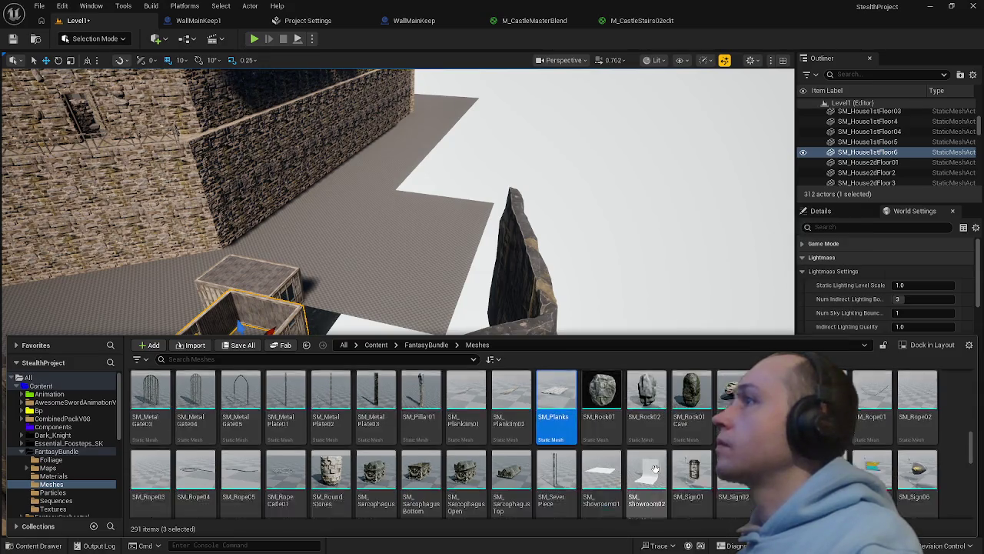
{"action": "left_click", "coordinate": [548, 435], "text": "ctrl"}
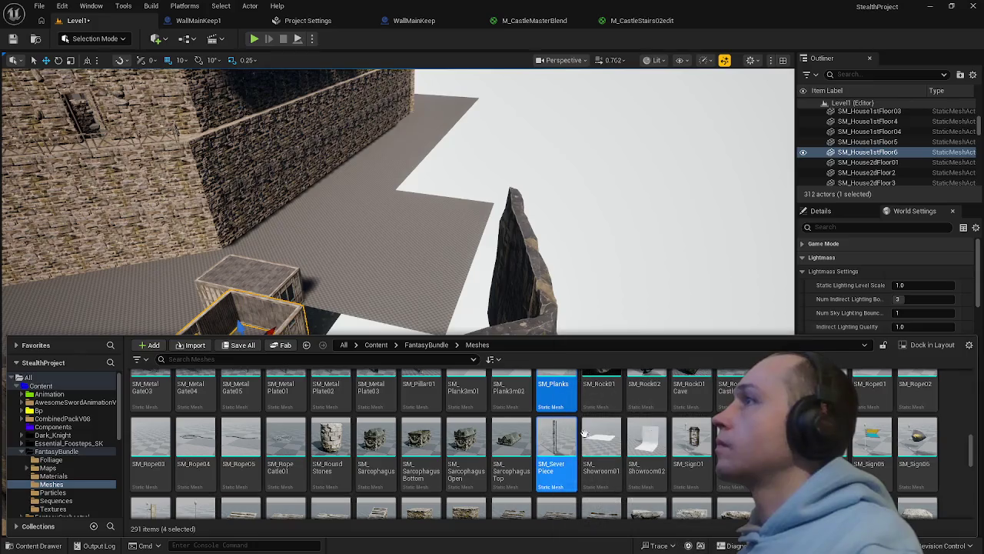
{"action": "scroll", "coordinate": [893, 440], "scroll_direction": "down", "scroll_amount": 1}
{"action": "scroll", "coordinate": [892, 441], "scroll_direction": "down", "scroll_amount": 1}
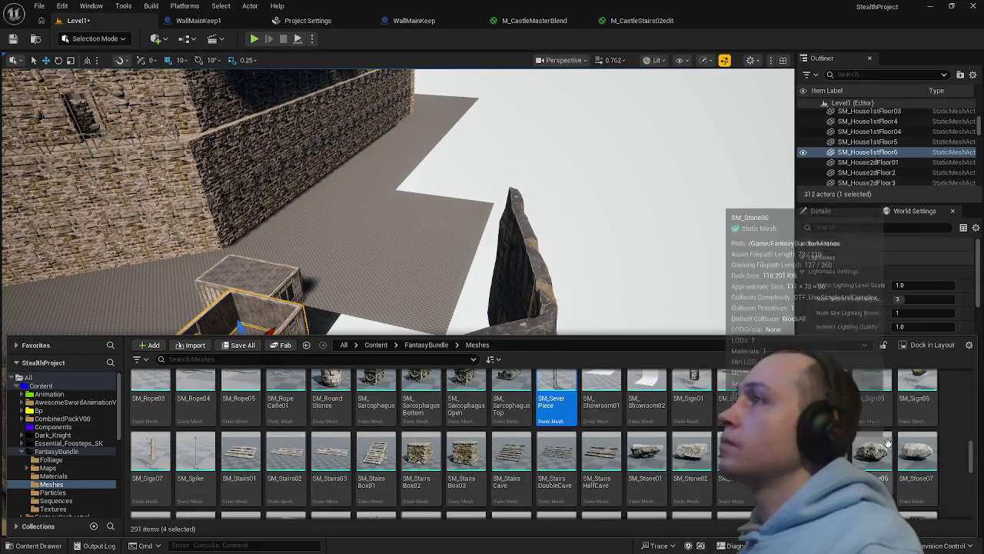
{"action": "left_click", "coordinate": [504, 454], "text": "ctrl"}
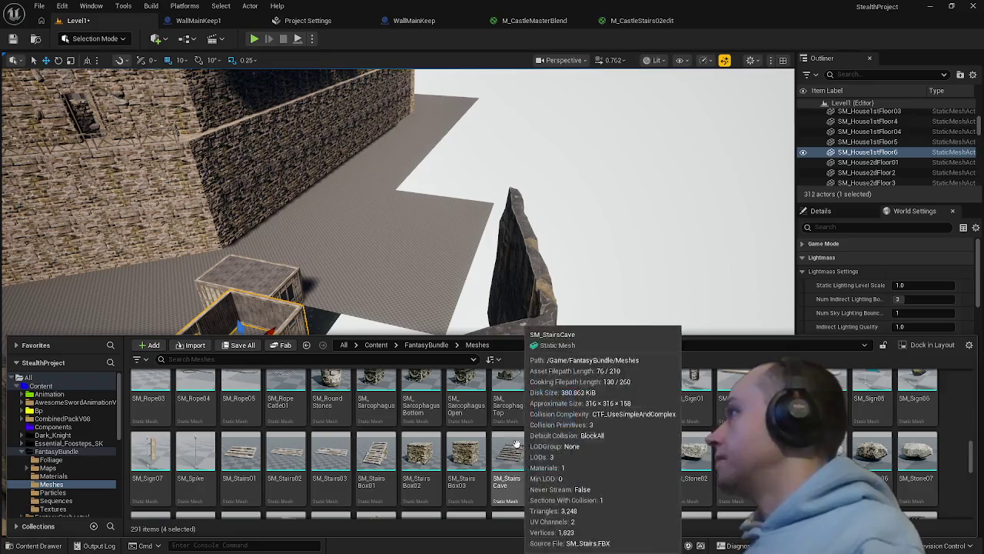
Add SM_TombStone05, SM_TombStone06 and SM_TombStone07 to the mesh selection
{"action": "scroll", "coordinate": [492, 450], "scroll_direction": "down", "scroll_amount": 1}
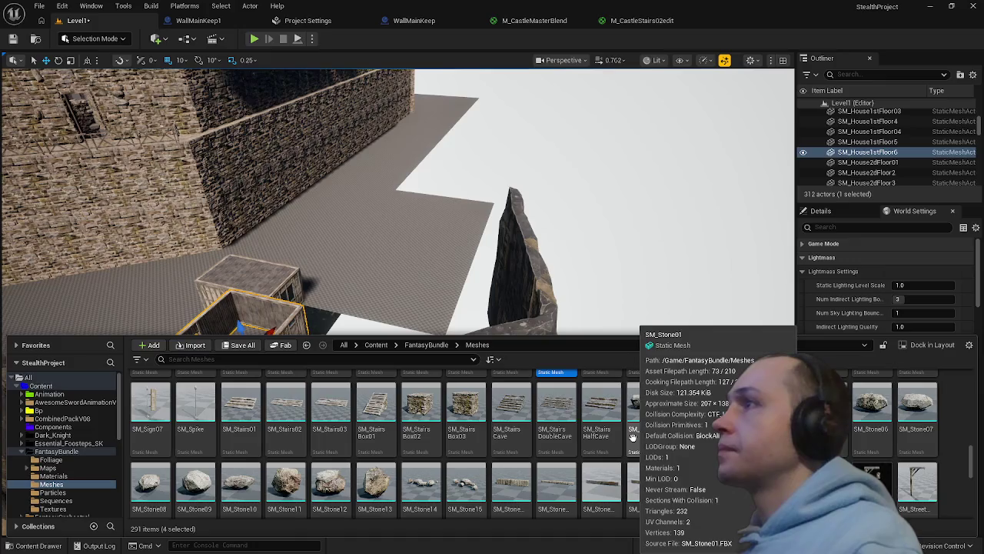
{"action": "scroll", "coordinate": [633, 437], "scroll_direction": "down", "scroll_amount": 1}
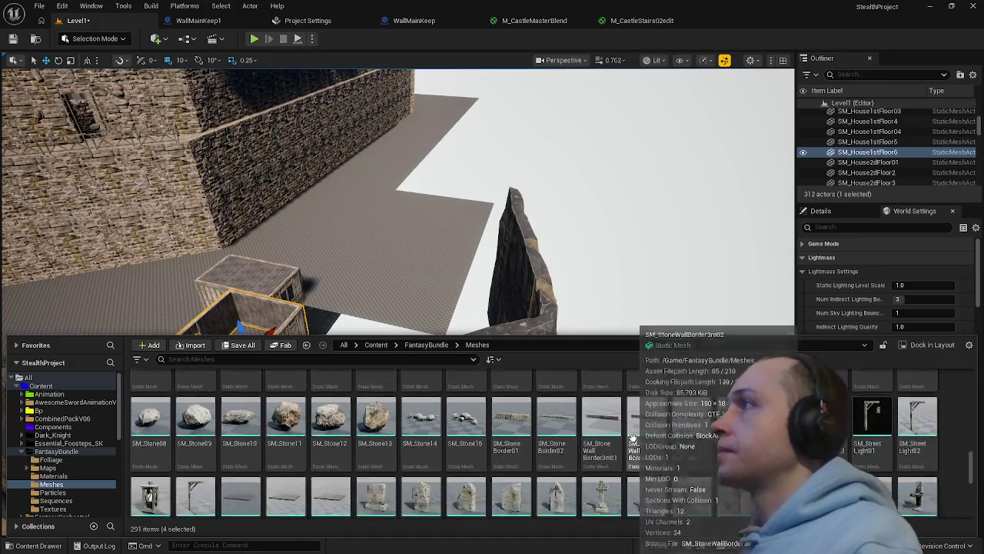
{"action": "scroll", "coordinate": [633, 437], "scroll_direction": "down", "scroll_amount": 1}
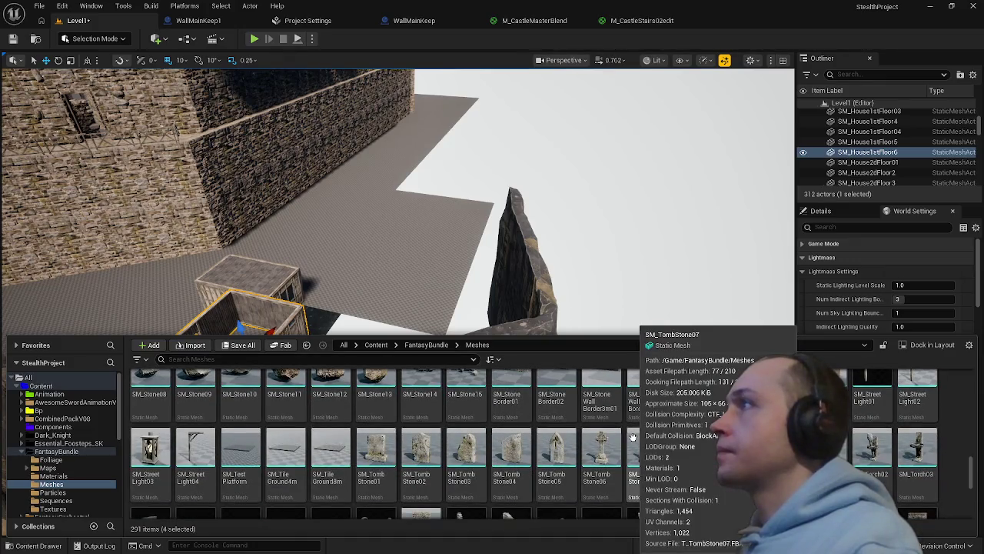
{"action": "scroll", "coordinate": [633, 437], "scroll_direction": "up", "scroll_amount": 1}
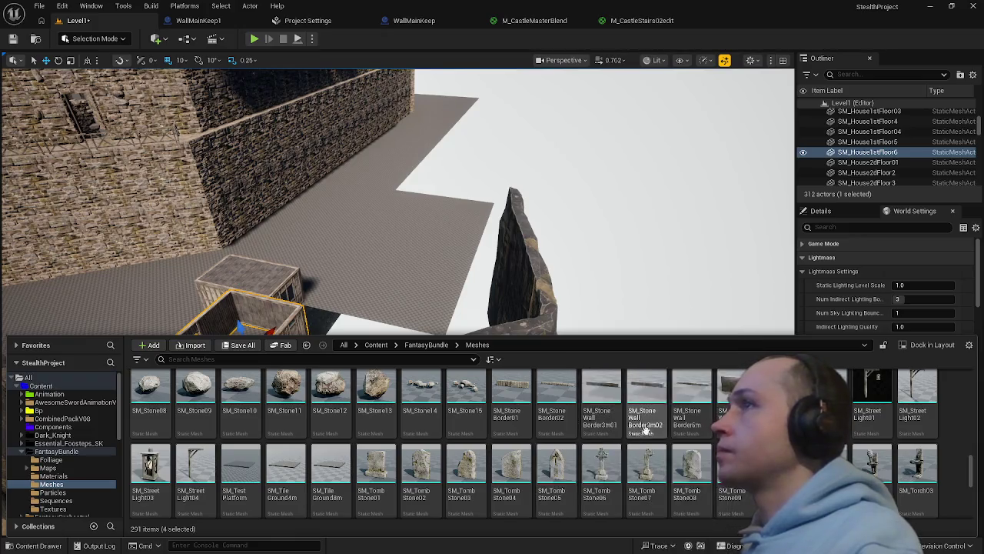
{"action": "left_click", "coordinate": [558, 470], "text": "ctrl"}
{"action": "left_click", "coordinate": [600, 463], "text": "ctrl"}
{"action": "left_click", "coordinate": [646, 460], "text": "ctrl"}
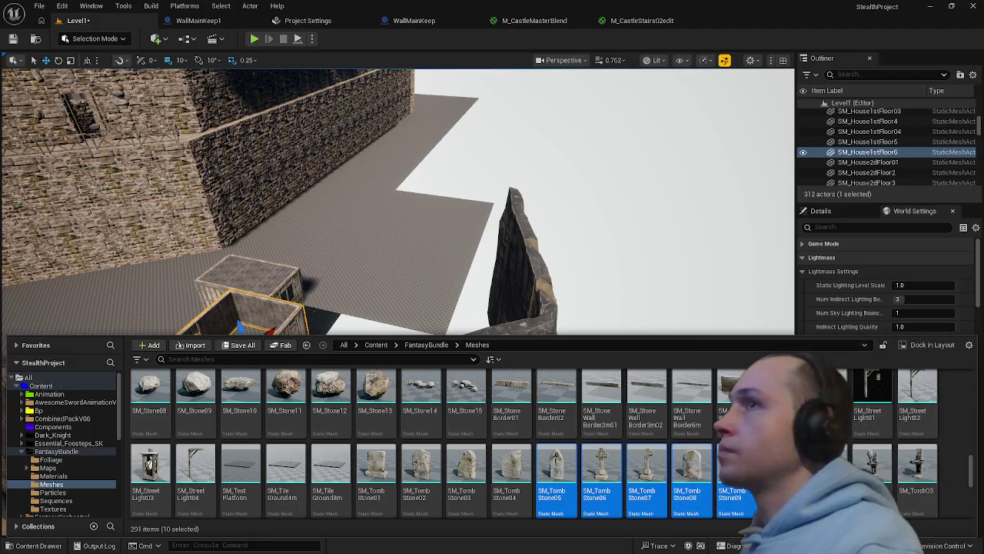
Place the selected meshes on the castle plateau and frame the metal cage SM_MetalCage01
{"action": "mouse_move", "coordinate": [733, 465]}
{"action": "left_mouse_down"}
{"action": "mouse_move", "coordinate": [396, 239]}
{"action": "mouse_move", "coordinate": [400, 300]}
{"action": "mouse_move", "coordinate": [463, 343]}
{"action": "mouse_move", "coordinate": [407, 338]}
{"action": "left_mouse_up"}
{"action": "key", "text": "f"}
{"action": "left_click", "coordinate": [432, 326]}
{"action": "left_click", "coordinate": [427, 327]}
{"action": "key", "text": "f"}
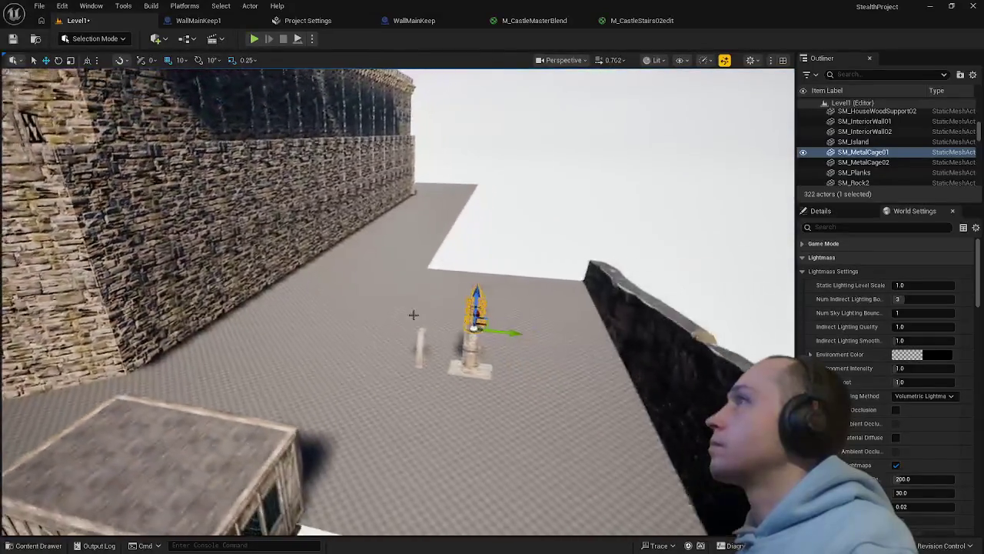
{"action": "key", "text": "f"}
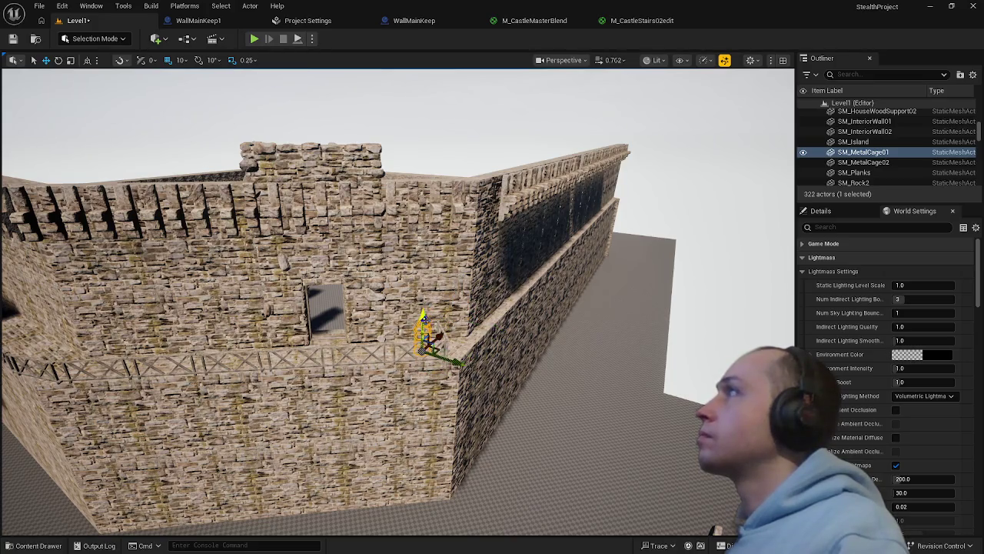
{"action": "key", "text": "f"}
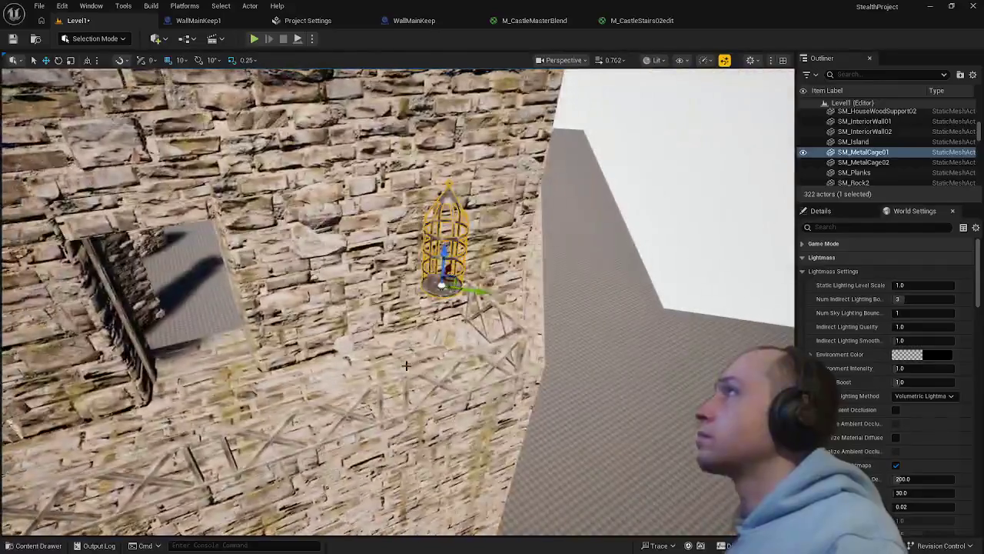
{"action": "left_click", "coordinate": [406, 366]}
{"action": "key", "text": "f"}
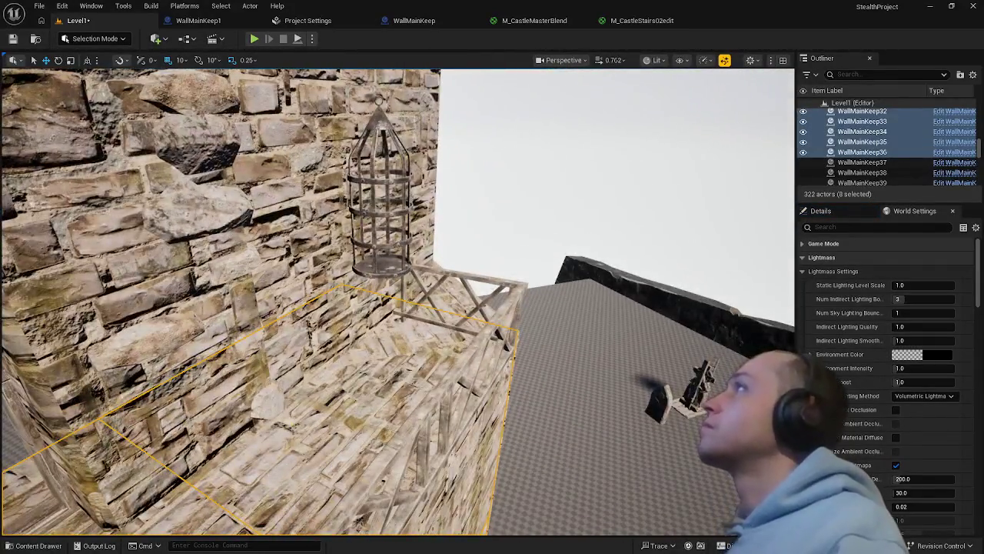
{"action": "left_click", "coordinate": [387, 267]}
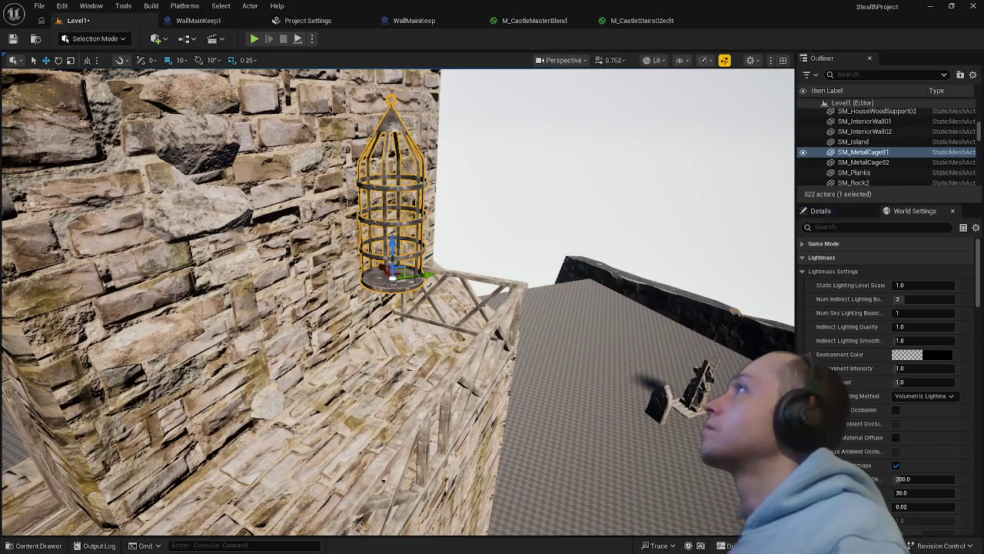
{"action": "key", "text": "ctrl+z"}
{"action": "key", "text": "f"}
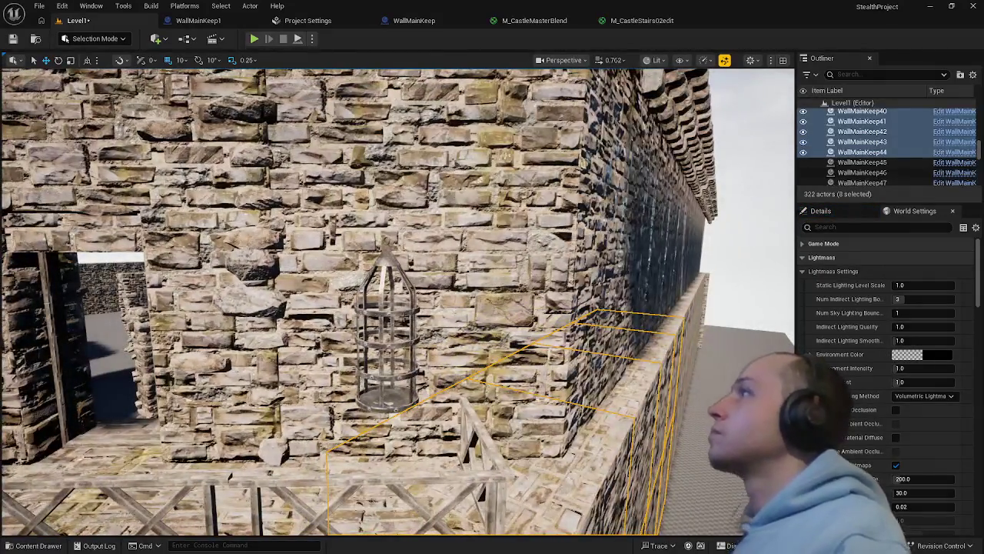
{"action": "left_click", "coordinate": [388, 247]}
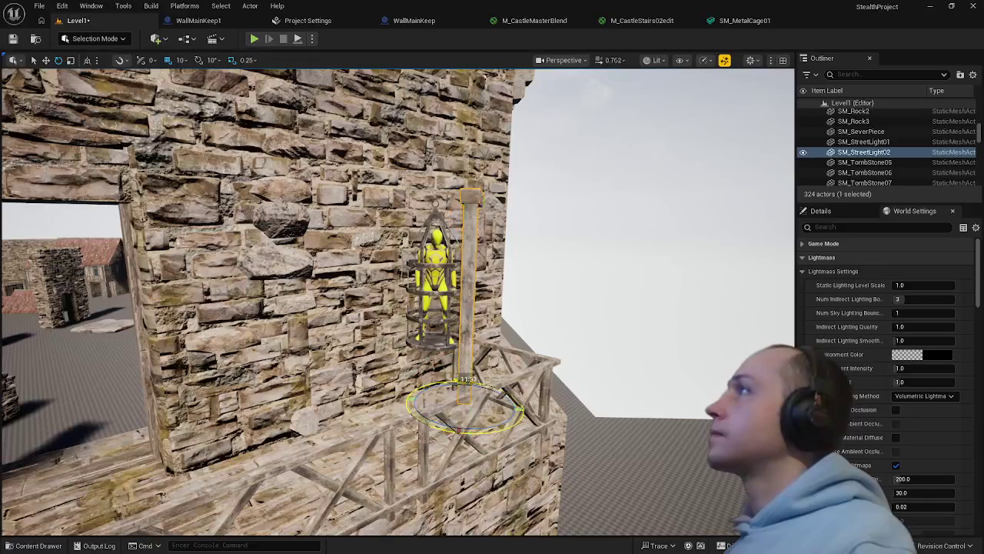
Rotate the street-light gallows so its arm juts from the wall, then lower it slightly
{"action": "left_click_drag", "start_coordinate": [468, 383], "coordinate": [536, 430]}
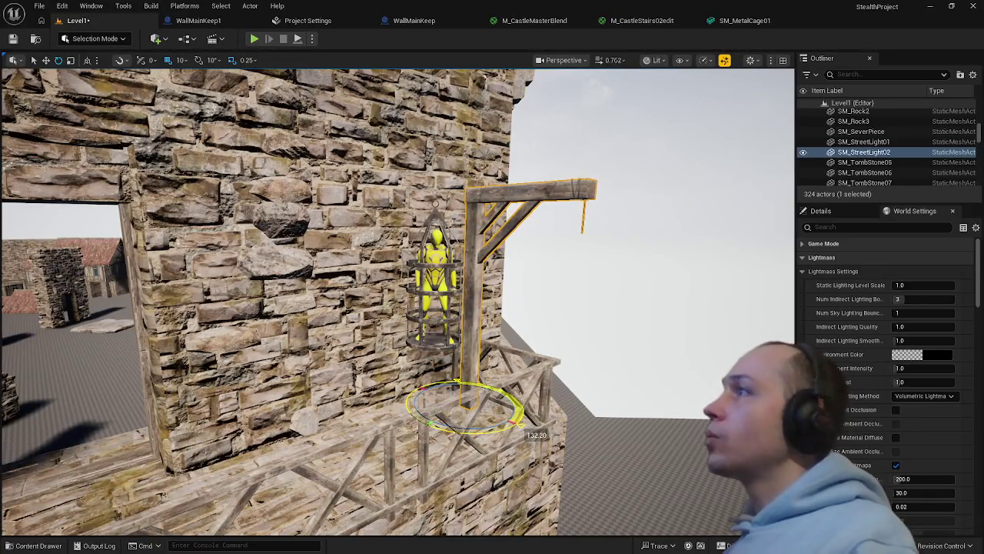
{"action": "left_click_drag", "start_coordinate": [456, 431], "coordinate": [456, 431]}
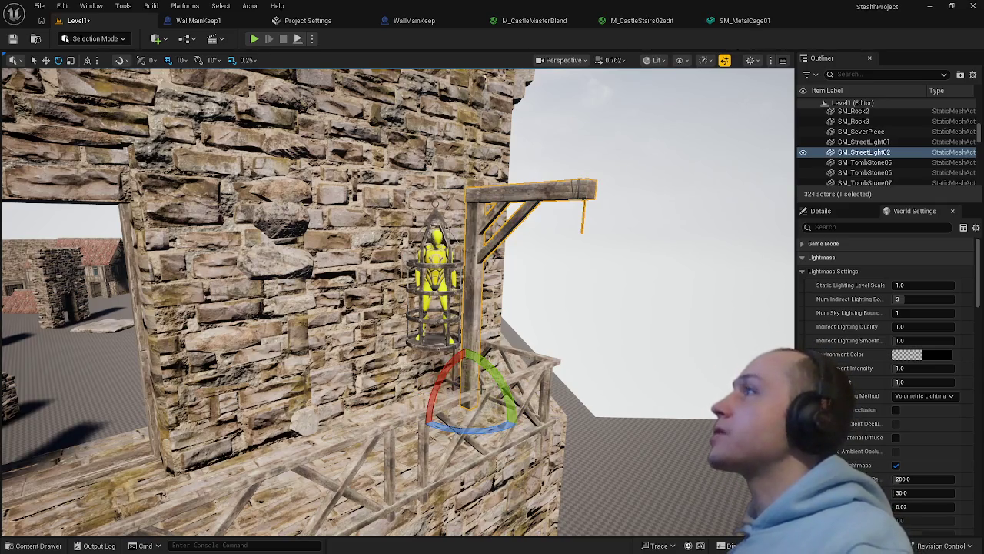
{"action": "mouse_move", "coordinate": [480, 431]}
{"action": "left_mouse_down"}
{"action": "mouse_move", "coordinate": [531, 438]}
{"action": "mouse_move", "coordinate": [492, 430]}
{"action": "mouse_move", "coordinate": [440, 396]}
{"action": "mouse_move", "coordinate": [459, 416]}
{"action": "mouse_move", "coordinate": [403, 396]}
{"action": "left_mouse_up"}
{"action": "key", "text": "w"}
{"action": "key", "text": "r"}
{"action": "left_click_drag", "start_coordinate": [365, 360], "coordinate": [366, 384]}
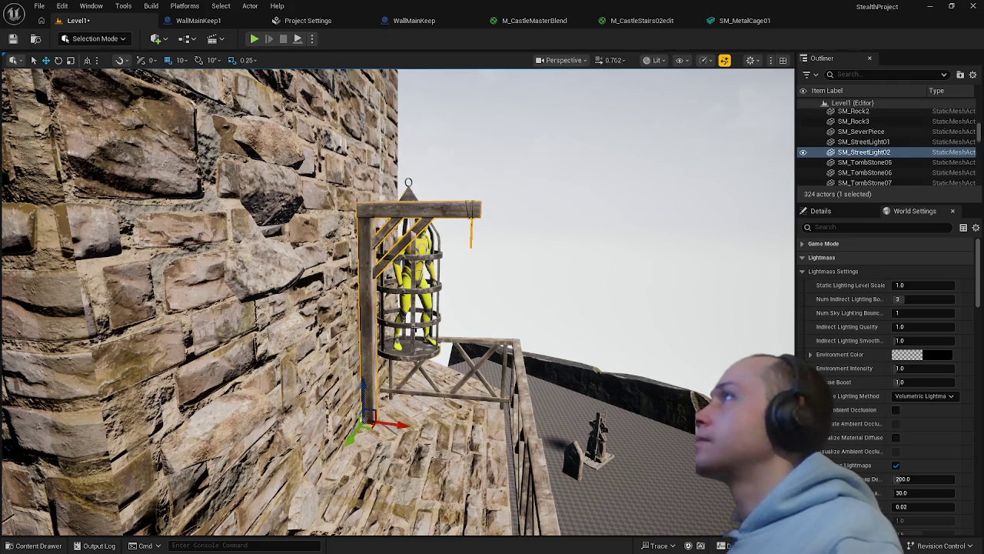
Select the metal cage and caged Enemy together and move them beneath the gallows beam
{"action": "left_click", "coordinate": [423, 285]}
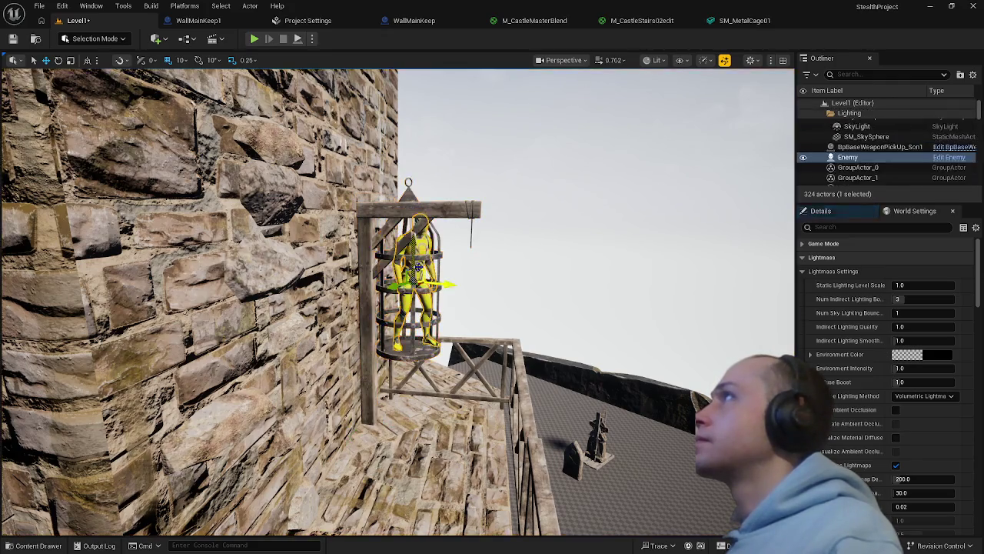
{"action": "left_click", "coordinate": [440, 253], "text": "ctrl"}
{"action": "key", "text": "f"}
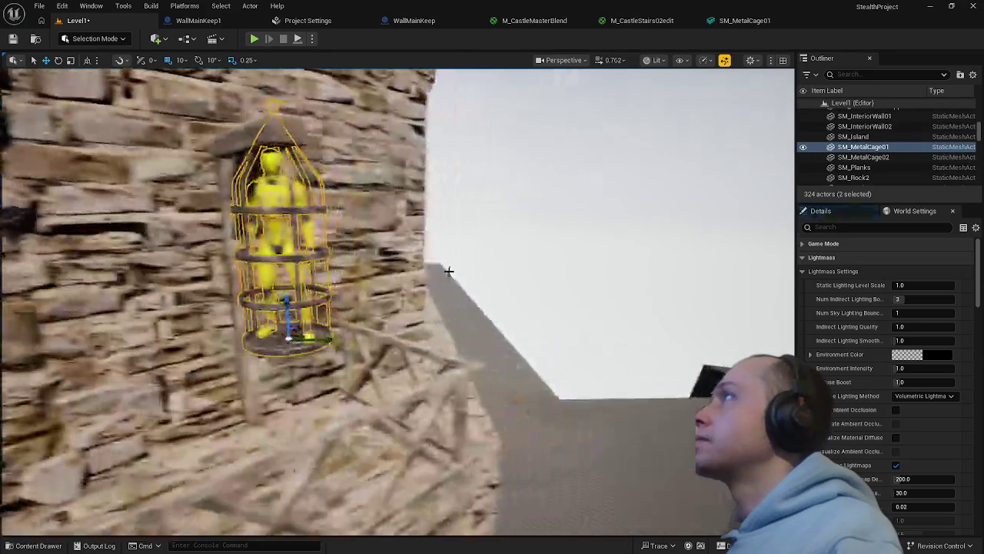
{"action": "mouse_move", "coordinate": [307, 338]}
{"action": "left_mouse_down"}
{"action": "mouse_move", "coordinate": [339, 335]}
{"action": "mouse_move", "coordinate": [308, 340]}
{"action": "mouse_move", "coordinate": [299, 365]}
{"action": "left_mouse_up"}
{"action": "scroll", "coordinate": [300, 311], "scroll_direction": "down", "scroll_amount": 5}
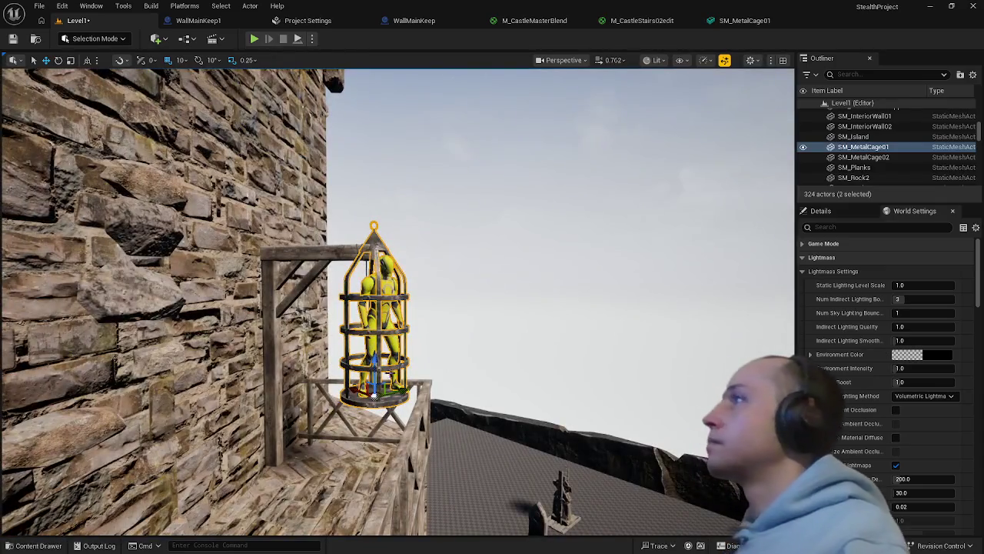
{"action": "left_click_drag", "start_coordinate": [90, 74], "coordinate": [123, 215]}
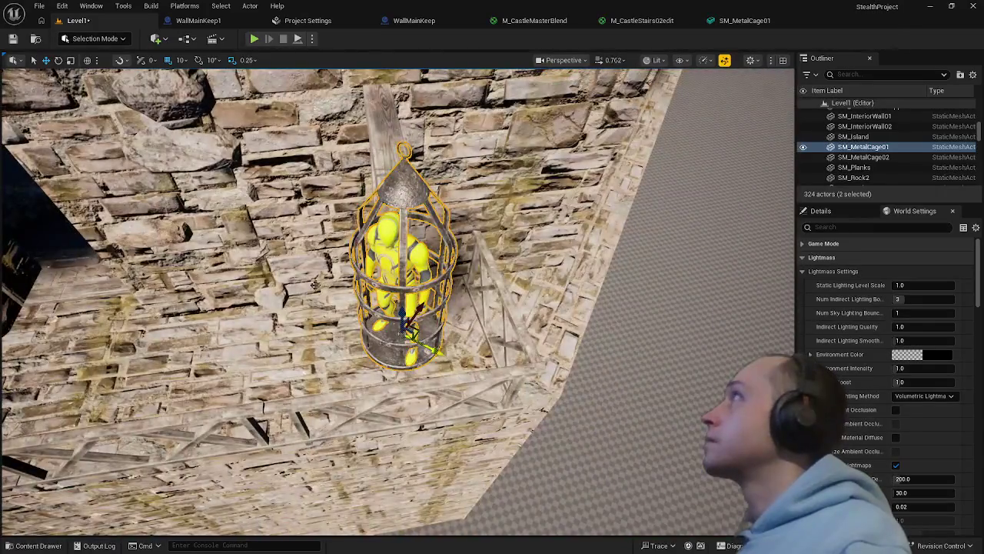
Switch transforms to world space and rotate the cage upright so it hangs straight
{"action": "left_click", "coordinate": [87, 61]}
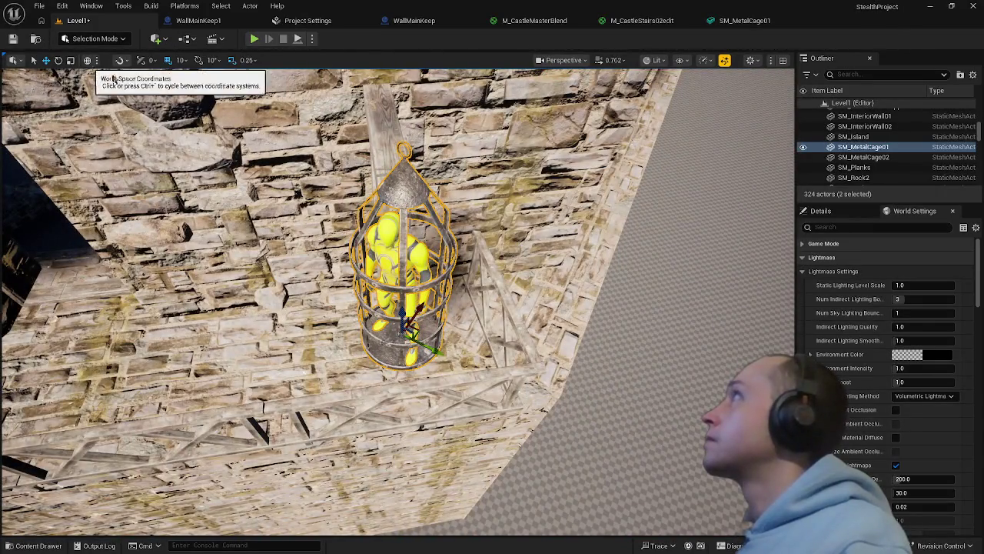
{"action": "left_click_drag", "start_coordinate": [416, 309], "coordinate": [381, 265]}
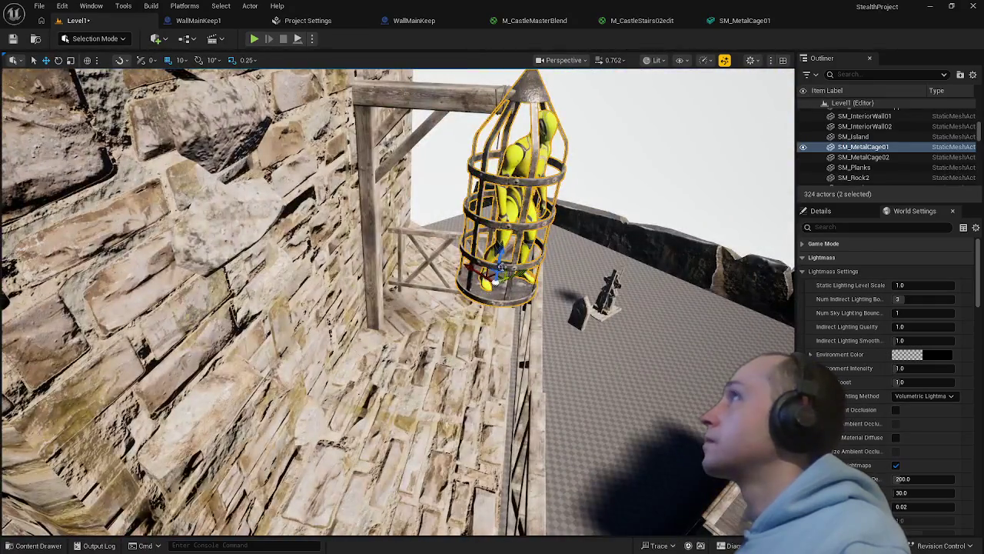
{"action": "mouse_move", "coordinate": [500, 253]}
{"action": "left_mouse_down"}
{"action": "mouse_move", "coordinate": [482, 292]}
{"action": "mouse_move", "coordinate": [476, 277]}
{"action": "mouse_move", "coordinate": [462, 292]}
{"action": "mouse_move", "coordinate": [453, 285]}
{"action": "mouse_move", "coordinate": [465, 281]}
{"action": "mouse_move", "coordinate": [469, 303]}
{"action": "mouse_move", "coordinate": [461, 285]}
{"action": "mouse_move", "coordinate": [473, 291]}
{"action": "left_mouse_up"}
{"action": "mouse_move", "coordinate": [385, 461]}
{"action": "left_mouse_down"}
{"action": "mouse_move", "coordinate": [408, 462]}
{"action": "mouse_move", "coordinate": [496, 377]}
{"action": "left_mouse_up"}
{"action": "left_click", "coordinate": [382, 469], "text": "ctrl"}
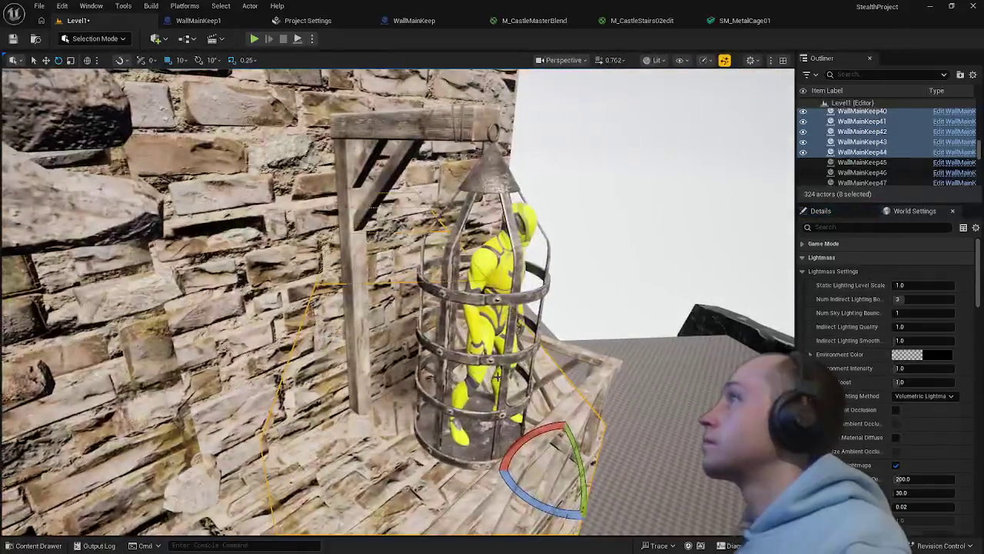
Turn the Enemy mannequin inside the cage to face sideways
{"action": "left_click", "coordinate": [476, 367]}
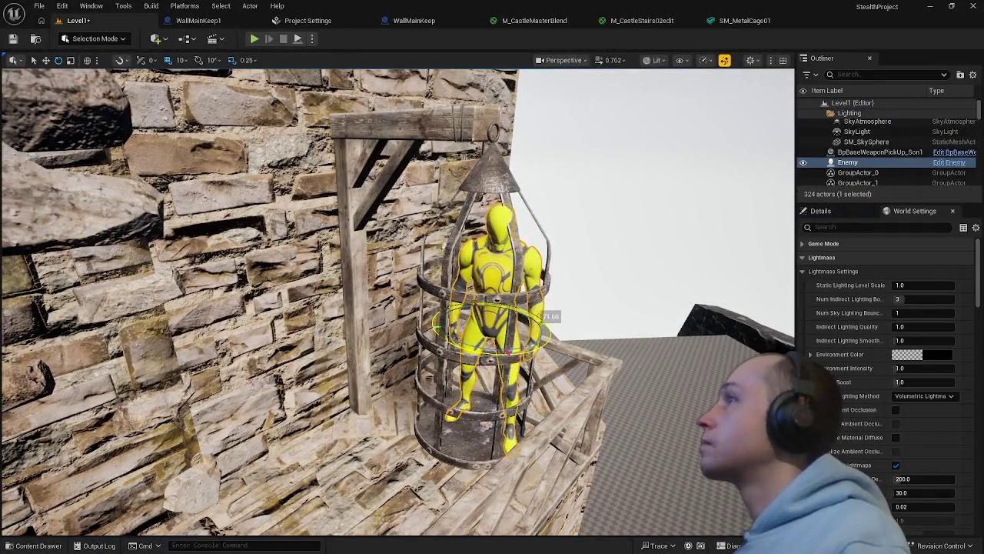
{"action": "left_click_drag", "start_coordinate": [481, 351], "coordinate": [507, 349]}
{"action": "left_click_drag", "start_coordinate": [397, 424], "coordinate": [331, 472]}
{"action": "right_click", "coordinate": [325, 483]}
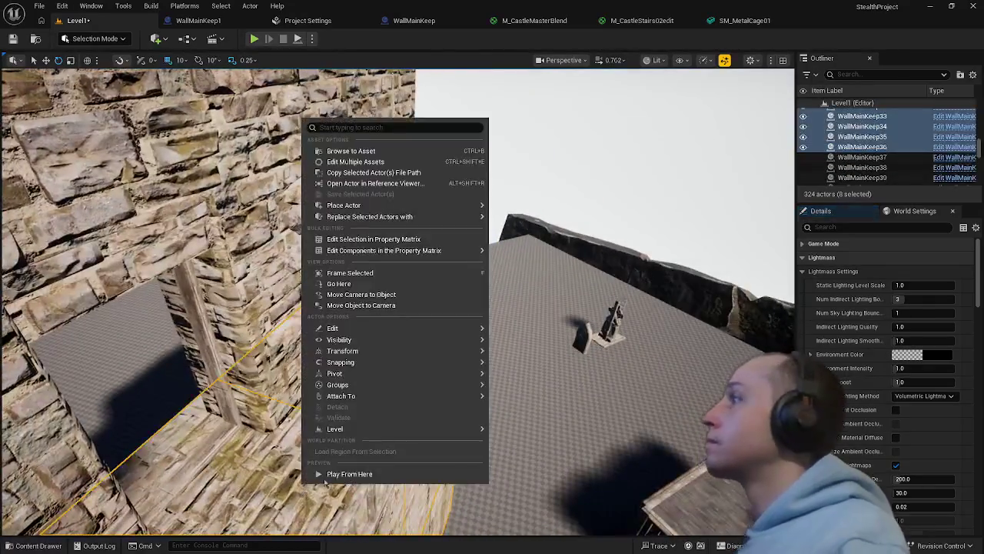
{"action": "left_click", "coordinate": [346, 474]}
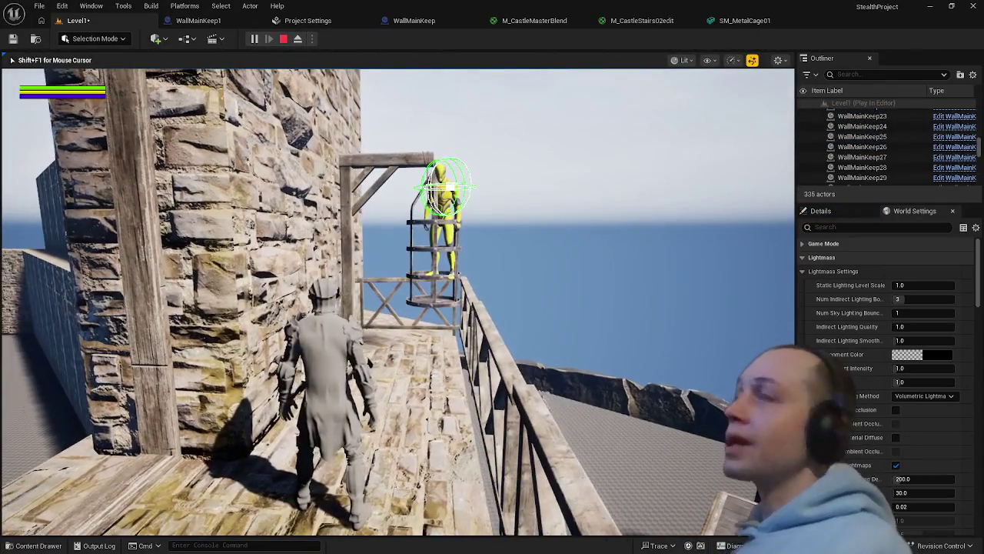
{"action": "key", "text": "w"}
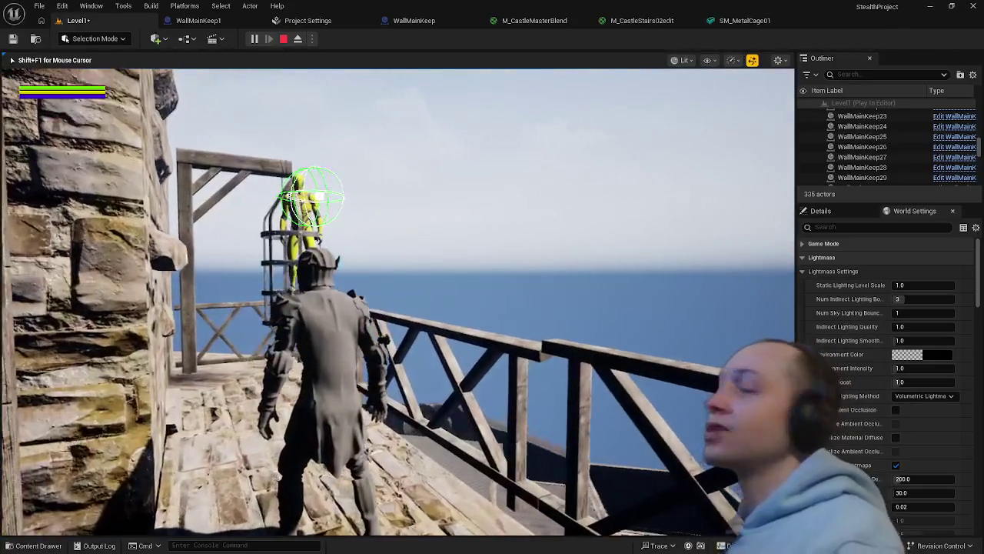
{"action": "key", "text": "w"}
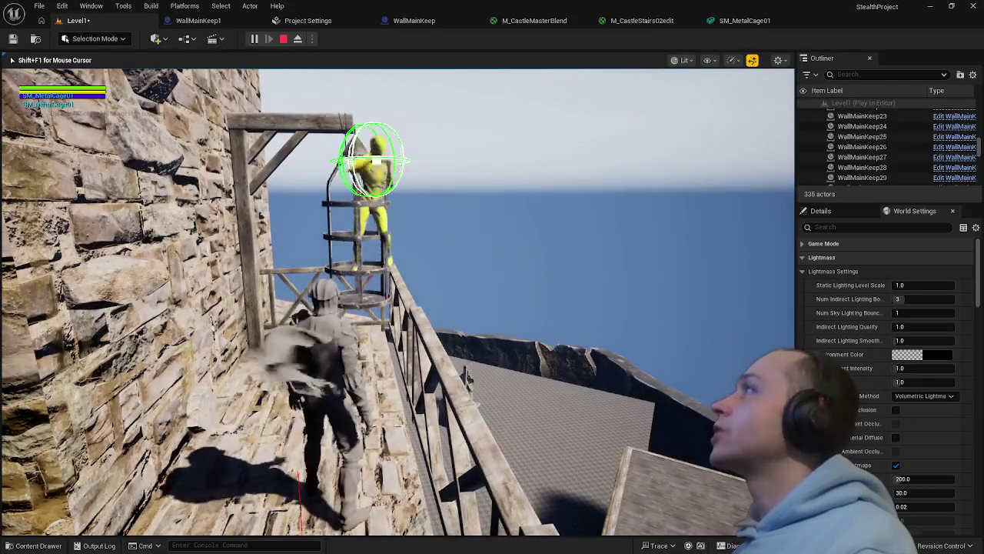
{"action": "key", "text": "Escape"}
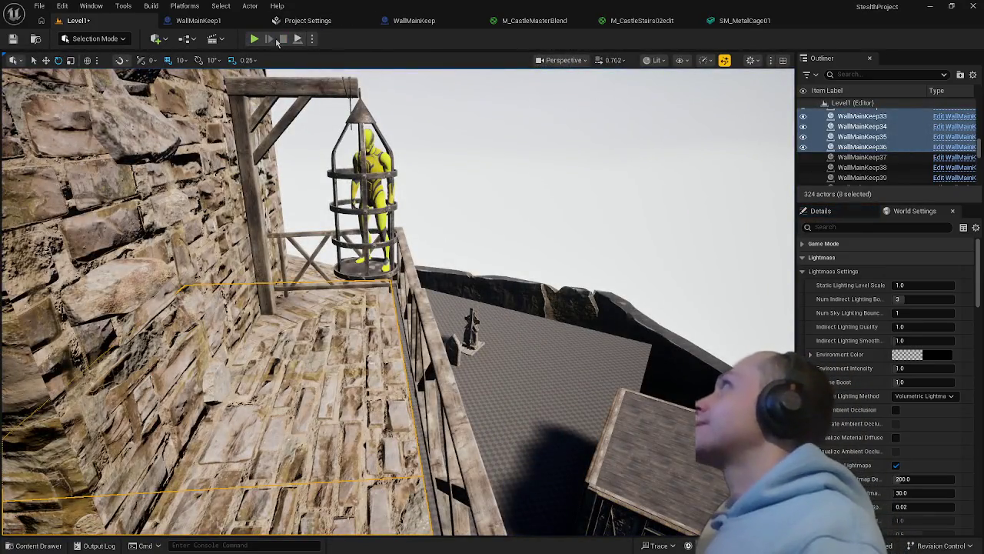
{"action": "left_click", "coordinate": [254, 39]}
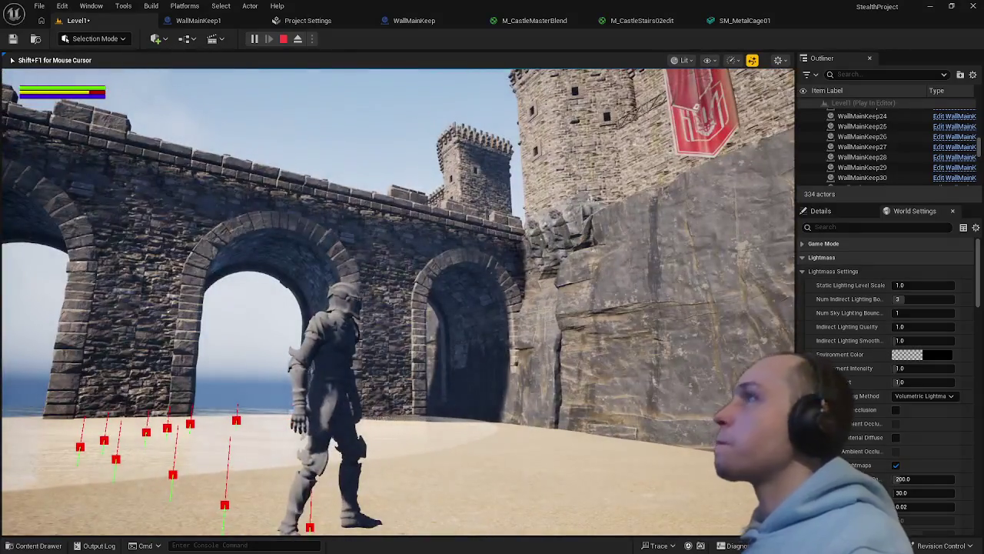
{"action": "key", "text": "Escape"}
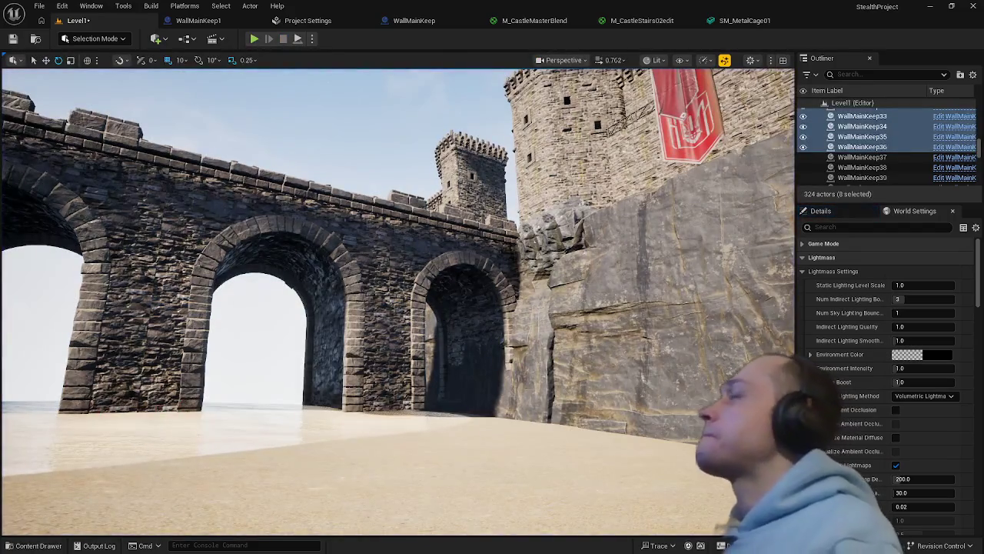
Select SM_Island and show the Content Drawer's Bp folder with its subfolders and WallMain blueprints
{"action": "mouse_move", "coordinate": [461, 345]}
{"action": "left_mouse_down"}
{"action": "mouse_move", "coordinate": [577, 339]}
{"action": "mouse_move", "coordinate": [503, 339]}
{"action": "mouse_move", "coordinate": [450, 362]}
{"action": "mouse_move", "coordinate": [415, 355]}
{"action": "mouse_move", "coordinate": [415, 378]}
{"action": "mouse_move", "coordinate": [323, 261]}
{"action": "left_mouse_up"}
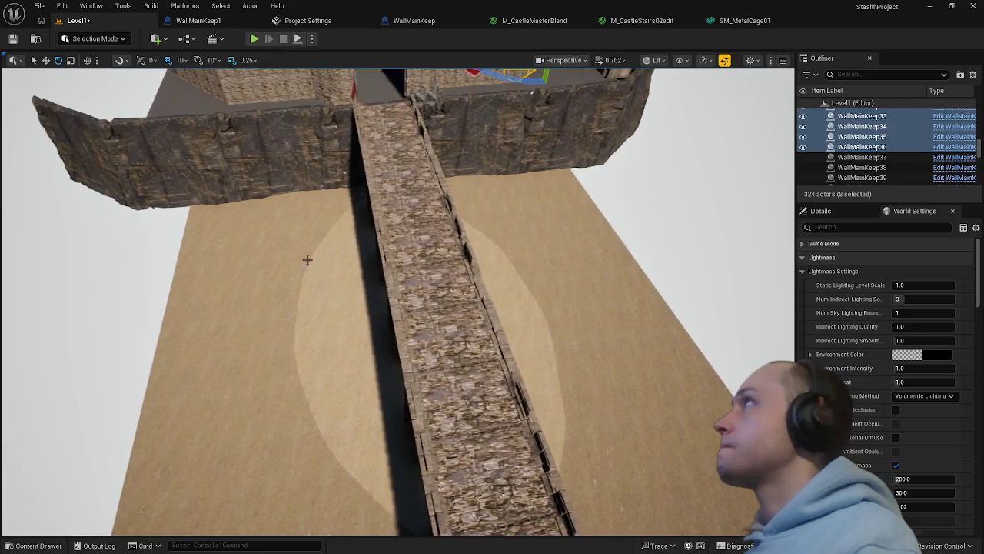
{"action": "left_click", "coordinate": [301, 259]}
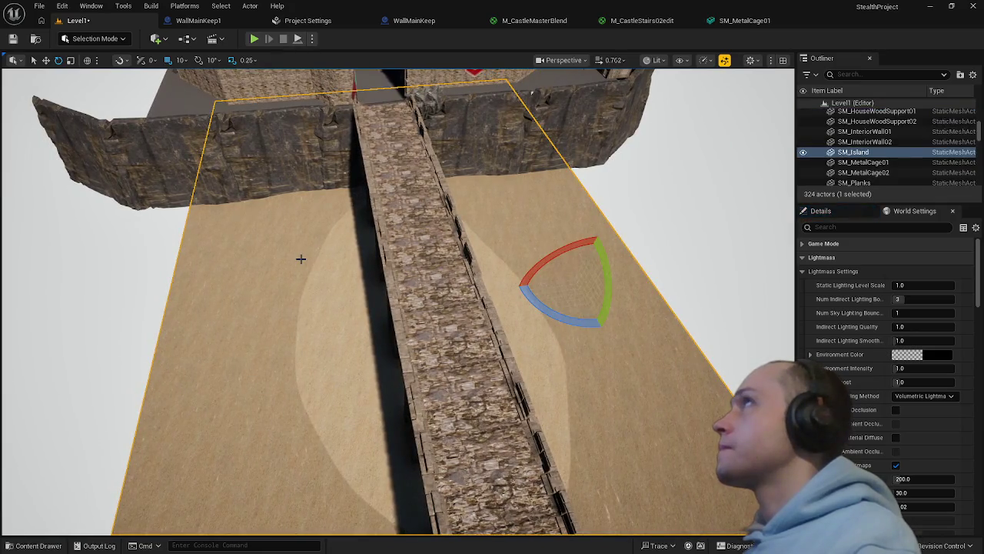
{"action": "key", "text": "ctrl+space"}
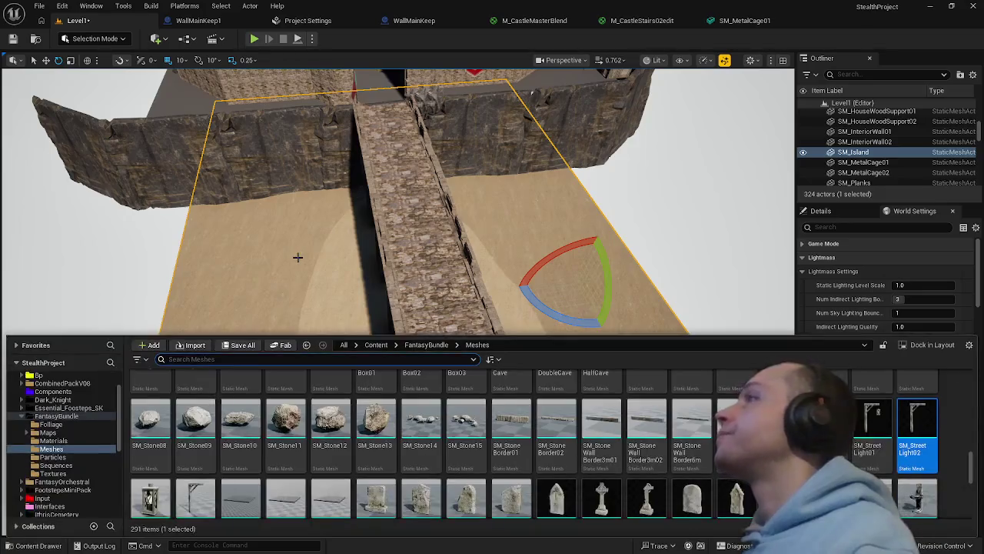
{"action": "key", "text": "ctrl+space"}
{"action": "key", "text": "ctrl+space"}
{"action": "left_click", "coordinate": [39, 374]}
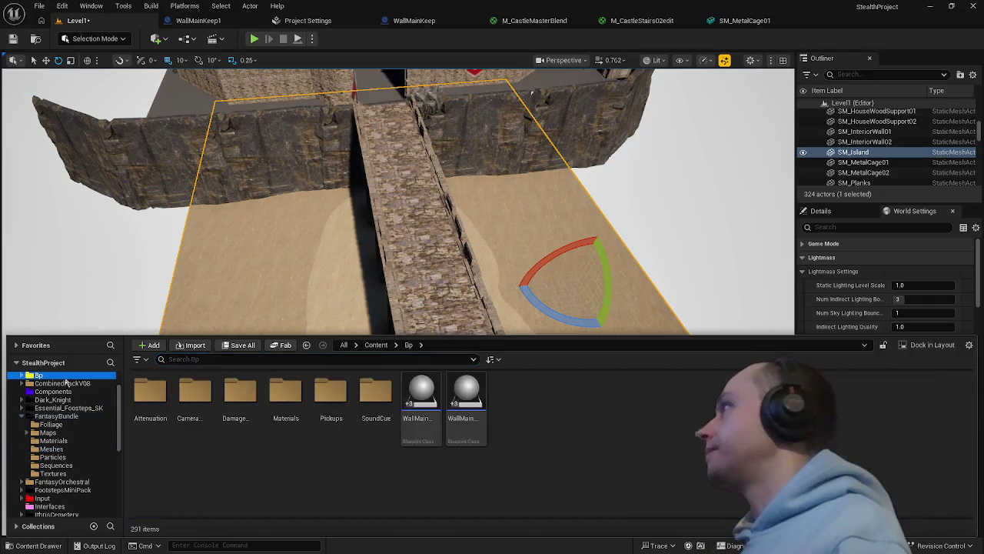
Create an Objects folder in Bp and move both WallMain blueprints into it
{"action": "right_click", "coordinate": [532, 412]}
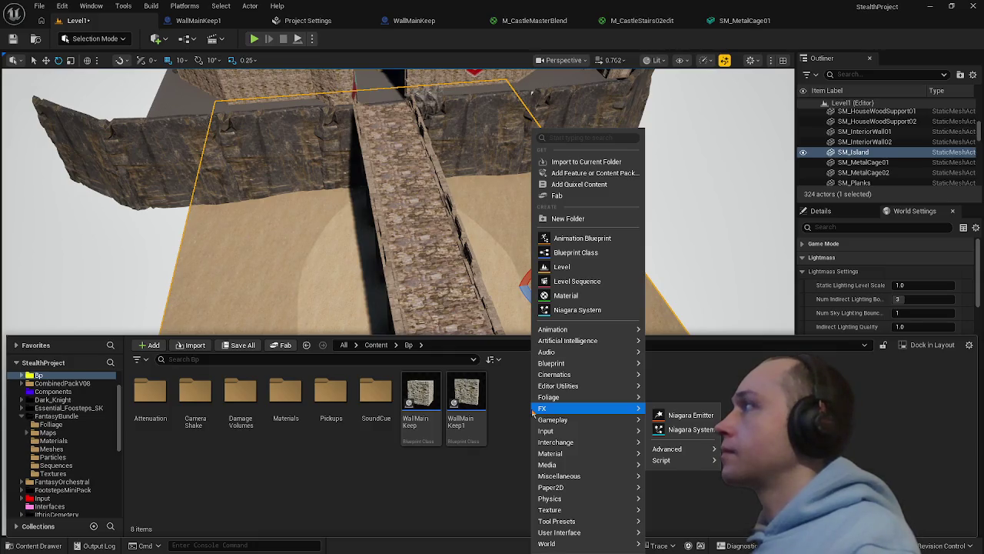
{"action": "left_click", "coordinate": [580, 218]}
{"action": "type", "text": "Objects"}
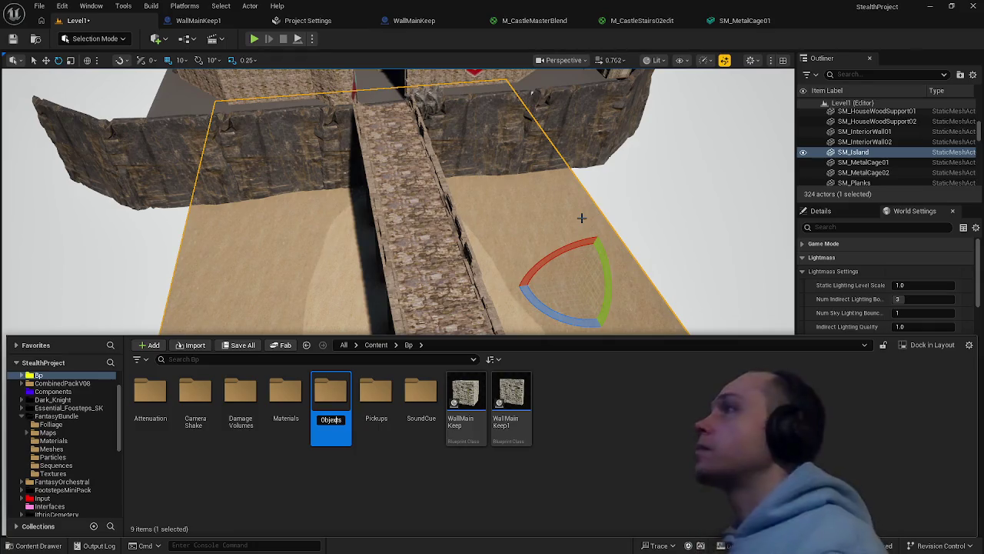
{"action": "key", "text": "Return"}
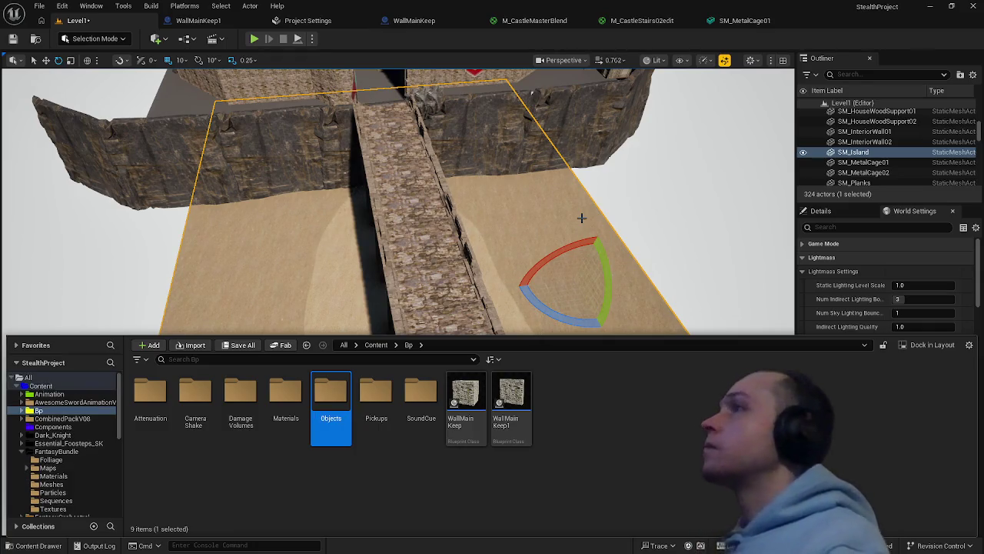
{"action": "left_click", "coordinate": [589, 372]}
{"action": "left_click", "coordinate": [465, 392]}
{"action": "left_click", "coordinate": [511, 392], "text": "ctrl"}
{"action": "left_click_drag", "start_coordinate": [512, 392], "coordinate": [350, 396]}
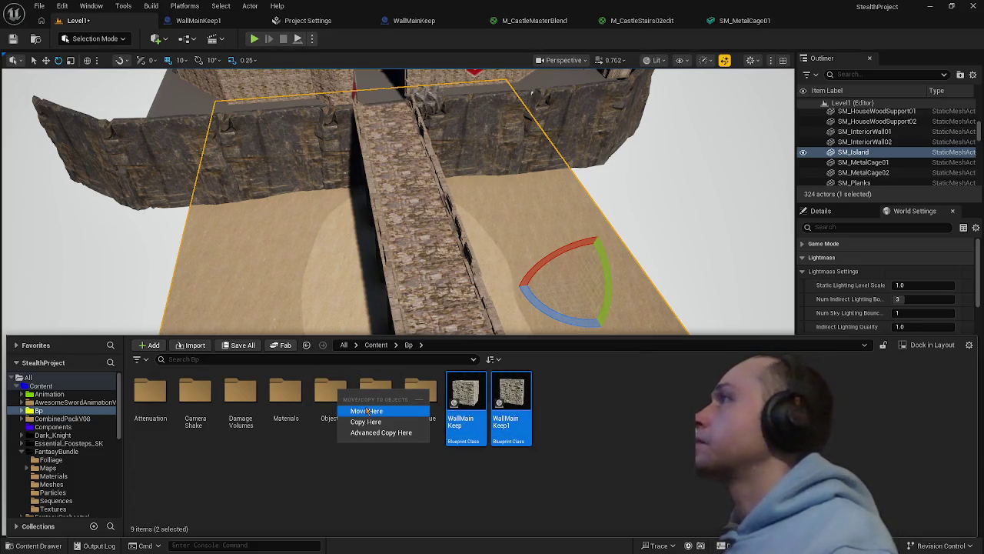
{"action": "left_click", "coordinate": [361, 410]}
Create an Actor blueprint named Water in Objects, then delete the SM_Island floor
{"action": "double_click", "coordinate": [328, 408]}
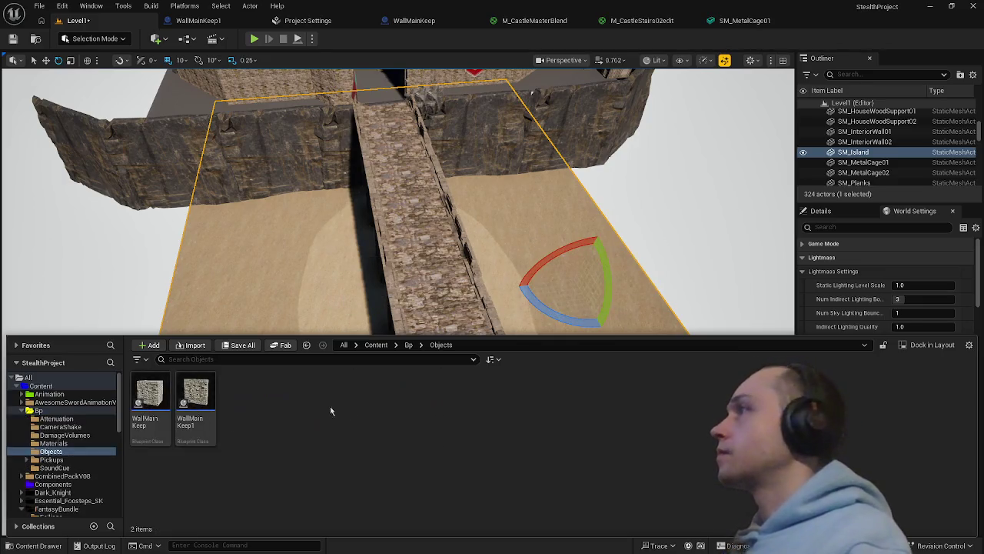
{"action": "right_click", "coordinate": [296, 429]}
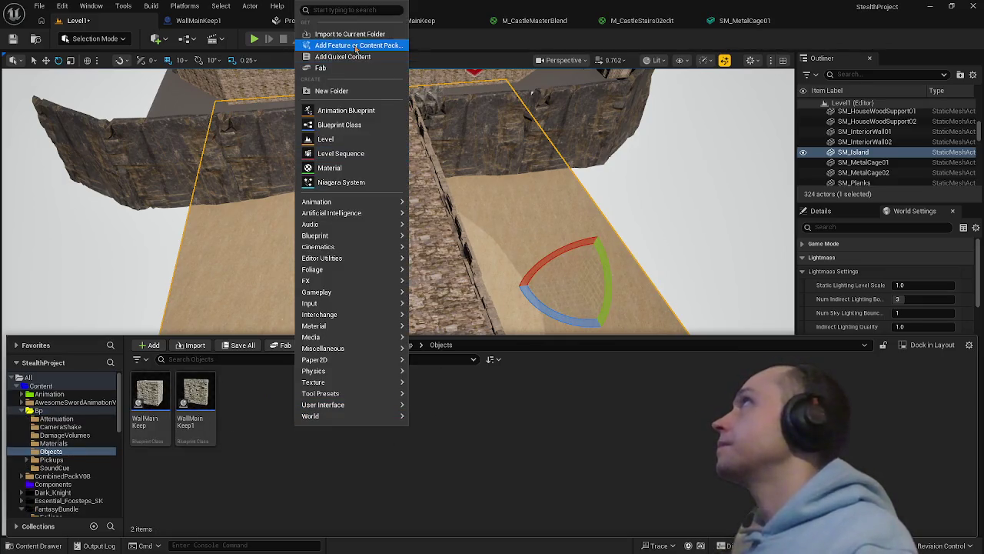
{"action": "left_click", "coordinate": [350, 124]}
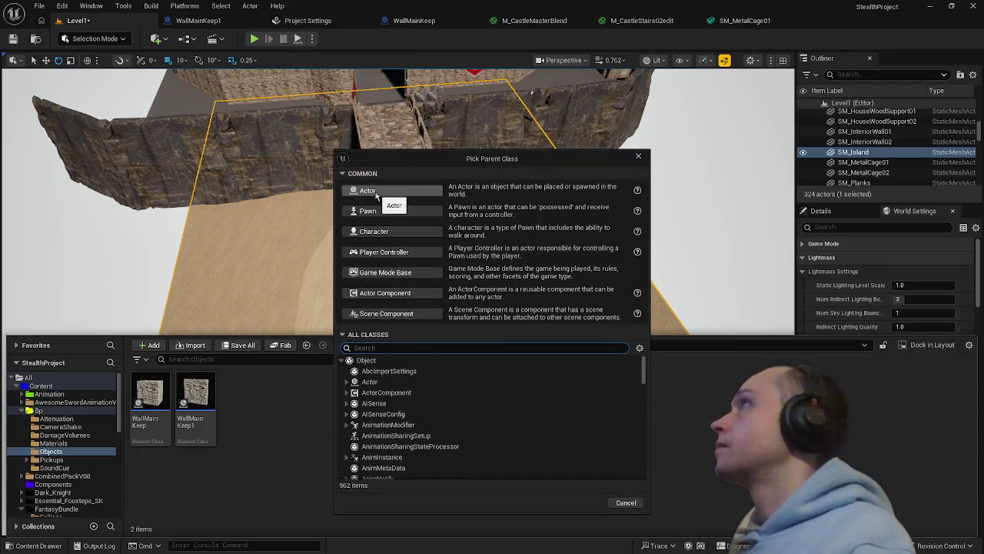
{"action": "left_click", "coordinate": [369, 191]}
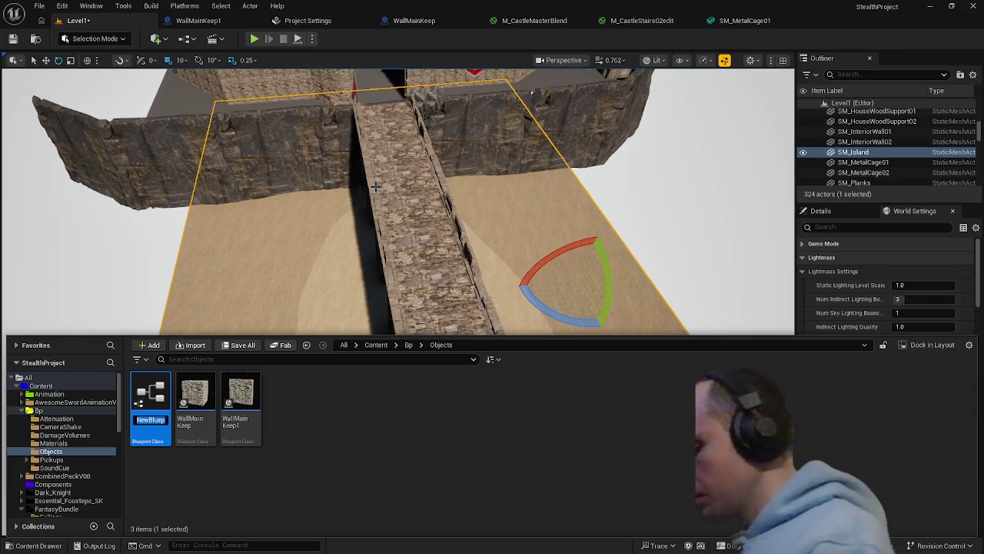
{"action": "type", "text": "Water"}
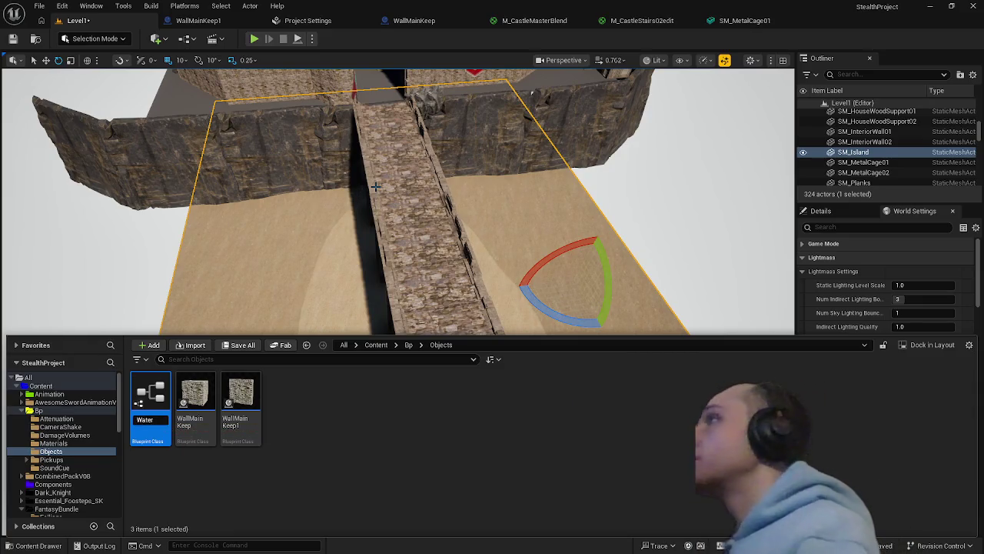
{"action": "key", "text": "Return"}
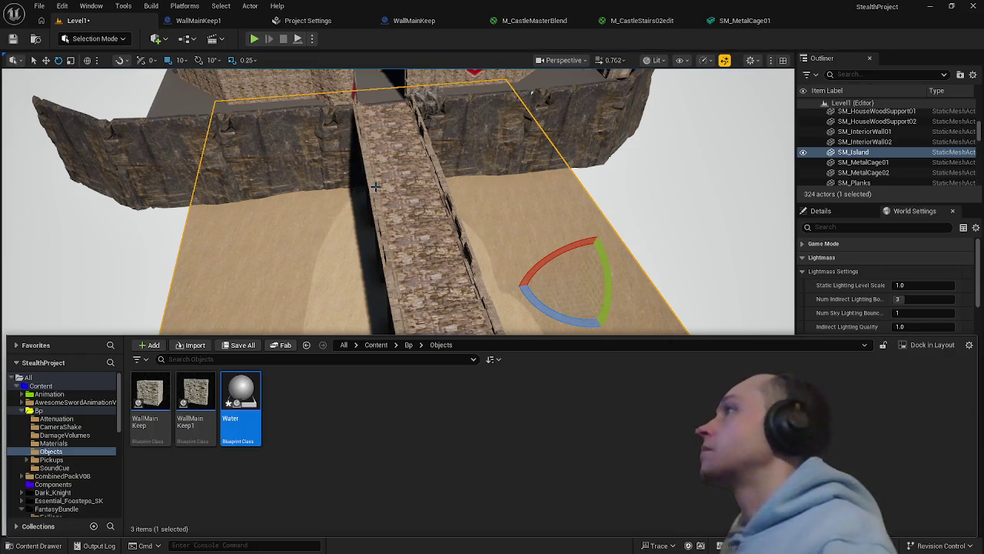
{"action": "left_click", "coordinate": [293, 265]}
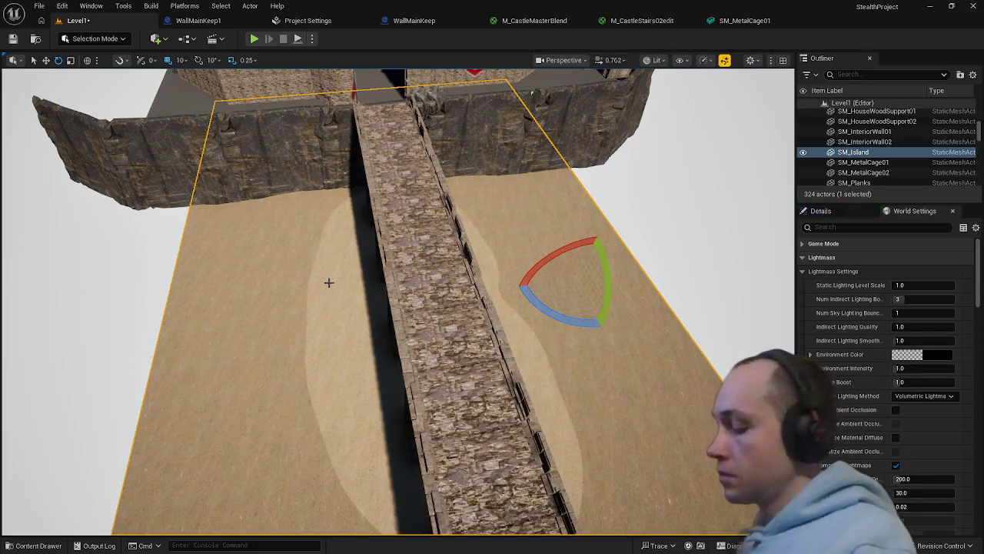
{"action": "key", "text": "Delete"}
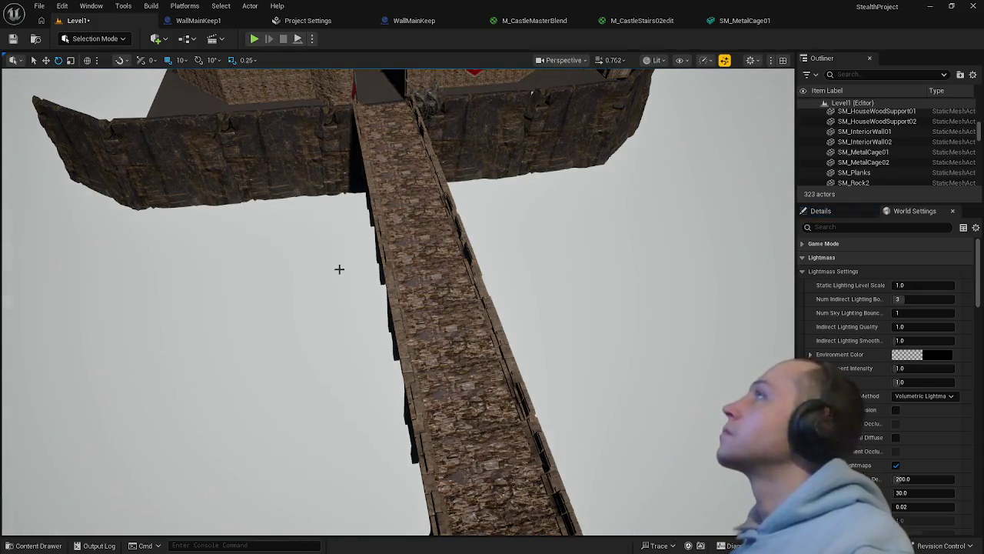
Open the Water blueprint, compile it once, and reopen it for editing
{"action": "key", "text": "ctrl+space"}
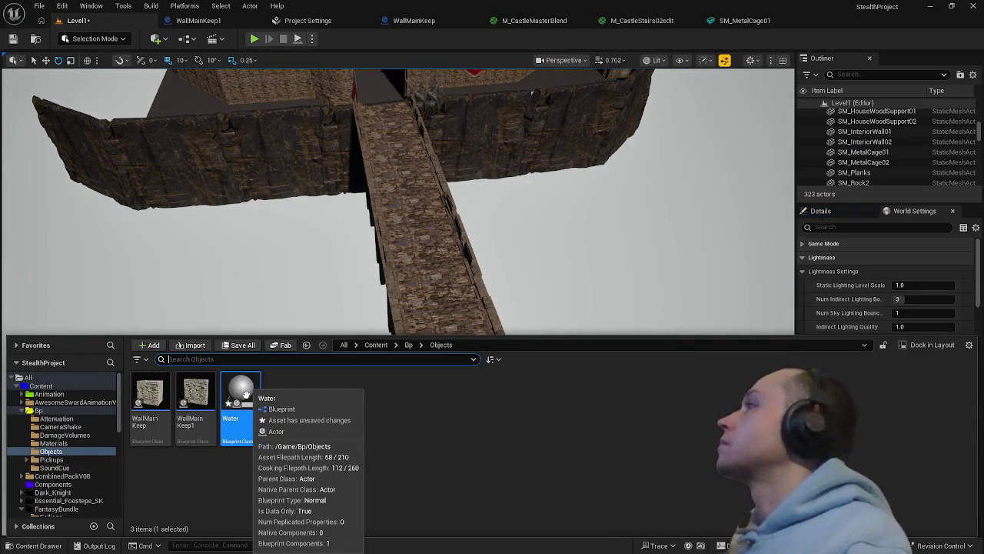
{"action": "double_click", "coordinate": [245, 394]}
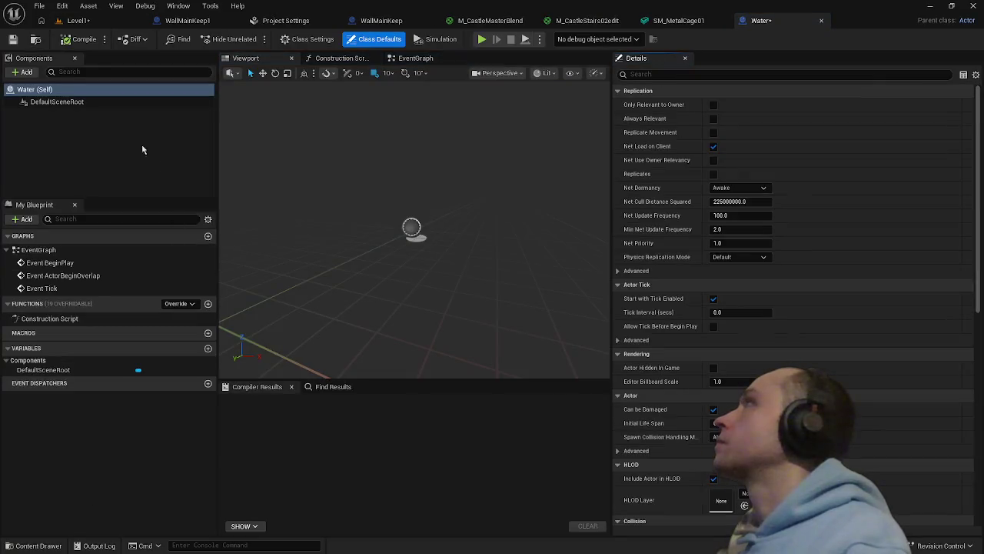
{"action": "left_click", "coordinate": [81, 39]}
{"action": "left_click", "coordinate": [77, 20]}
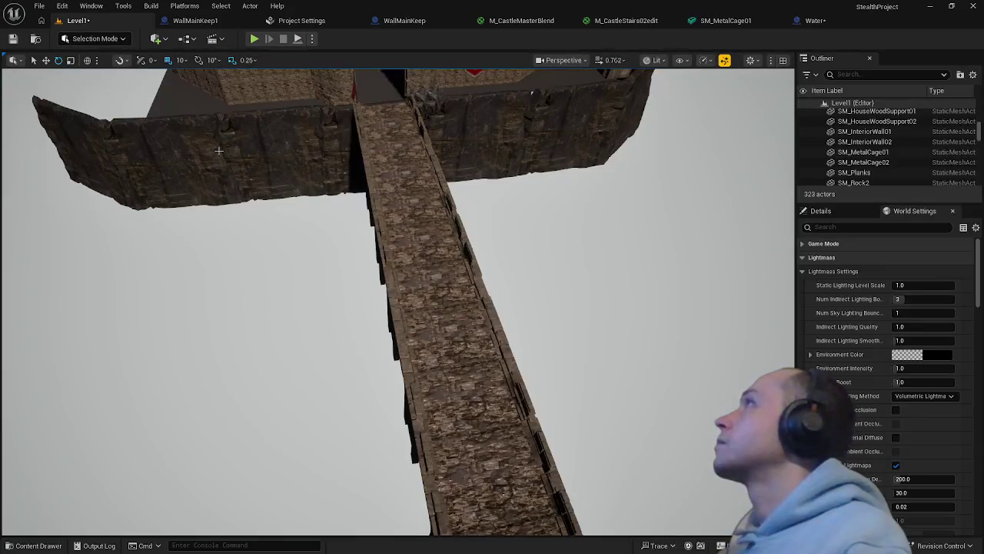
{"action": "key", "text": "ctrl+space"}
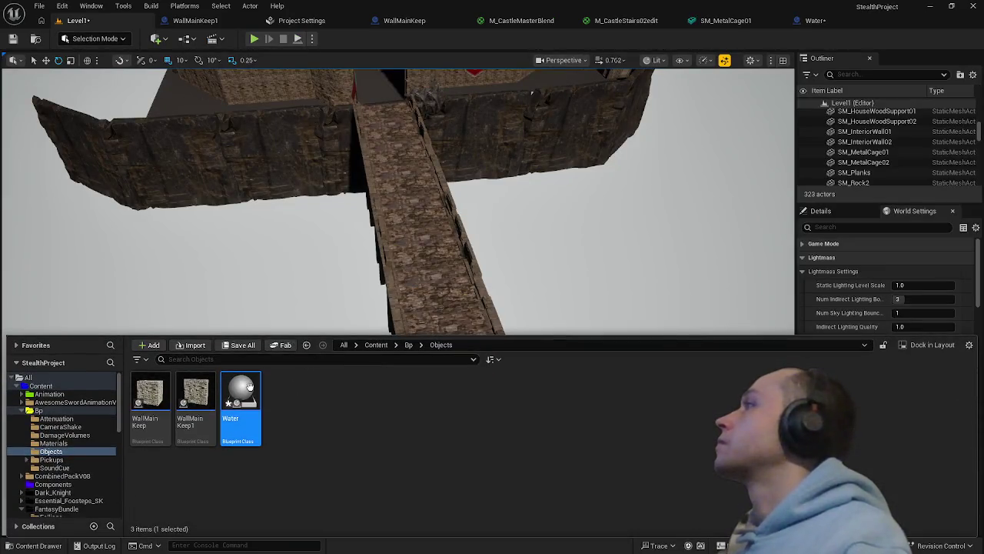
{"action": "double_click", "coordinate": [252, 391]}
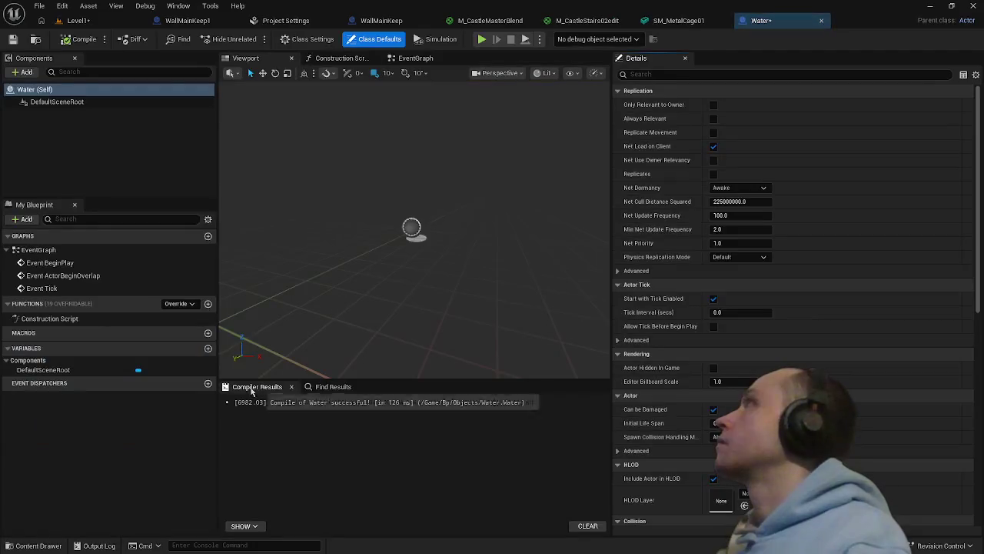
Add a Plane component to the Water blueprint
{"action": "left_click", "coordinate": [25, 71]}
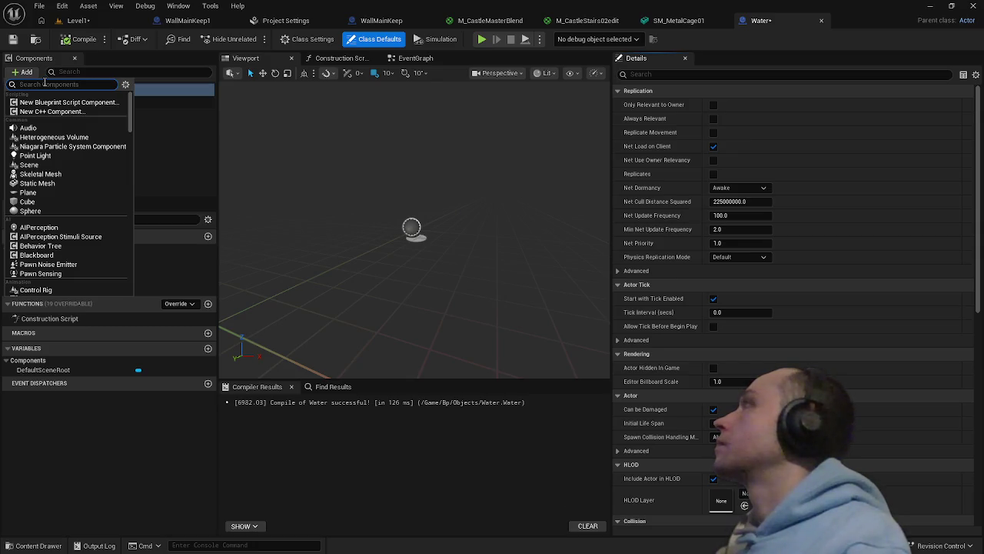
{"action": "type", "text": "pla"}
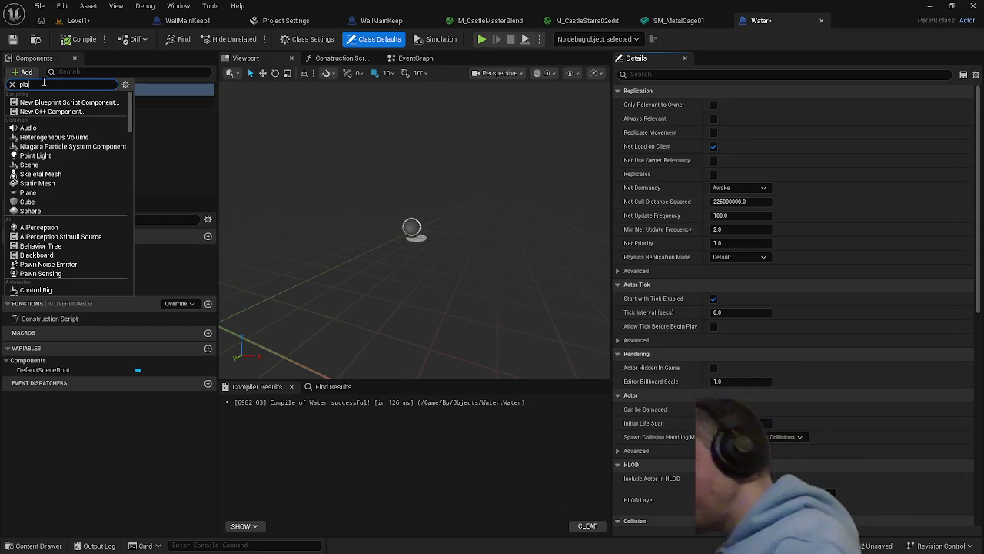
{"action": "type", "text": "ne"}
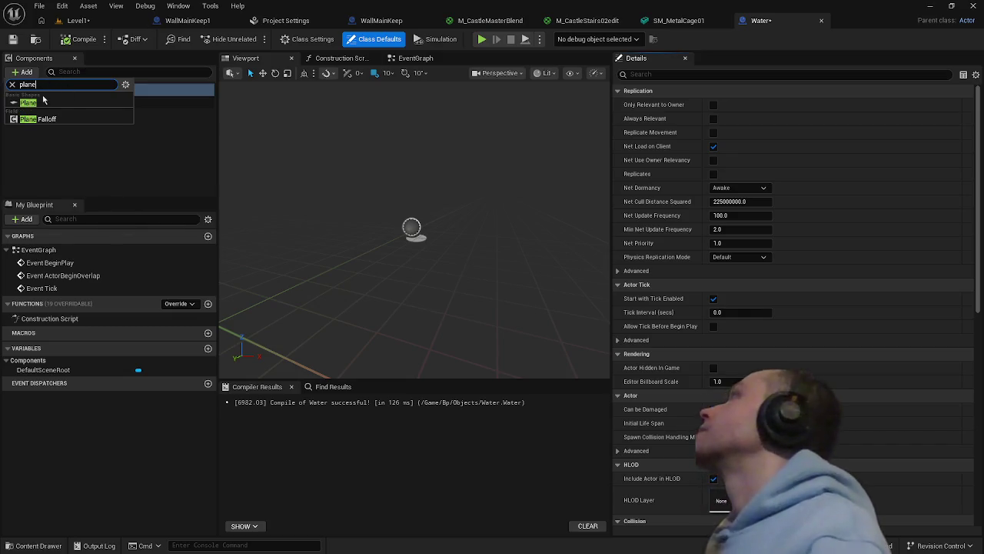
{"action": "left_click", "coordinate": [43, 103]}
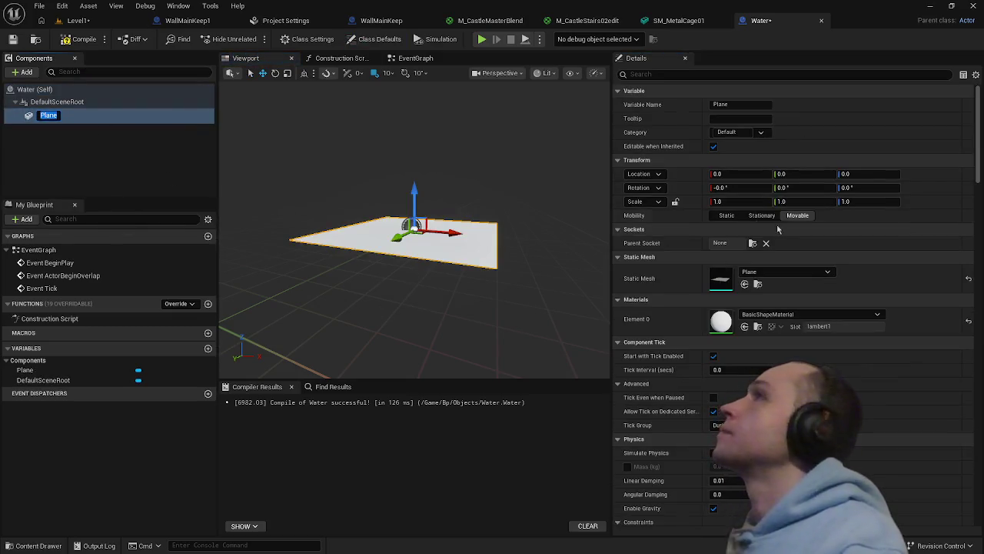
Set the Plane's X and Y scale to 30, then return to the level
{"action": "left_click", "coordinate": [749, 201]}
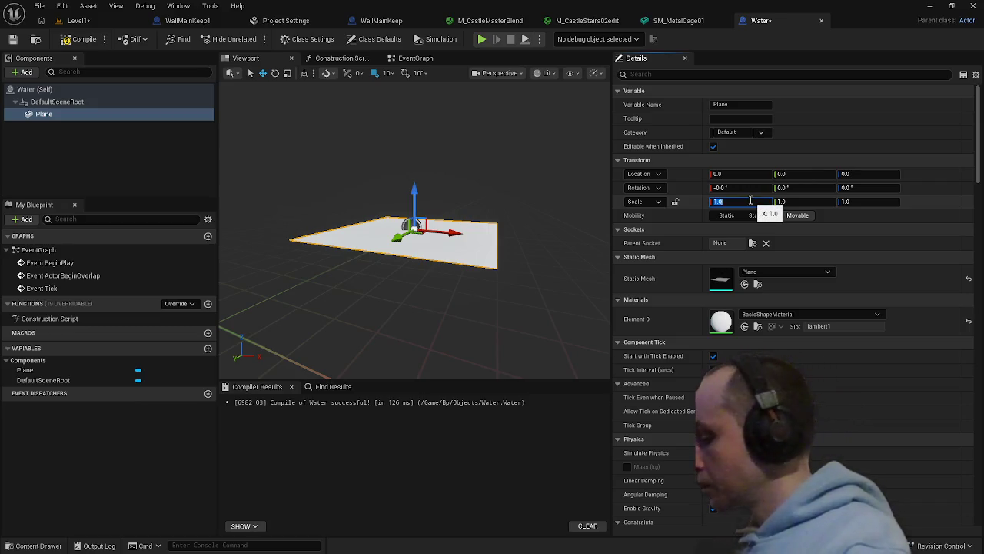
{"action": "type", "text": "30"}
{"action": "key", "text": "Return"}
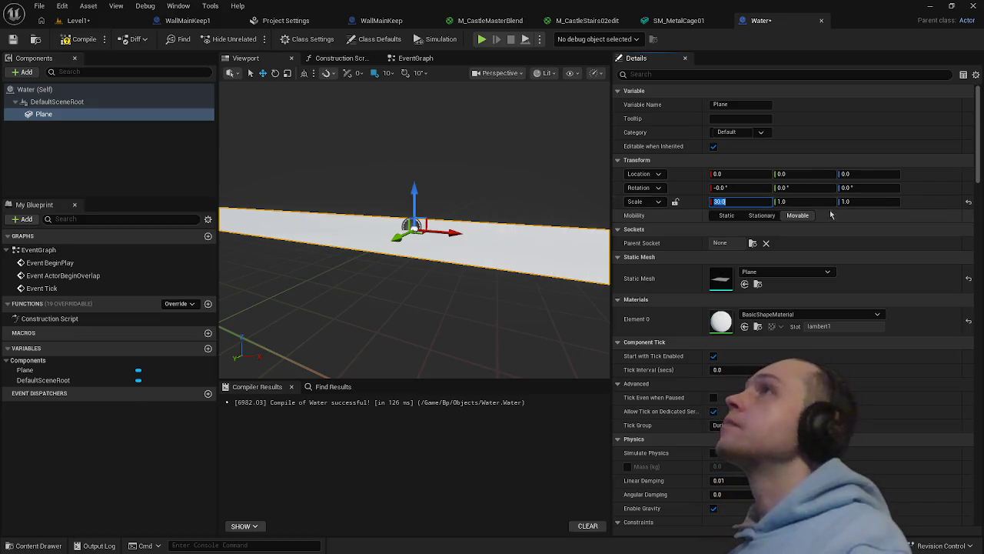
{"action": "left_click", "coordinate": [809, 201]}
{"action": "type", "text": "30"}
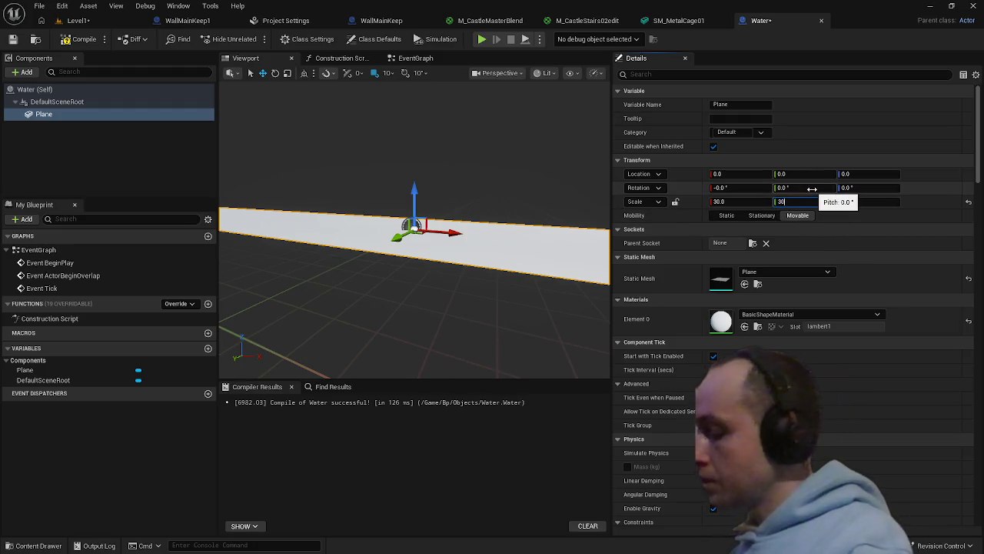
{"action": "key", "text": "Return"}
{"action": "left_click", "coordinate": [39, 6]}
{"action": "left_click", "coordinate": [78, 20]}
{"action": "left_click", "coordinate": [78, 20]}
Place the Water blueprint into the level near the bridge
{"action": "left_click_drag", "start_coordinate": [252, 104], "coordinate": [239, 362]}
{"action": "key", "text": "ctrl+space"}
{"action": "left_click_drag", "start_coordinate": [239, 403], "coordinate": [351, 301]}
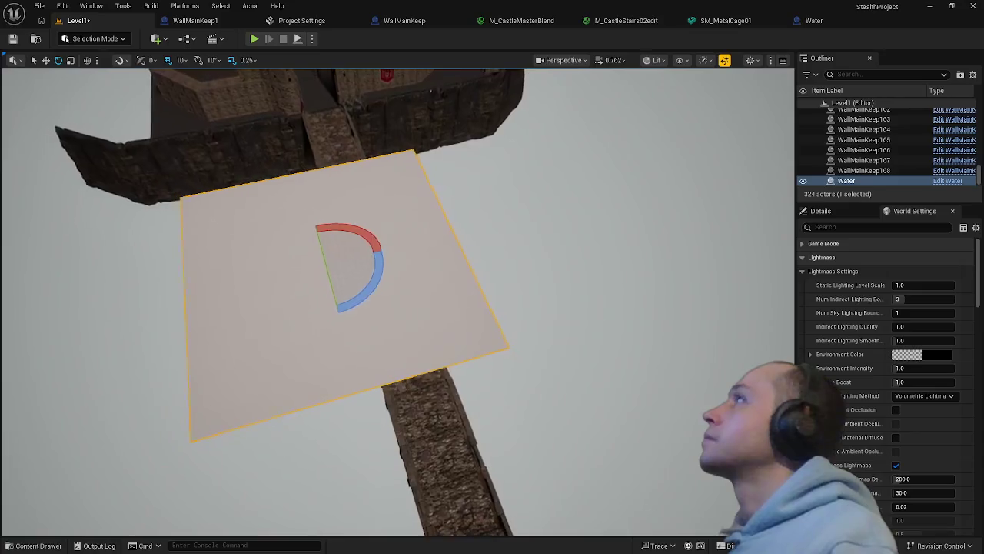
{"action": "key", "text": "r"}
{"action": "mouse_move", "coordinate": [328, 255]}
{"action": "left_mouse_down"}
{"action": "mouse_move", "coordinate": [346, 345]}
{"action": "mouse_move", "coordinate": [374, 406]}
{"action": "mouse_move", "coordinate": [362, 385]}
{"action": "mouse_move", "coordinate": [412, 285]}
{"action": "left_mouse_up"}
Set the Water Plane's X and Y scale to 100 and save all
{"action": "key", "text": "ctrl+space"}
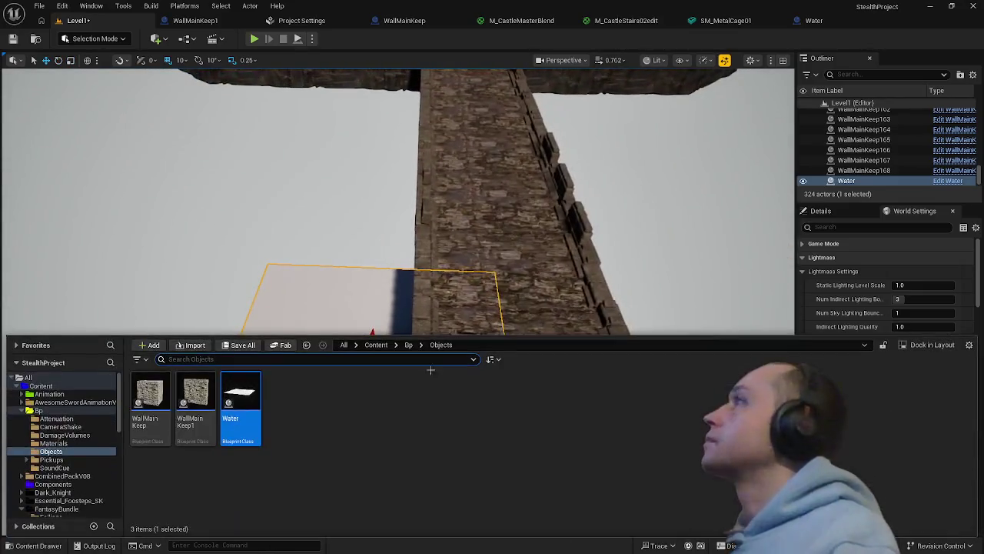
{"action": "double_click", "coordinate": [235, 396]}
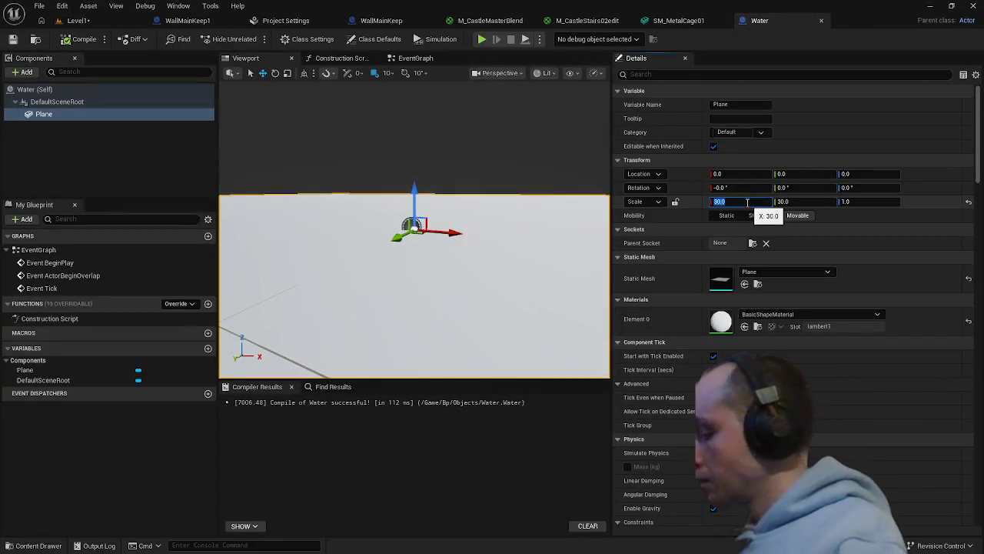
{"action": "type", "text": "00"}
{"action": "key", "text": "Tab"}
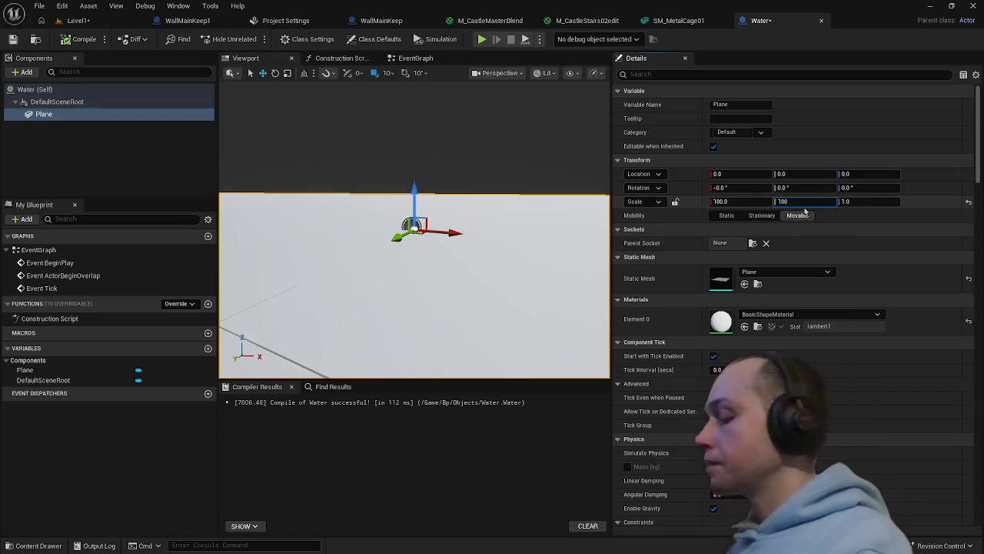
{"action": "key", "text": "Return"}
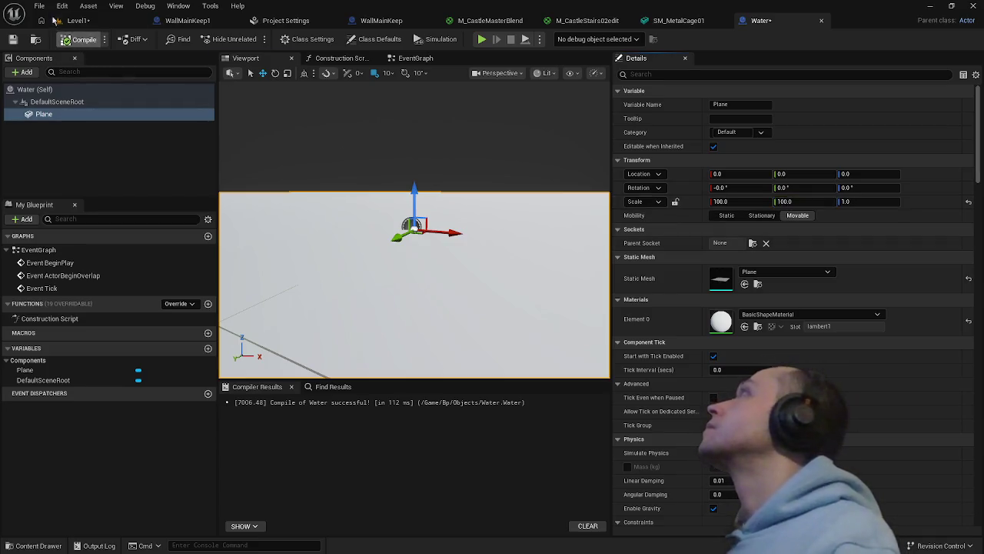
{"action": "left_click", "coordinate": [39, 6]}
{"action": "left_click", "coordinate": [54, 79]}
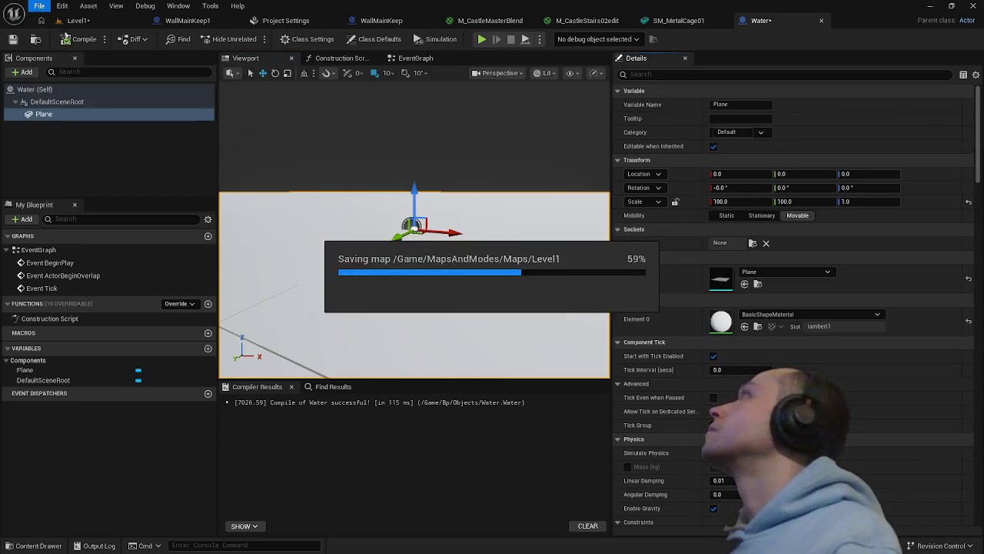
Inspect the enlarged Water plane beside the wall and castle in the level view
{"action": "left_click", "coordinate": [77, 20]}
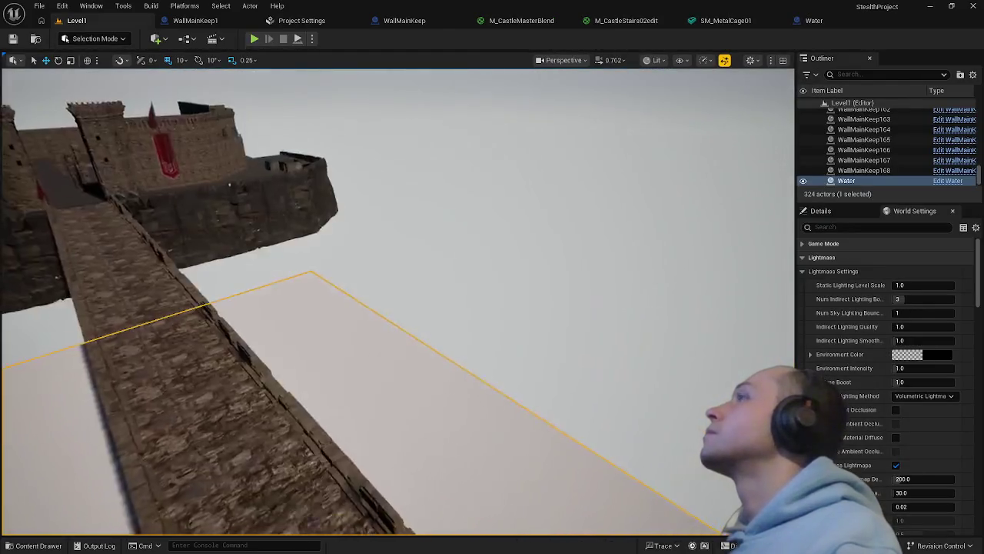
{"action": "left_click_drag", "start_coordinate": [385, 307], "coordinate": [385, 246]}
{"action": "left_click_drag", "start_coordinate": [405, 133], "coordinate": [347, 334]}
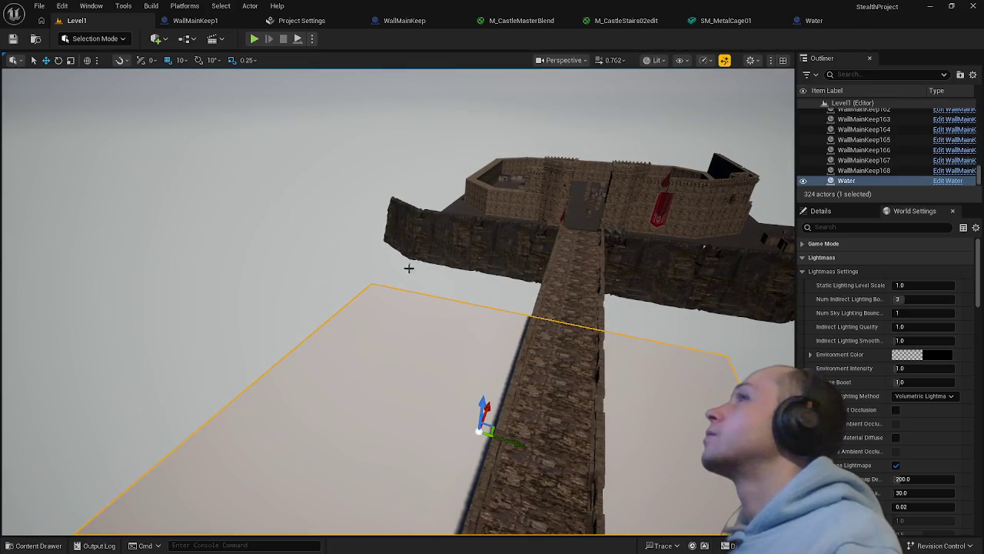
{"action": "mouse_move", "coordinate": [511, 281]}
{"action": "left_mouse_down"}
{"action": "mouse_move", "coordinate": [554, 273]}
{"action": "mouse_move", "coordinate": [510, 284]}
{"action": "left_mouse_up"}
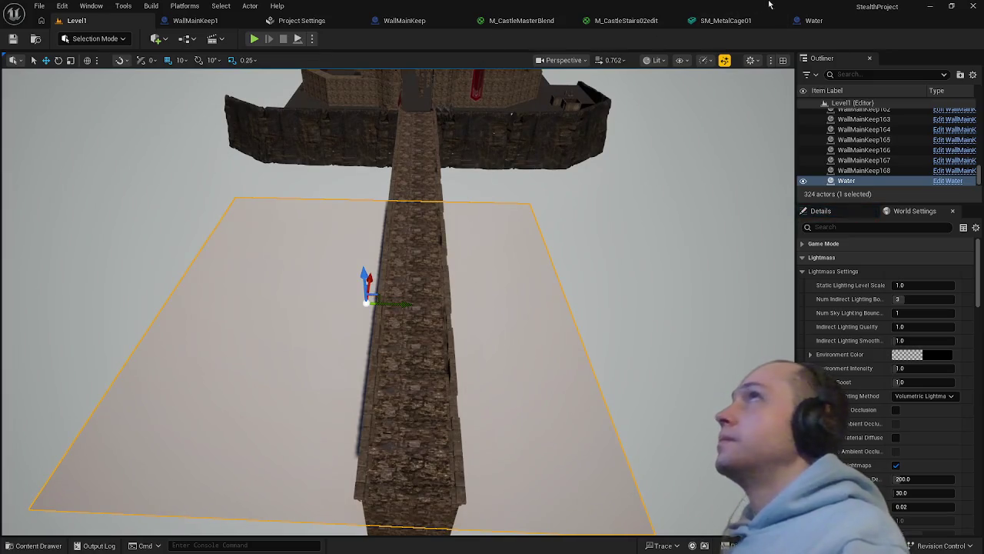
{"action": "left_click", "coordinate": [812, 20]}
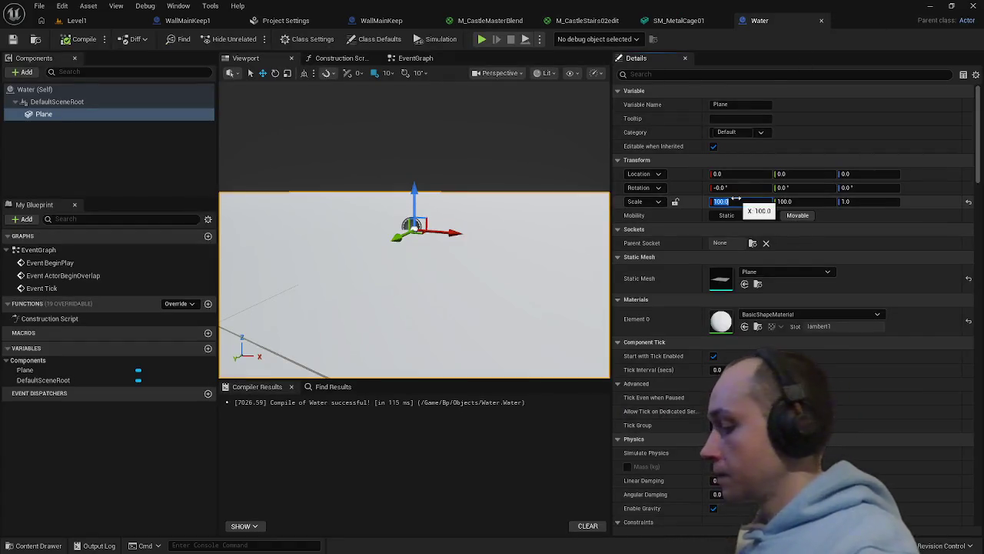
Set the Plane's Y scale to 1000, save all, and frame the water in the level
{"action": "type", "text": "10"}
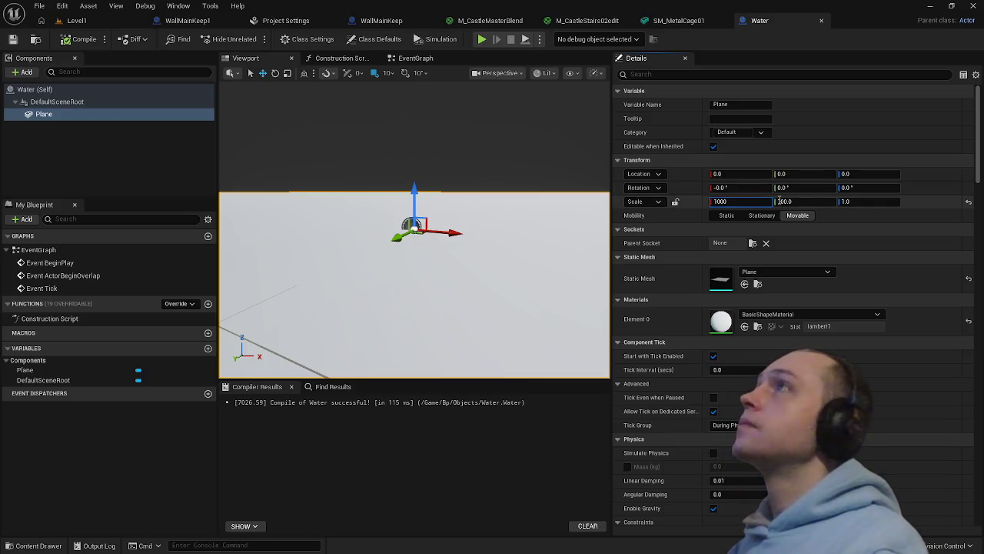
{"action": "type", "text": "1"}
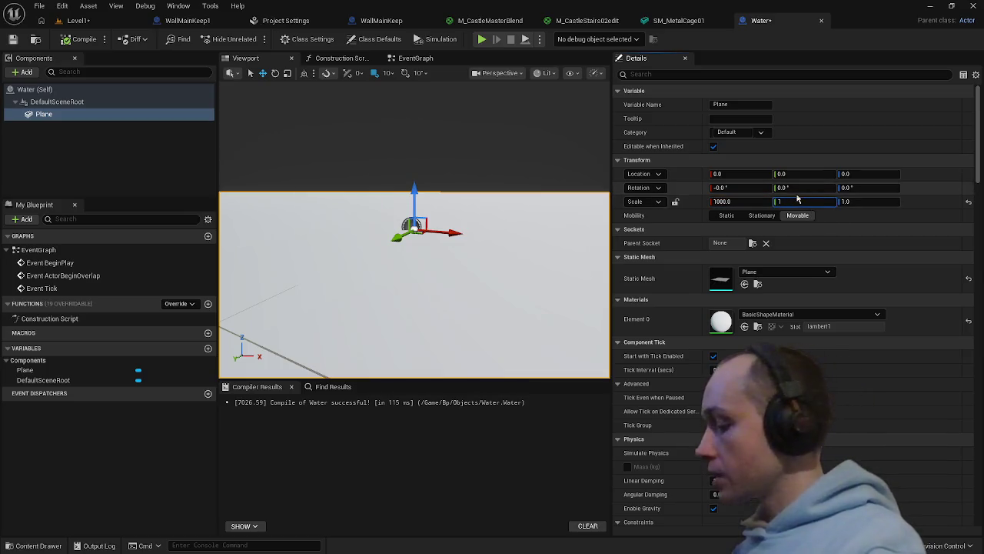
{"action": "type", "text": "000.0"}
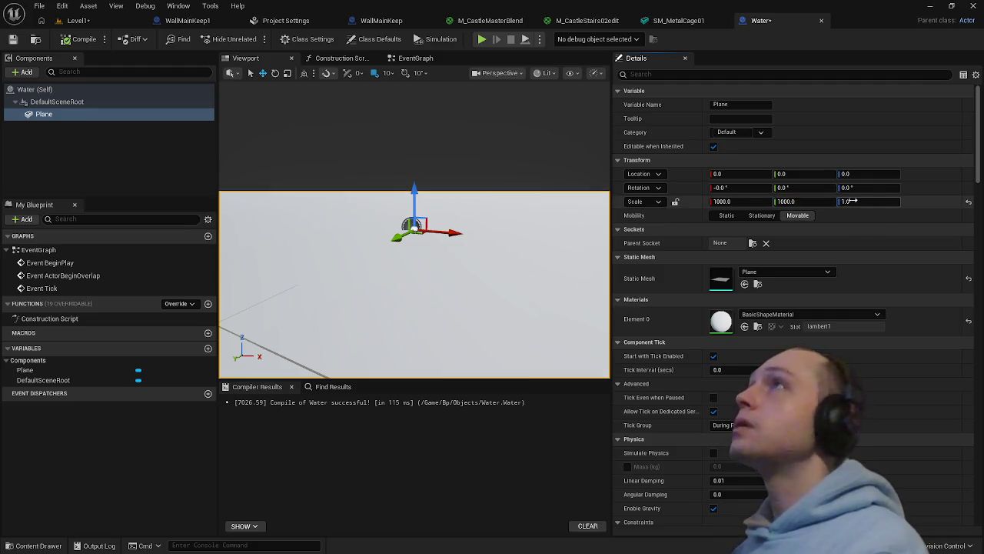
{"action": "key", "text": "Return"}
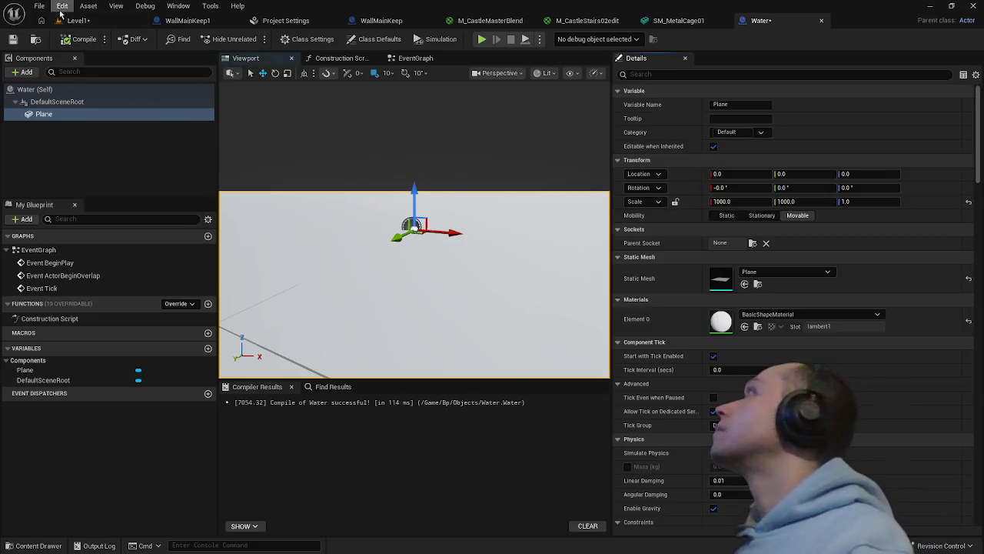
{"action": "left_click", "coordinate": [40, 7]}
{"action": "left_click", "coordinate": [77, 79]}
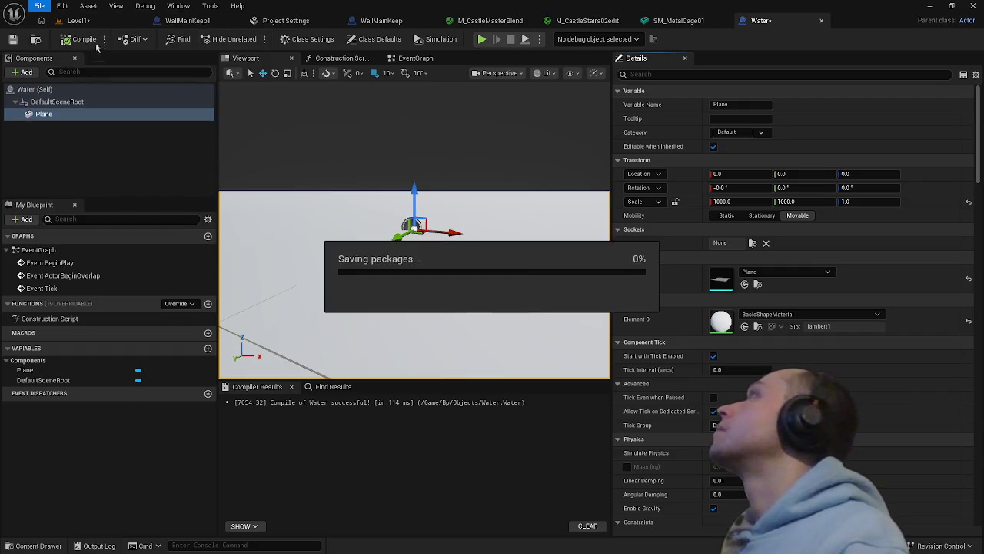
{"action": "left_click", "coordinate": [77, 20]}
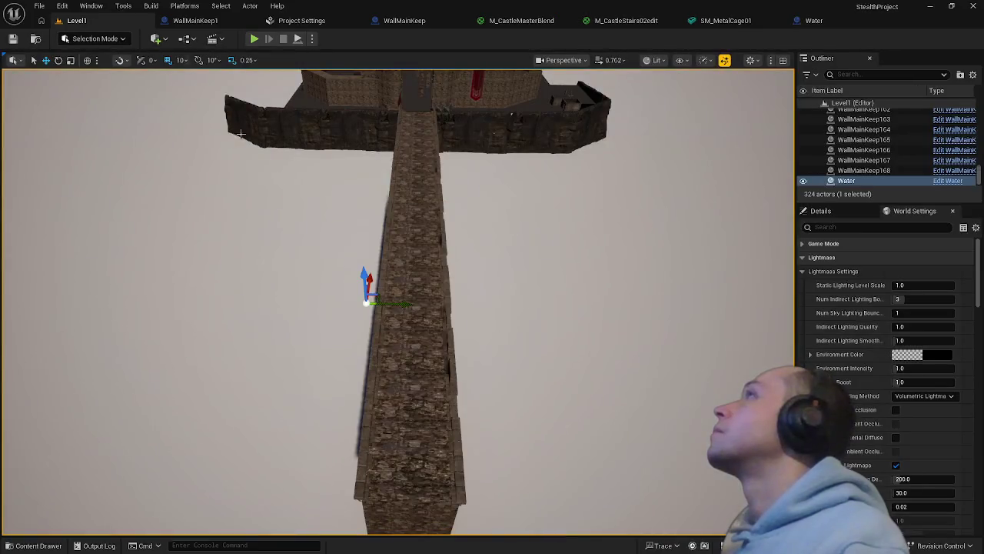
{"action": "key", "text": "f"}
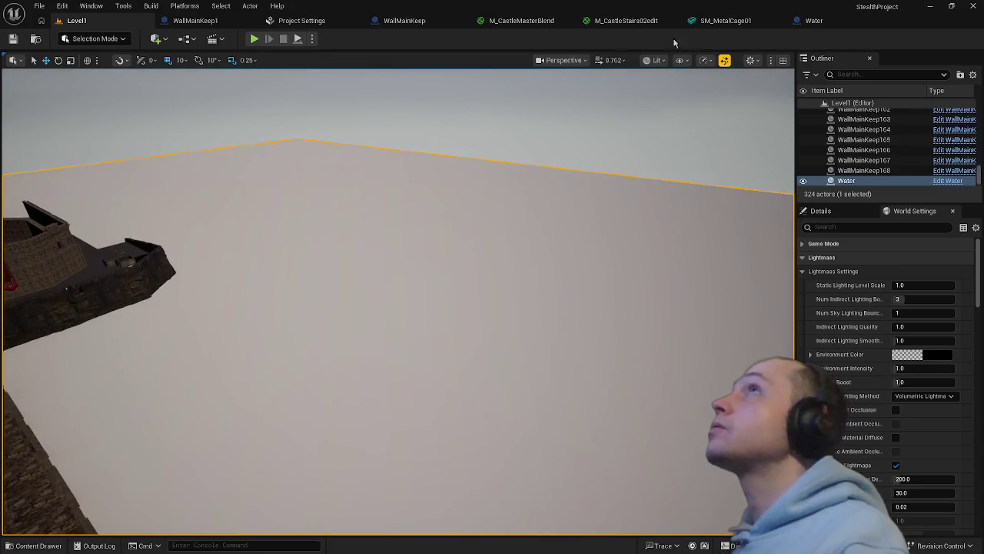
Change the Water Plane's Y scale to 900 and recompile the blueprint
{"action": "left_click", "coordinate": [813, 22]}
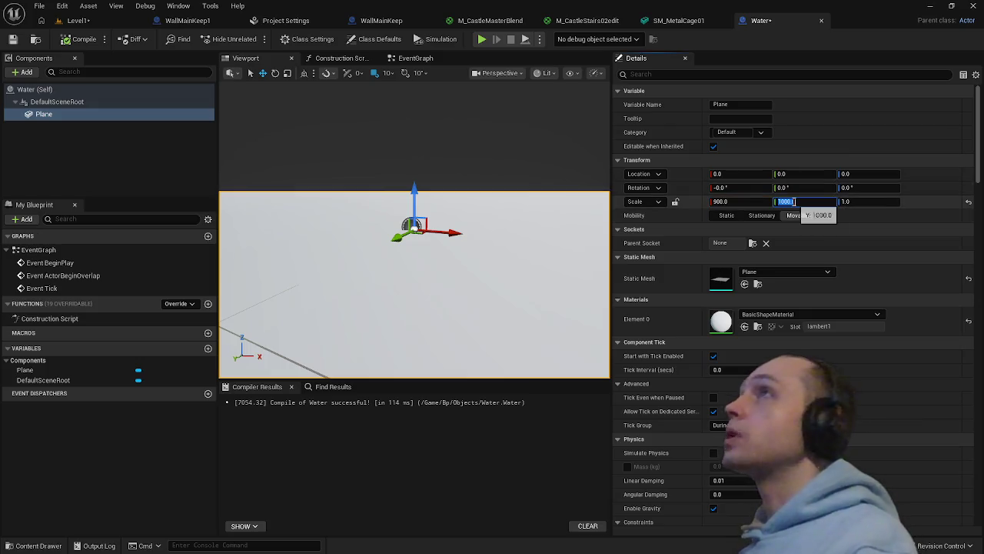
{"action": "type", "text": "900"}
{"action": "key", "text": "Return"}
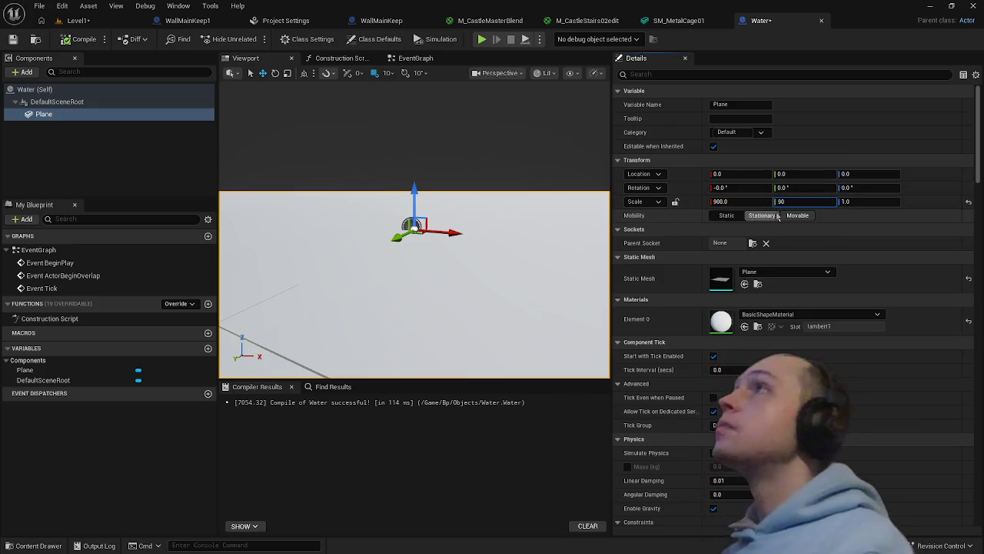
{"action": "left_click", "coordinate": [797, 215]}
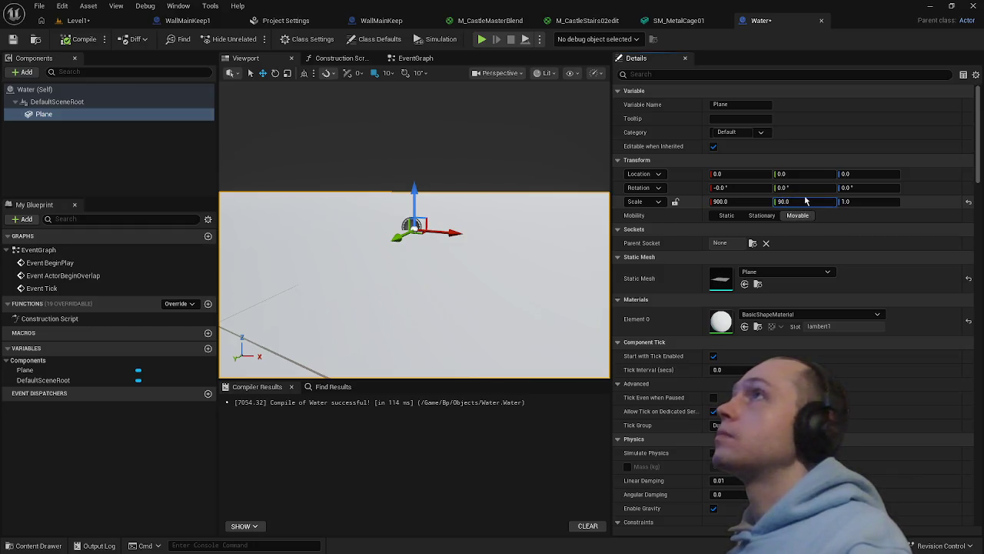
{"action": "left_click", "coordinate": [806, 200]}
{"action": "type", "text": "900"}
{"action": "key", "text": "Return"}
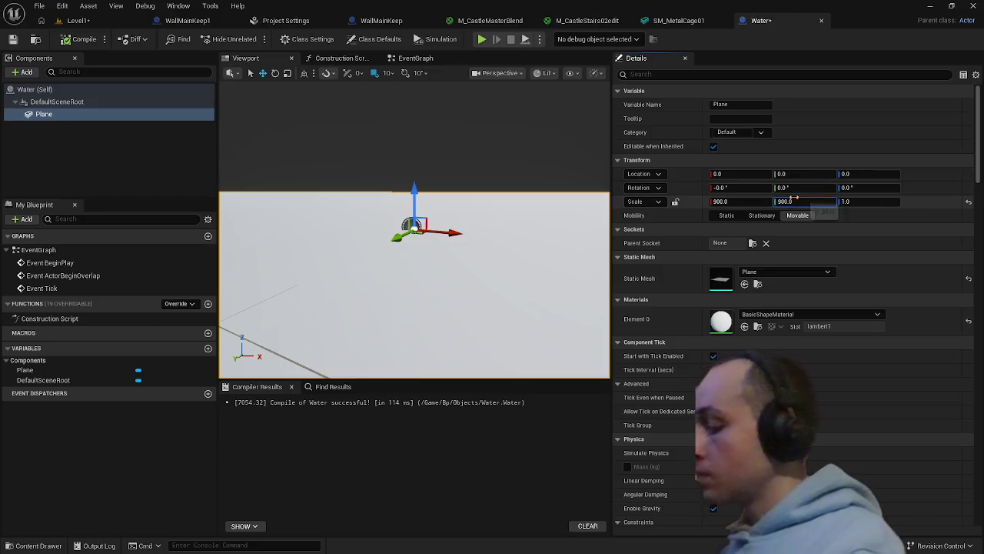
{"action": "left_click", "coordinate": [65, 41]}
Save all changes including the map and review the plane around the castle
{"action": "left_click", "coordinate": [63, 6]}
{"action": "mouse_move", "coordinate": [38, 5]}
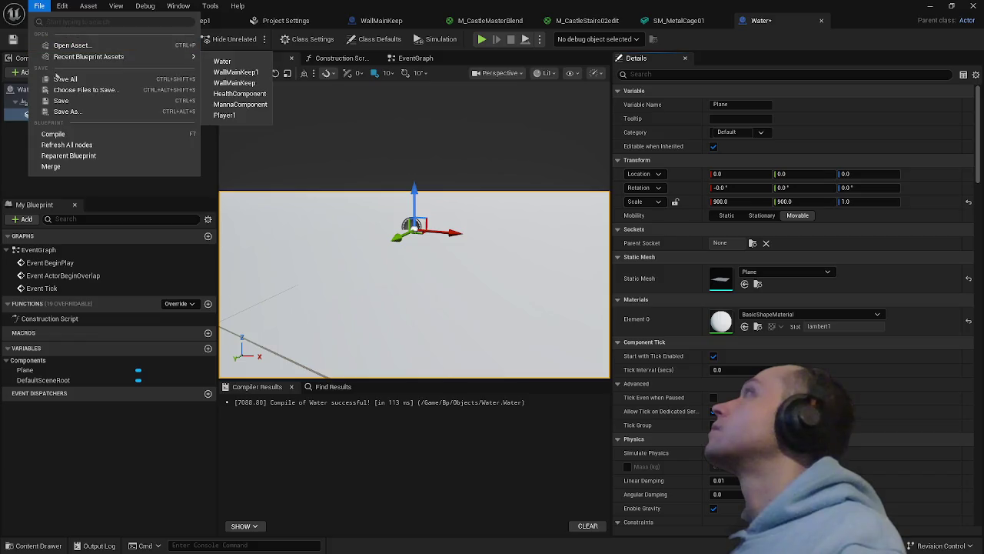
{"action": "left_click", "coordinate": [64, 78]}
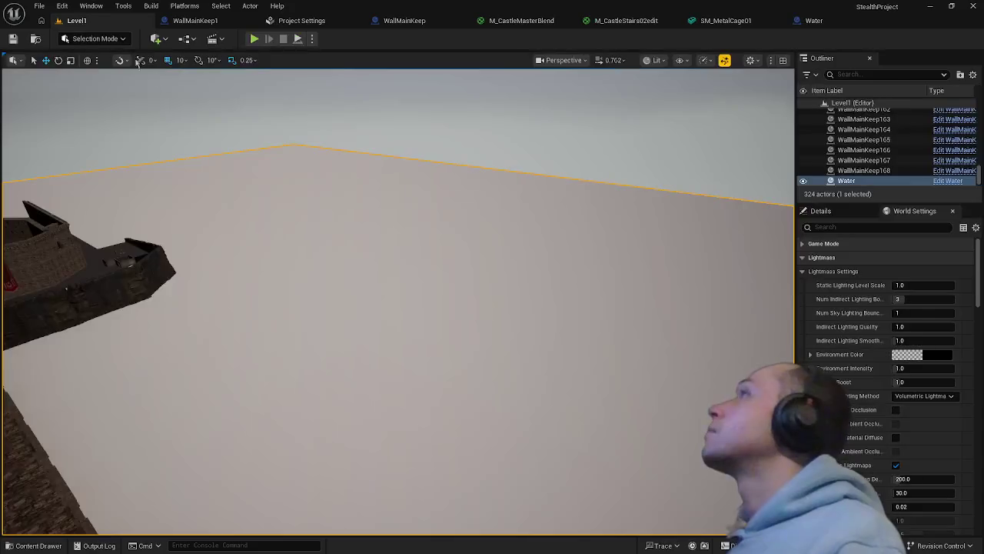
{"action": "mouse_move", "coordinate": [394, 233]}
{"action": "left_mouse_down"}
{"action": "mouse_move", "coordinate": [362, 262]}
{"action": "mouse_move", "coordinate": [276, 230]}
{"action": "mouse_move", "coordinate": [300, 222]}
{"action": "mouse_move", "coordinate": [338, 262]}
{"action": "mouse_move", "coordinate": [339, 239]}
{"action": "left_mouse_up"}
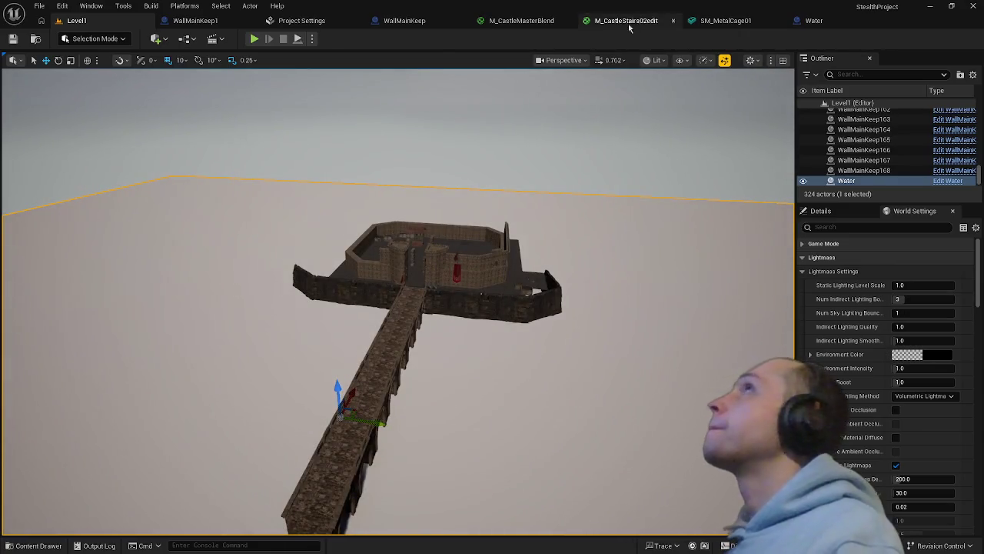
{"action": "left_click", "coordinate": [813, 22]}
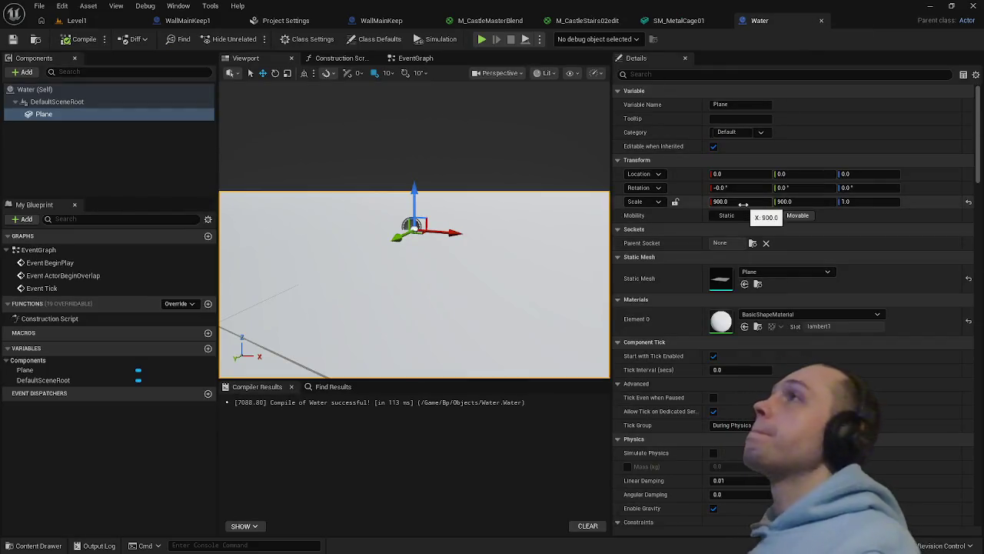
{"action": "left_click_drag", "start_coordinate": [416, 246], "coordinate": [345, 231]}
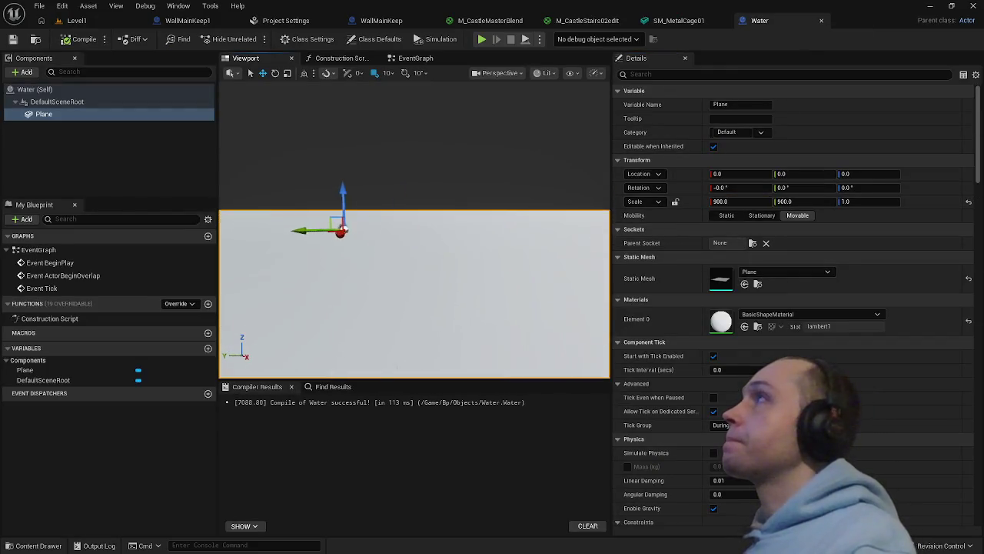
{"action": "left_click", "coordinate": [734, 201]}
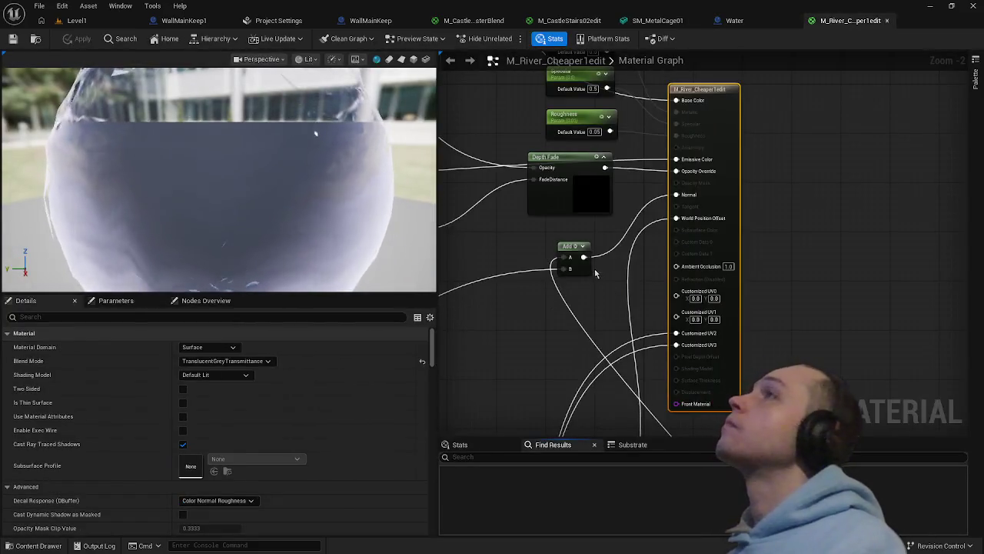
Zoom and pan the river material graph past the CubeMap group to the EdgeWaves nodes
{"action": "scroll", "coordinate": [594, 273], "scroll_direction": "down", "scroll_amount": 6}
{"action": "scroll", "coordinate": [683, 315], "scroll_direction": "up", "scroll_amount": 2}
{"action": "scroll", "coordinate": [663, 315], "scroll_direction": "up", "scroll_amount": 6}
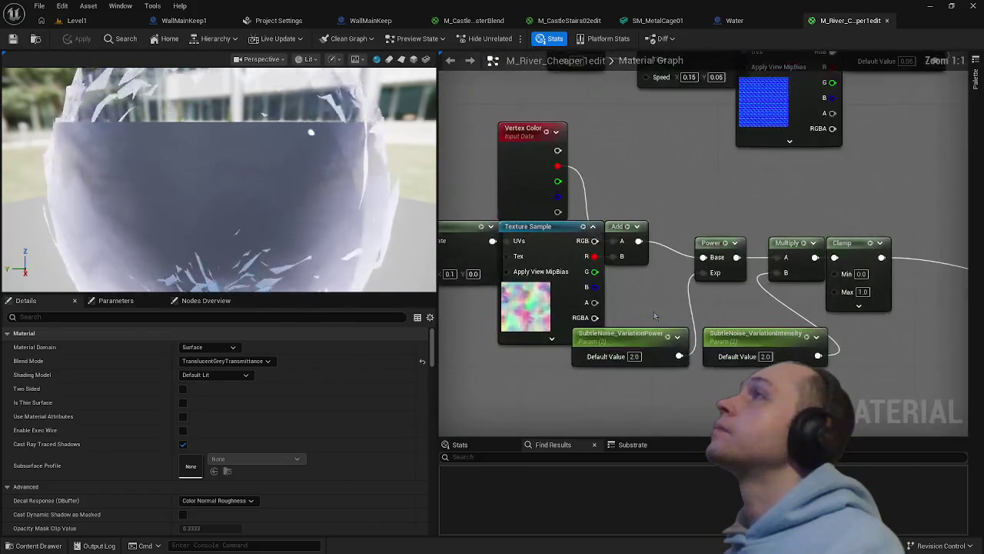
{"action": "scroll", "coordinate": [654, 312], "scroll_direction": "down", "scroll_amount": 4}
{"action": "mouse_move", "coordinate": [718, 231]}
{"action": "left_mouse_down"}
{"action": "mouse_move", "coordinate": [812, 302]}
{"action": "mouse_move", "coordinate": [765, 312]}
{"action": "mouse_move", "coordinate": [572, 315]}
{"action": "mouse_move", "coordinate": [528, 374]}
{"action": "mouse_move", "coordinate": [530, 354]}
{"action": "mouse_move", "coordinate": [502, 373]}
{"action": "mouse_move", "coordinate": [536, 295]}
{"action": "left_mouse_up"}
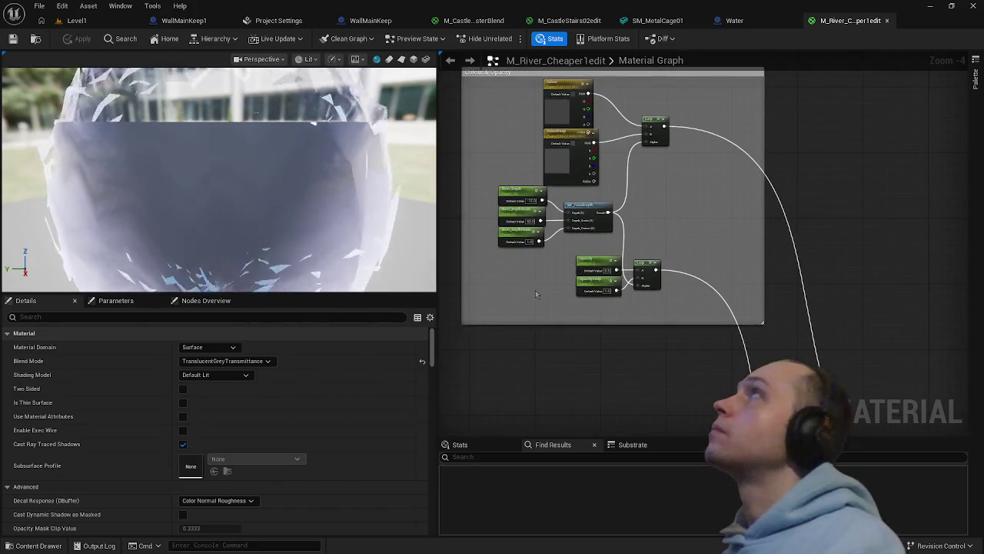
{"action": "scroll", "coordinate": [536, 295], "scroll_direction": "down", "scroll_amount": 5}
{"action": "left_click_drag", "start_coordinate": [504, 337], "coordinate": [551, 203]}
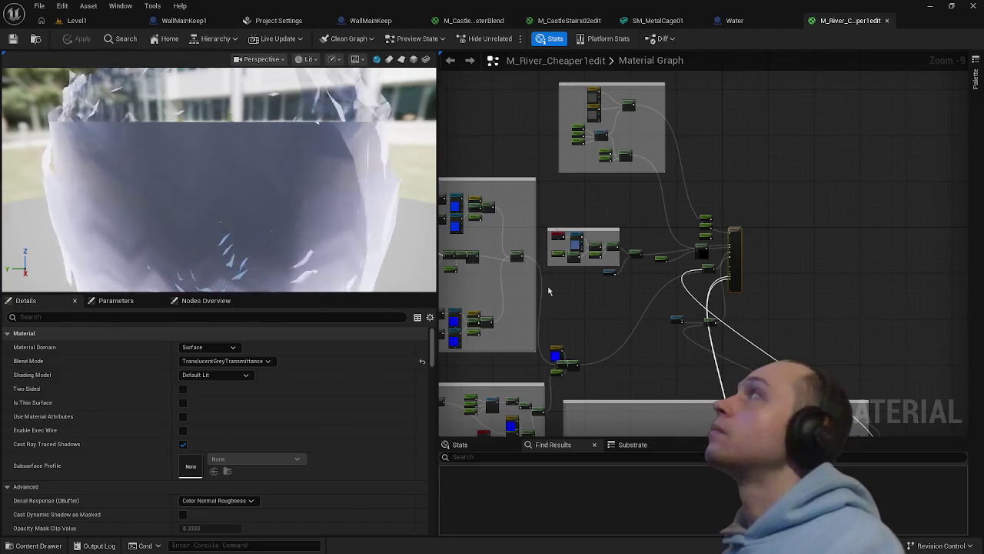
{"action": "scroll", "coordinate": [575, 273], "scroll_direction": "up", "scroll_amount": 6}
{"action": "mouse_move", "coordinate": [576, 271]}
{"action": "left_mouse_down"}
{"action": "mouse_move", "coordinate": [542, 344]}
{"action": "mouse_move", "coordinate": [567, 333]}
{"action": "left_mouse_up"}
{"action": "scroll", "coordinate": [607, 293], "scroll_direction": "down", "scroll_amount": 5}
{"action": "mouse_move", "coordinate": [623, 267]}
{"action": "left_mouse_down"}
{"action": "mouse_move", "coordinate": [653, 254]}
{"action": "mouse_move", "coordinate": [723, 296]}
{"action": "left_mouse_up"}
{"action": "scroll", "coordinate": [669, 254], "scroll_direction": "up", "scroll_amount": 5}
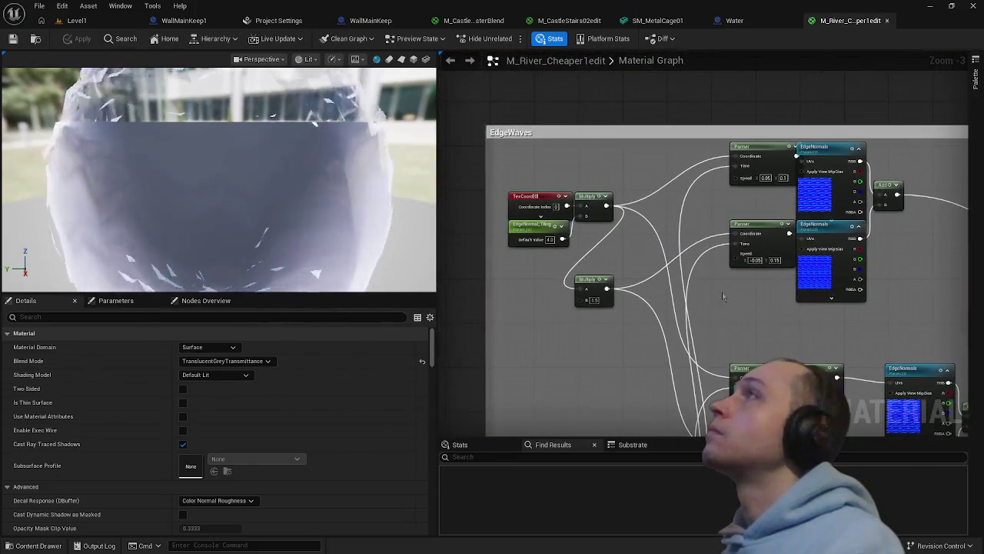
Set the EdgeWaves TexCoord node's UTiling and VTiling to 5.0
{"action": "left_click", "coordinate": [542, 210]}
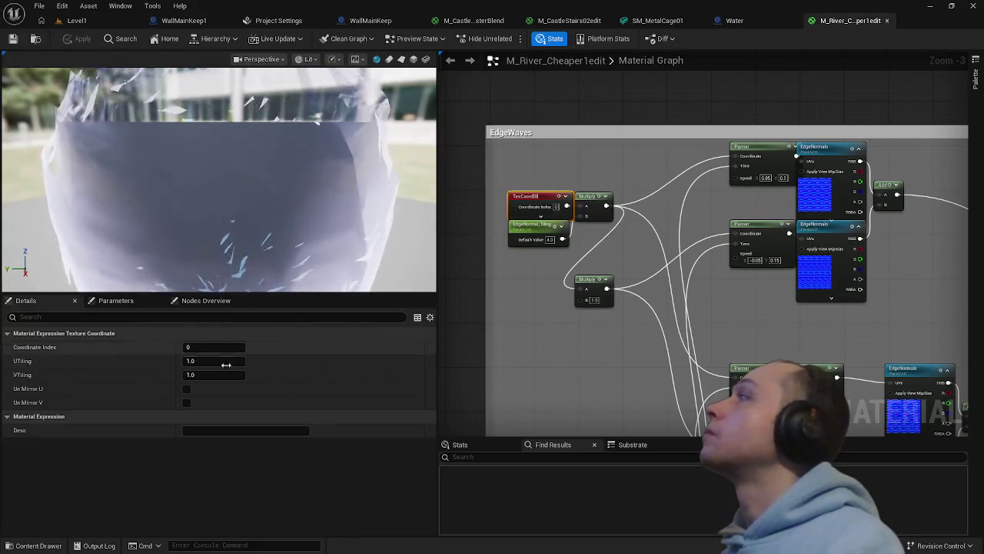
{"action": "left_click", "coordinate": [194, 361]}
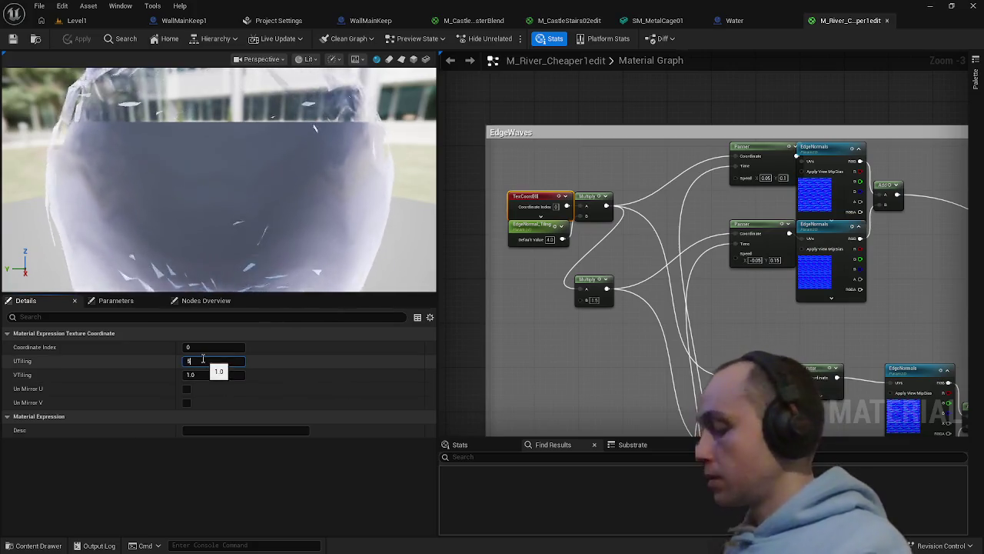
{"action": "key", "text": "Return"}
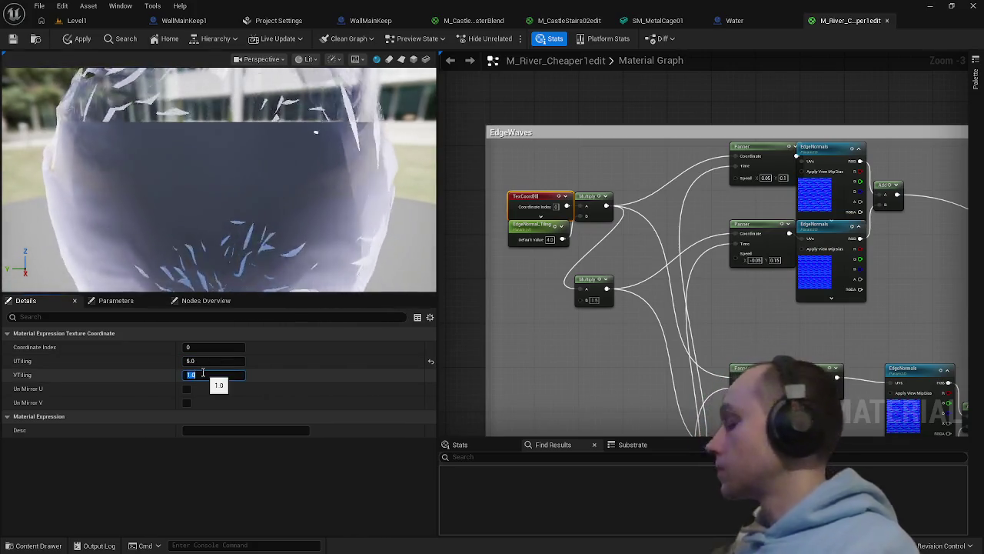
{"action": "type", "text": "5"}
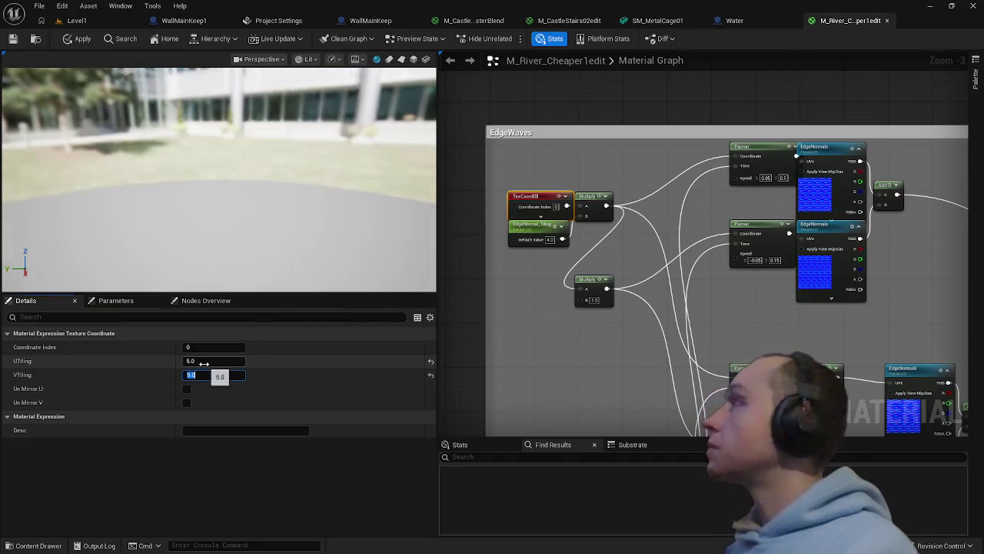
{"action": "key", "text": "Return"}
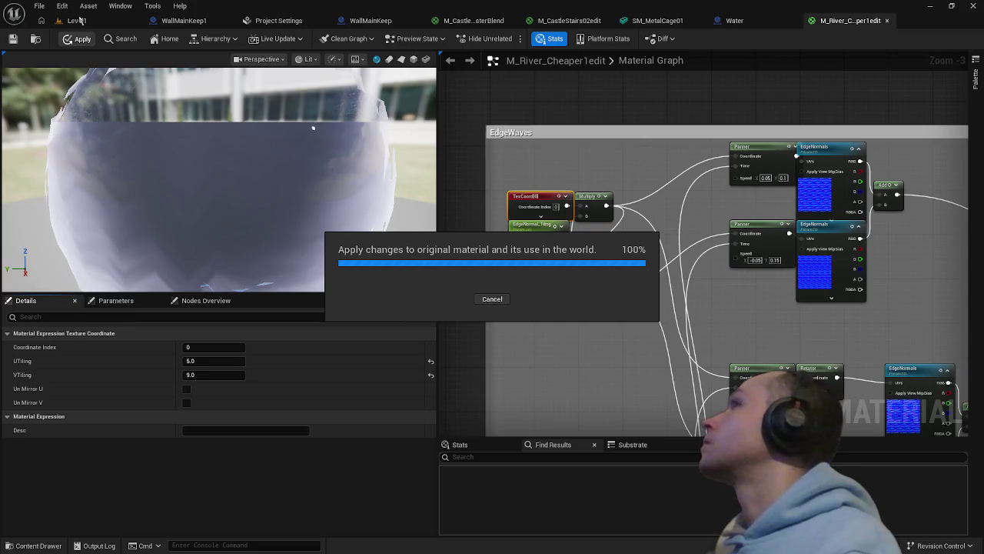
Select and frame the Water actor in the level to check the water
{"action": "left_click", "coordinate": [81, 20]}
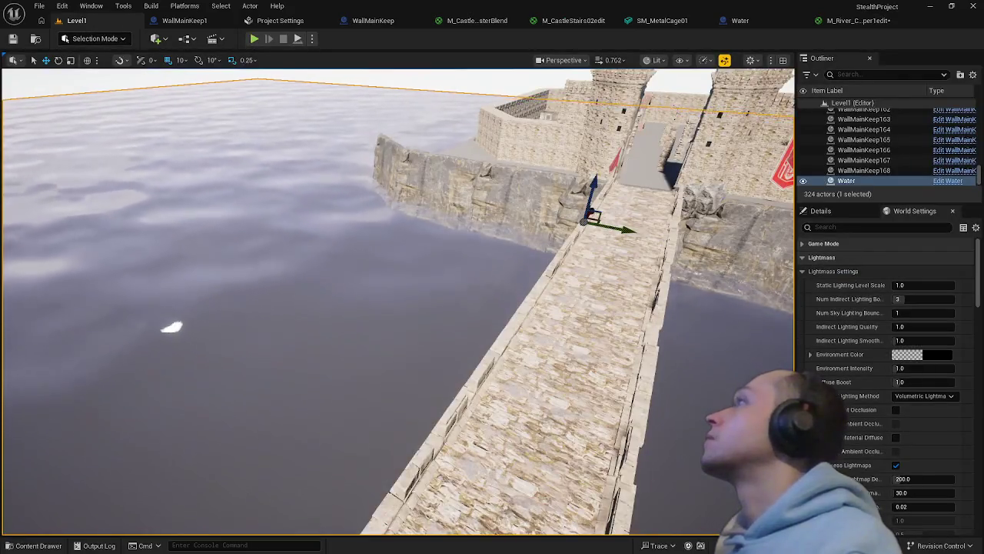
{"action": "left_click", "coordinate": [318, 253]}
{"action": "key", "text": "f"}
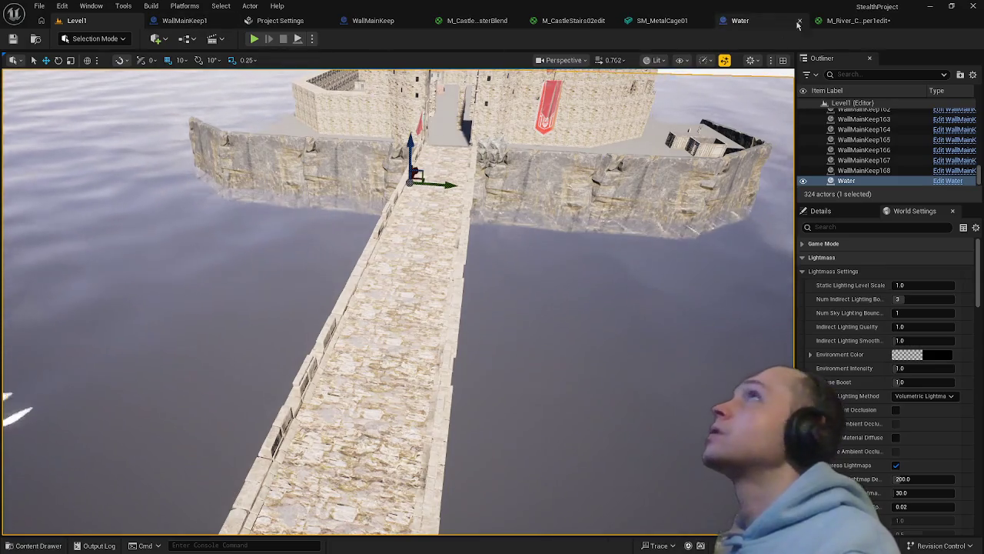
{"action": "left_click", "coordinate": [835, 21]}
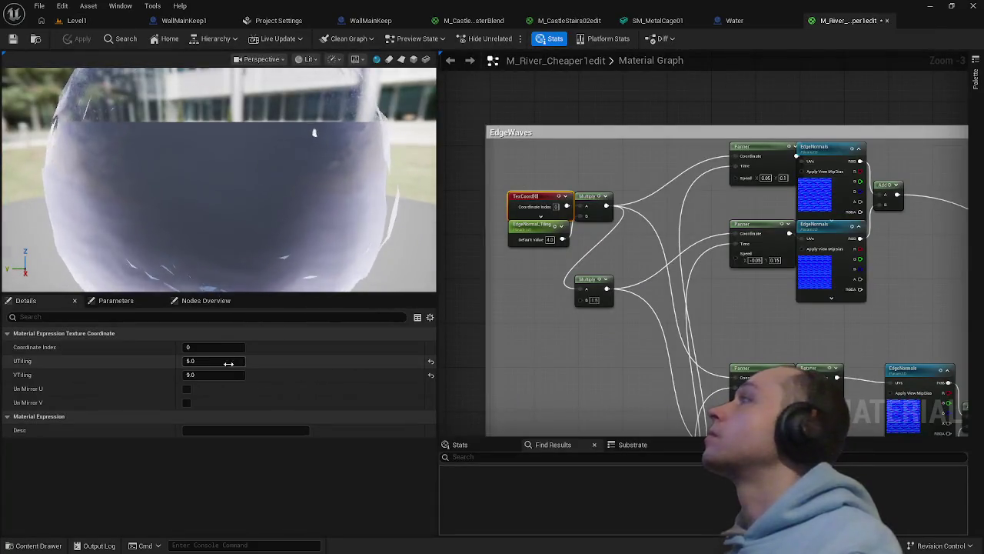
Set VTiling to 90 and UTiling to 50, apply, and view the updated water
{"action": "left_click", "coordinate": [213, 372]}
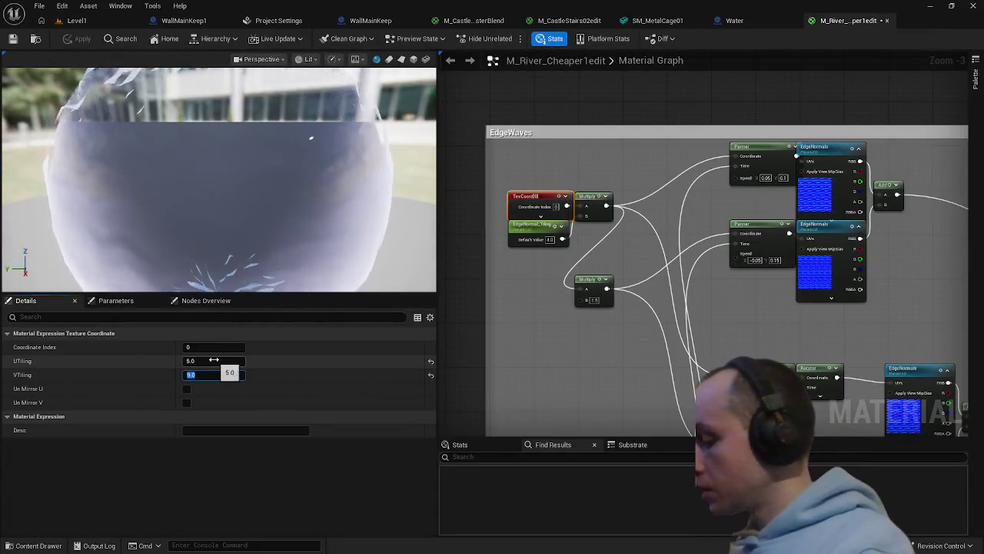
{"action": "type", "text": "90"}
{"action": "key", "text": "Return"}
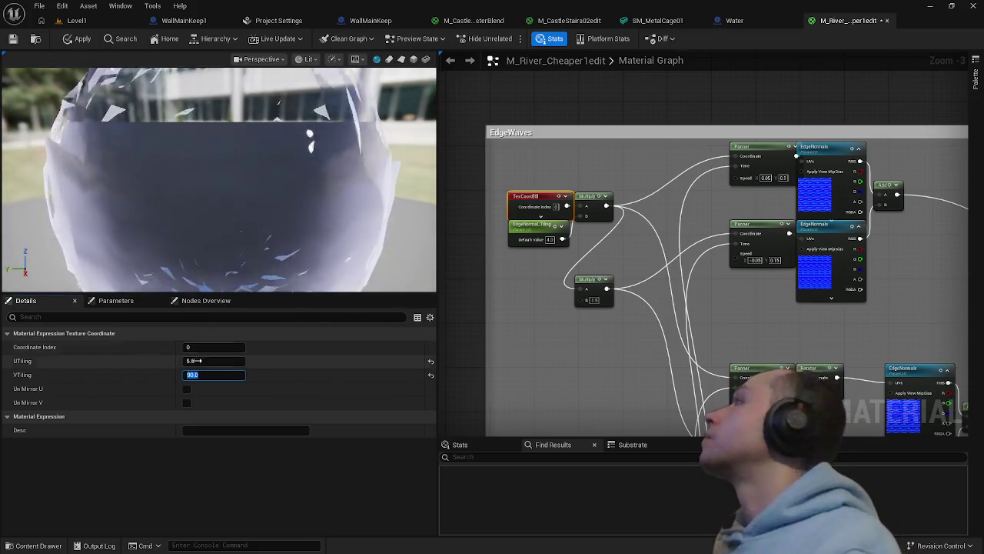
{"action": "left_click", "coordinate": [197, 360]}
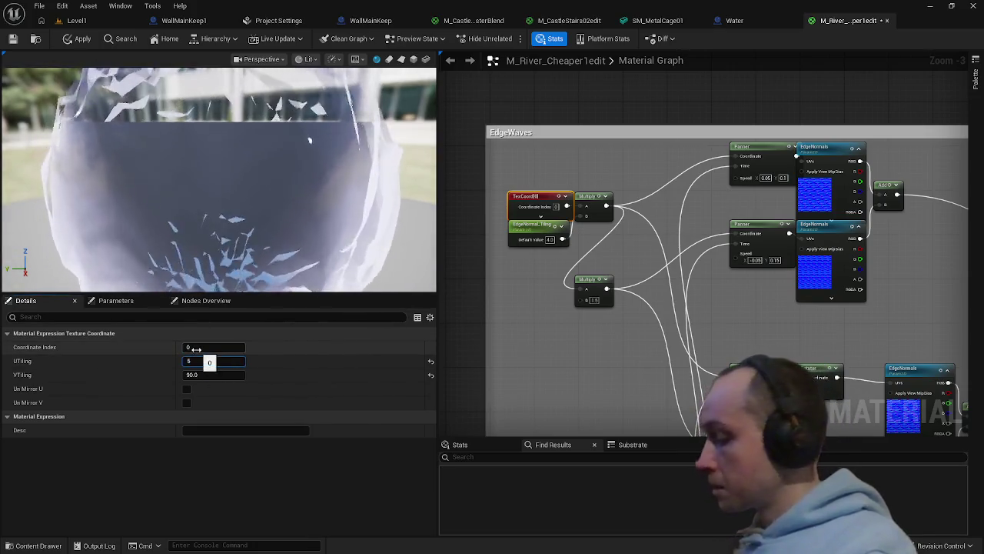
{"action": "type", "text": "0"}
{"action": "key", "text": "Return"}
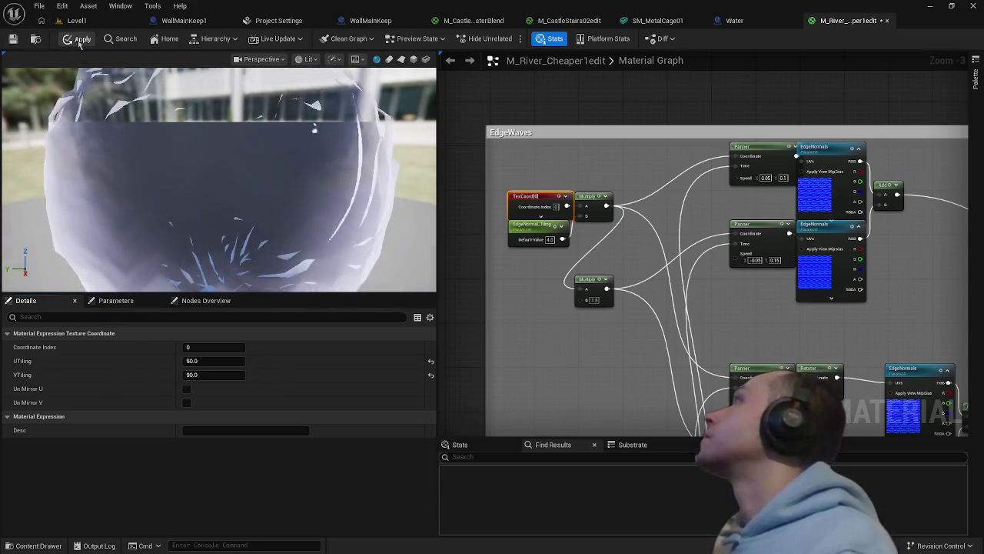
{"action": "left_click", "coordinate": [79, 40]}
{"action": "left_click", "coordinate": [76, 20]}
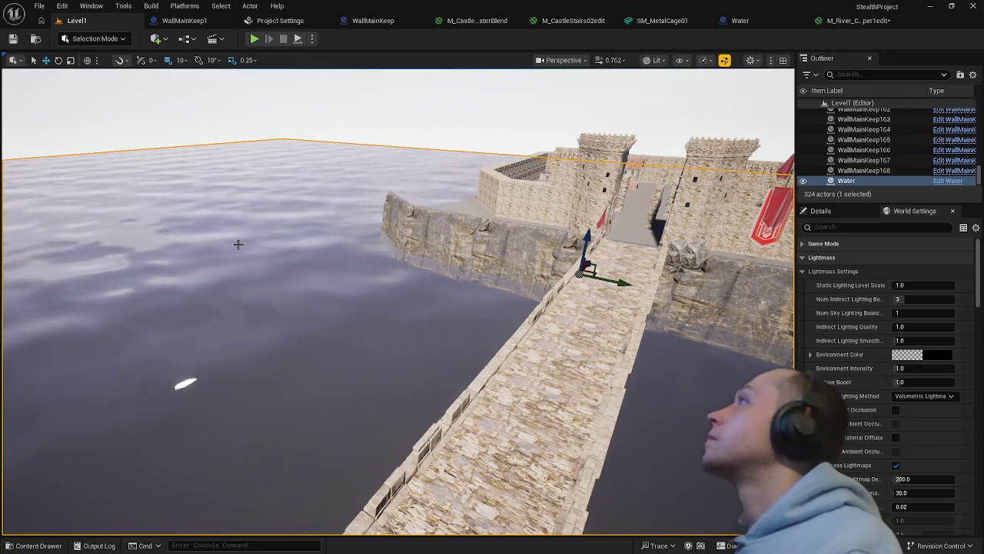
{"action": "left_click", "coordinate": [855, 21]}
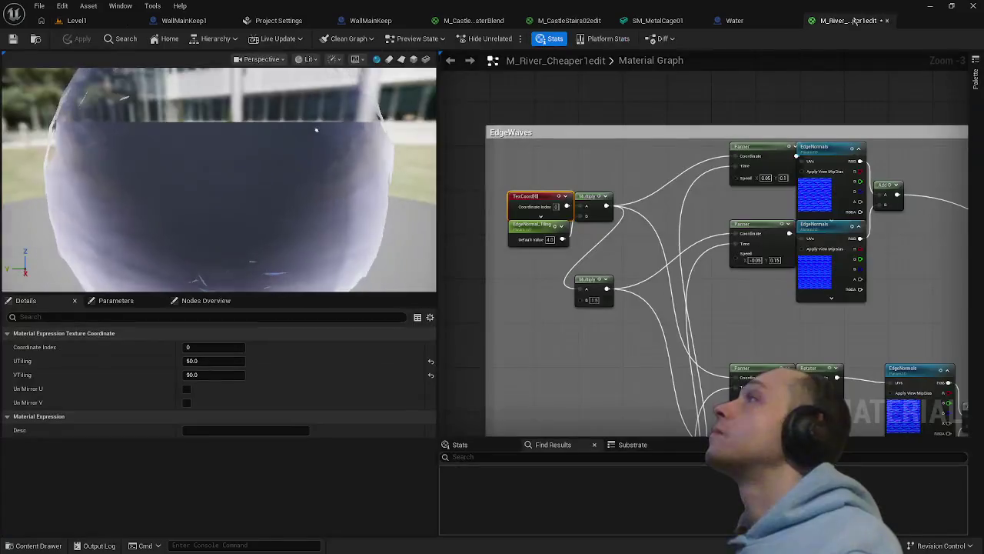
Set TexCoord VTiling to 900 and reset UTiling to 1.0, apply, and inspect the water
{"action": "left_click", "coordinate": [212, 374]}
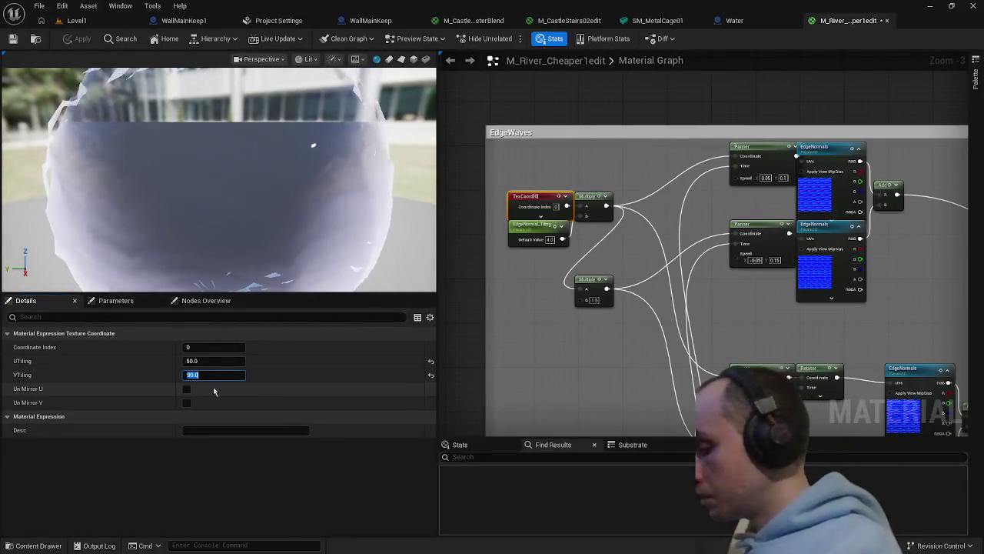
{"action": "type", "text": "900"}
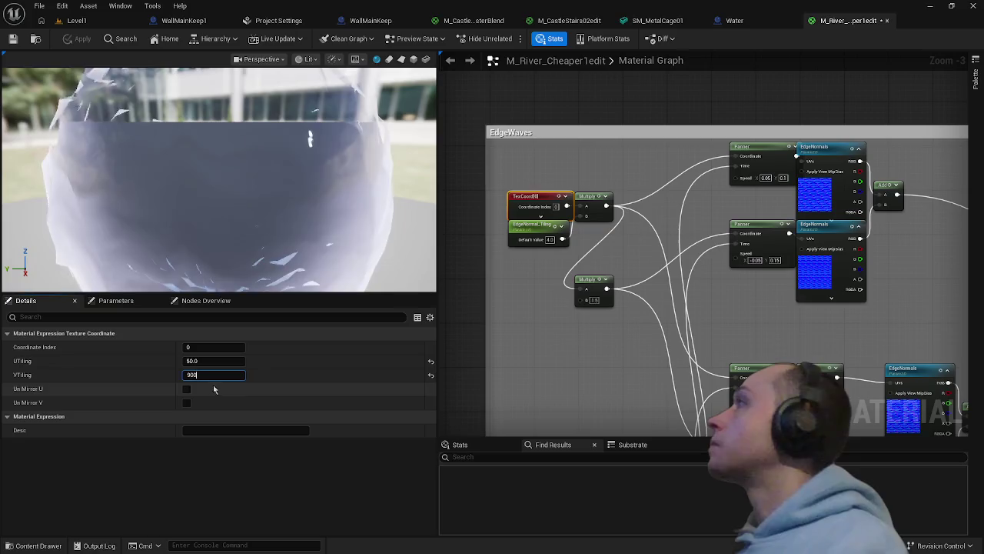
{"action": "key", "text": "Return"}
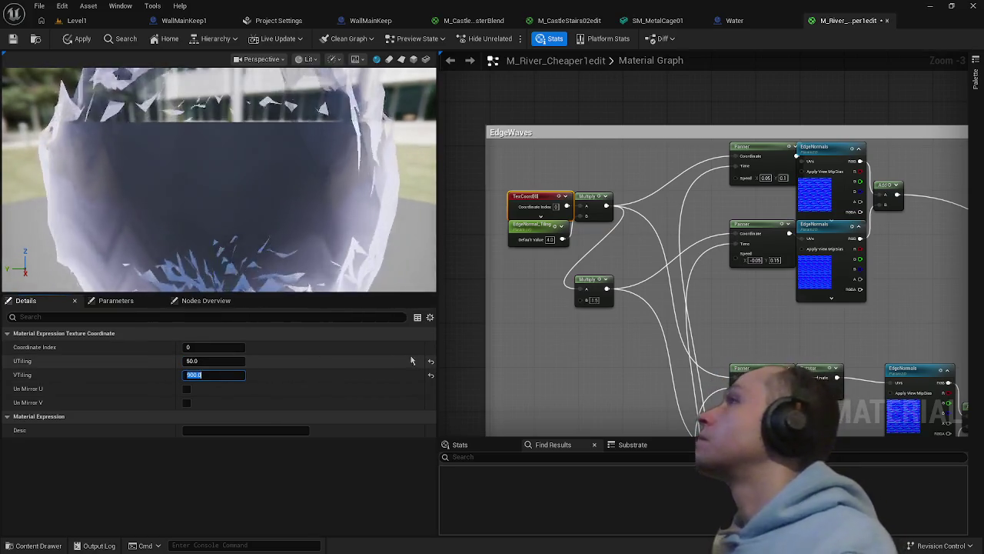
{"action": "left_click", "coordinate": [430, 360]}
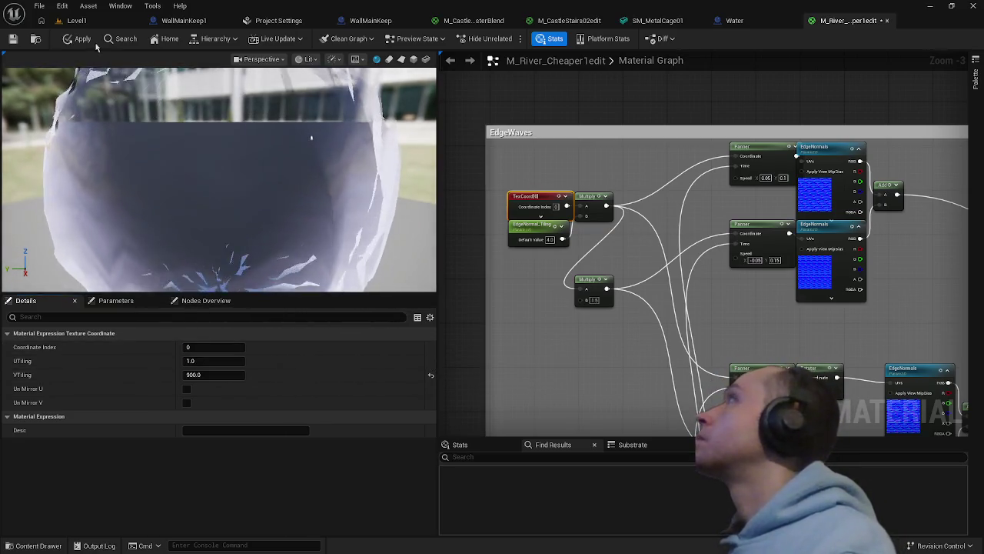
{"action": "left_click", "coordinate": [83, 39]}
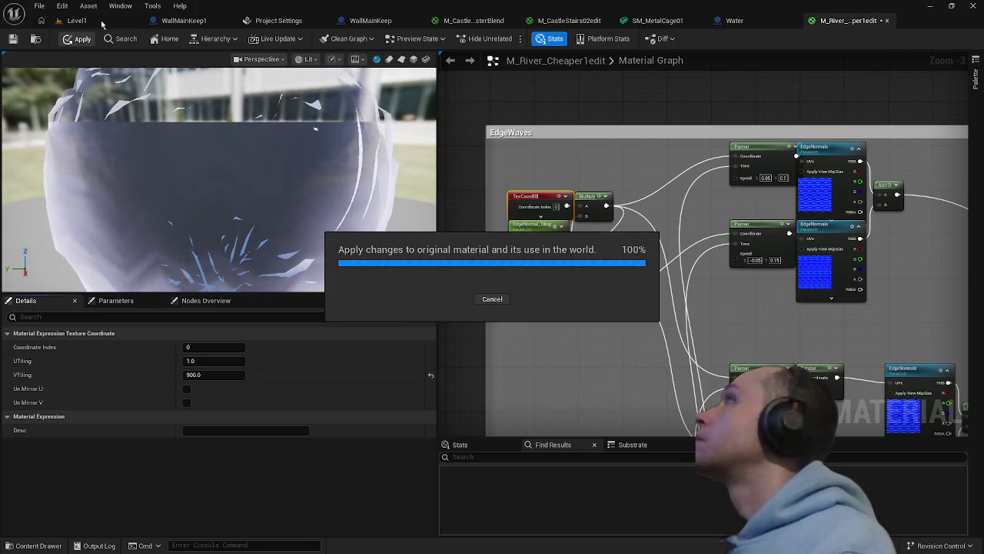
{"action": "left_click", "coordinate": [79, 20]}
{"action": "mouse_move", "coordinate": [306, 265]}
{"action": "left_mouse_down"}
{"action": "mouse_move", "coordinate": [346, 307]}
{"action": "mouse_move", "coordinate": [327, 275]}
{"action": "mouse_move", "coordinate": [250, 271]}
{"action": "mouse_move", "coordinate": [308, 263]}
{"action": "left_mouse_up"}
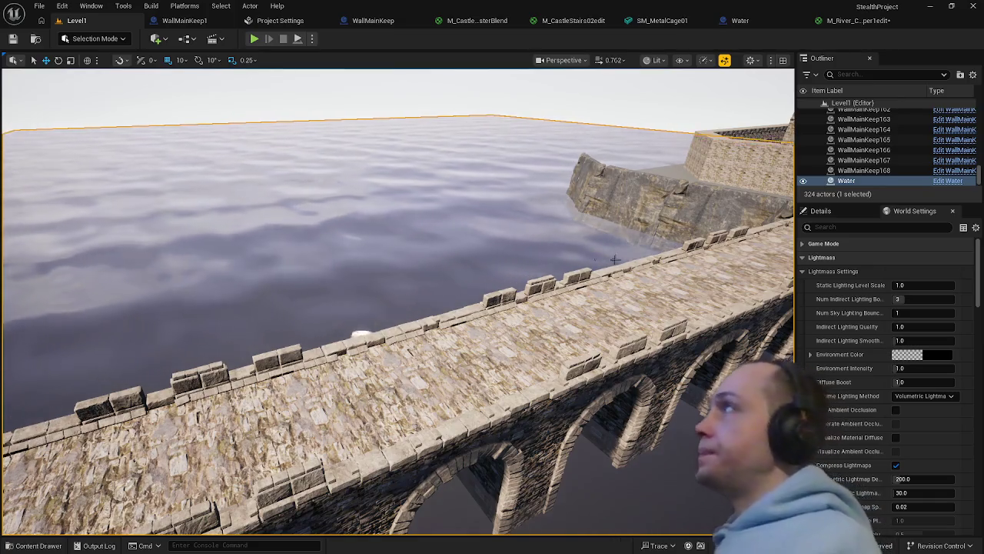
{"action": "left_click", "coordinate": [854, 20]}
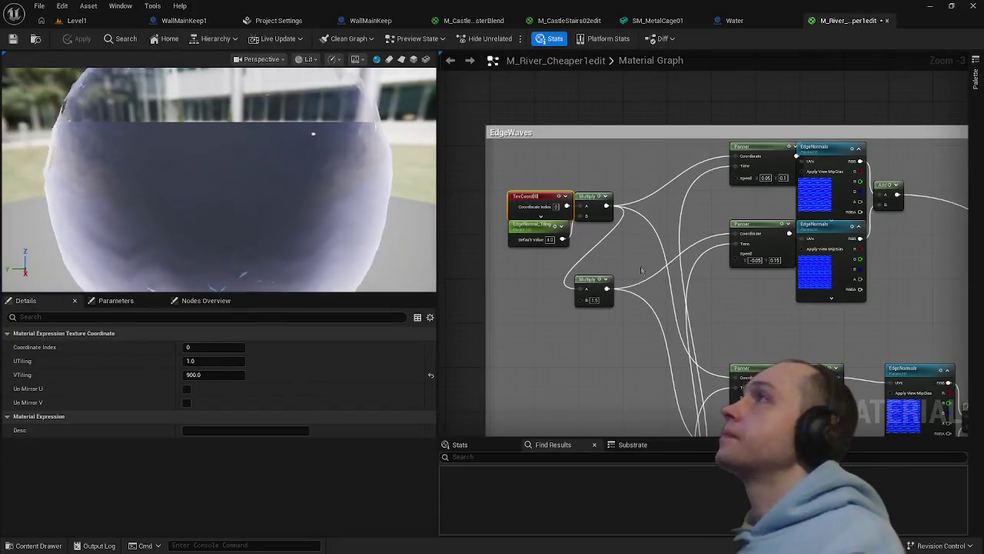
Set the EdgeNormal_Tiling parameter's default value to 4.4 and apply the material
{"action": "left_click", "coordinate": [590, 278]}
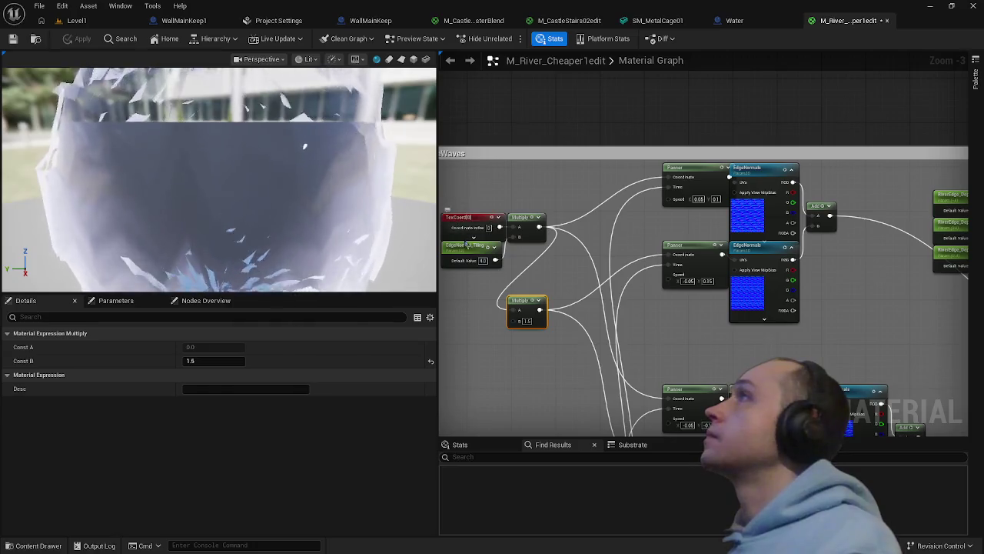
{"action": "left_click", "coordinate": [470, 260]}
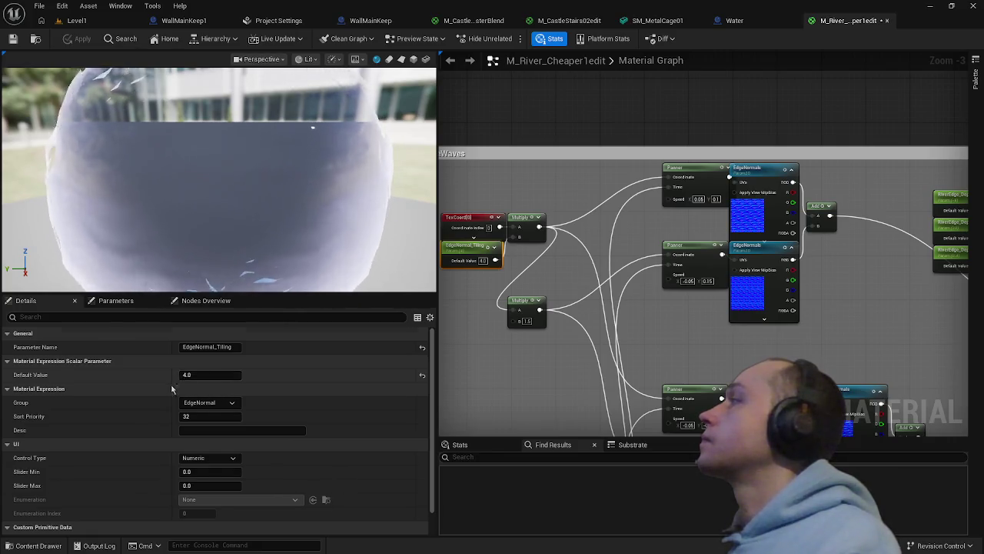
{"action": "scroll", "coordinate": [172, 383], "scroll_direction": "down", "scroll_amount": 1}
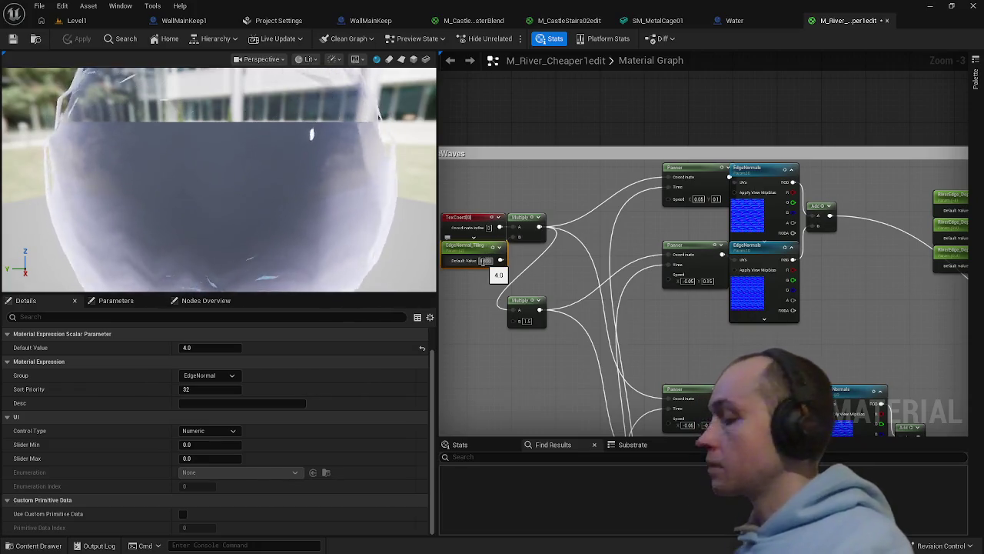
{"action": "type", "text": "4.4"}
{"action": "key", "text": "Return"}
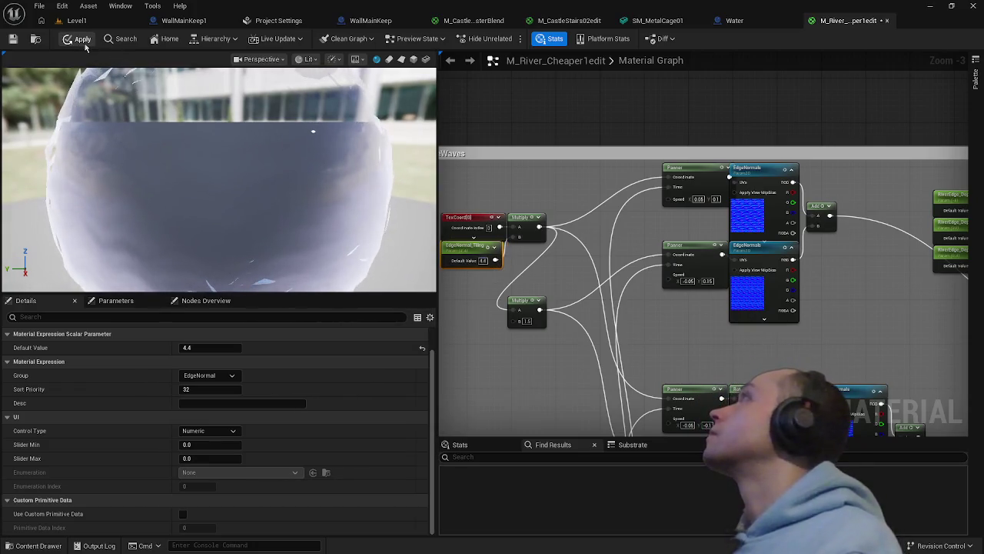
{"action": "left_click", "coordinate": [82, 40]}
{"action": "left_click", "coordinate": [77, 21]}
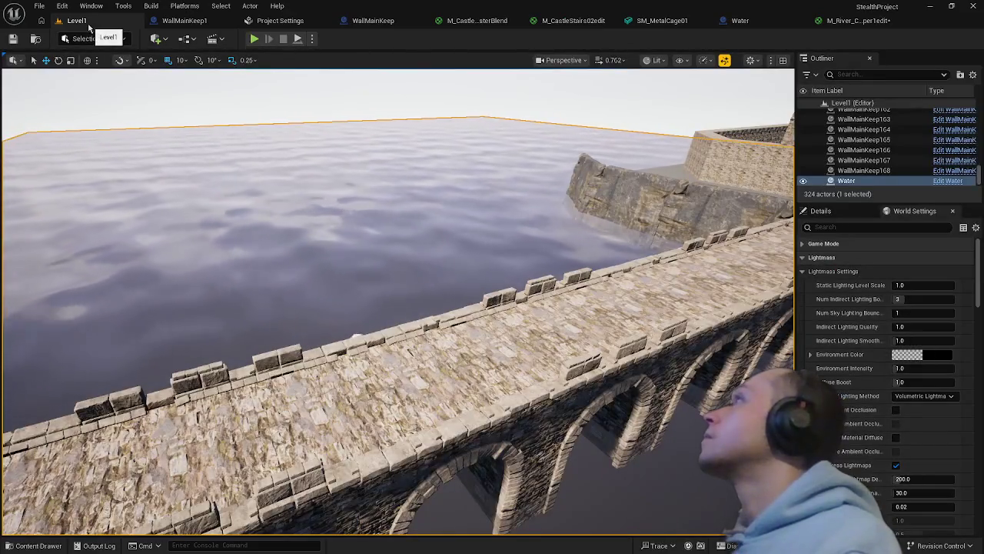
Fly the camera across the water toward the bridge, then bring up the Water blueprint's Plane
{"action": "mouse_move", "coordinate": [411, 227]}
{"action": "left_mouse_down"}
{"action": "mouse_move", "coordinate": [369, 254]}
{"action": "mouse_move", "coordinate": [277, 231]}
{"action": "mouse_move", "coordinate": [208, 231]}
{"action": "left_mouse_up"}
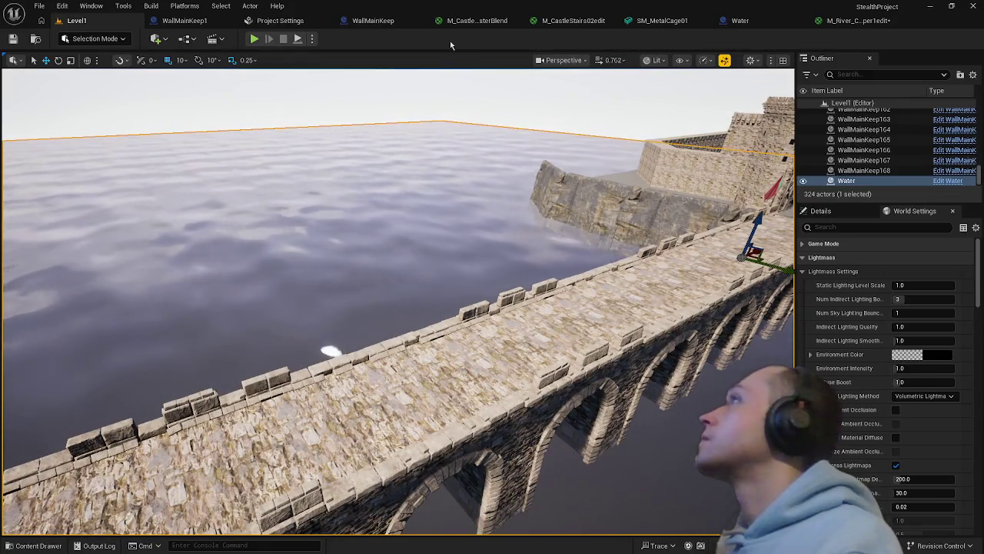
{"action": "left_click_drag", "start_coordinate": [405, 182], "coordinate": [419, 234]}
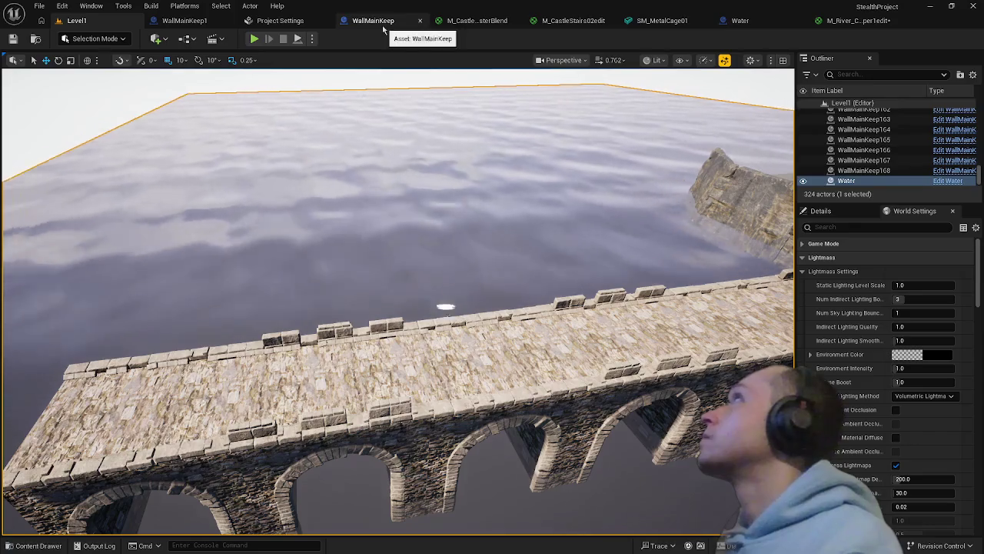
{"action": "left_click", "coordinate": [740, 21]}
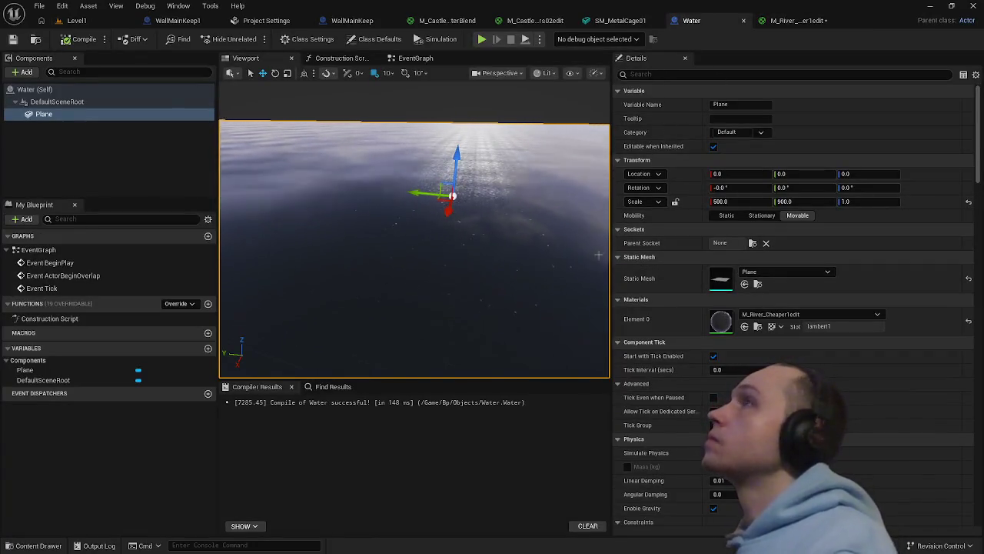
Assign M_RiverWater01 as the water plane's Element 0 material and view it in Level1
{"action": "left_click", "coordinate": [776, 316]}
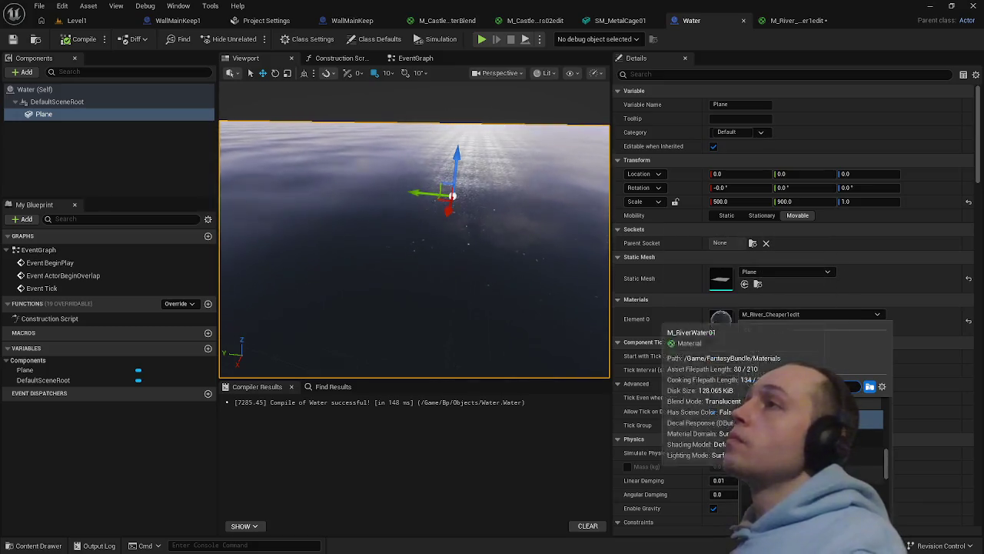
{"action": "left_click", "coordinate": [873, 419]}
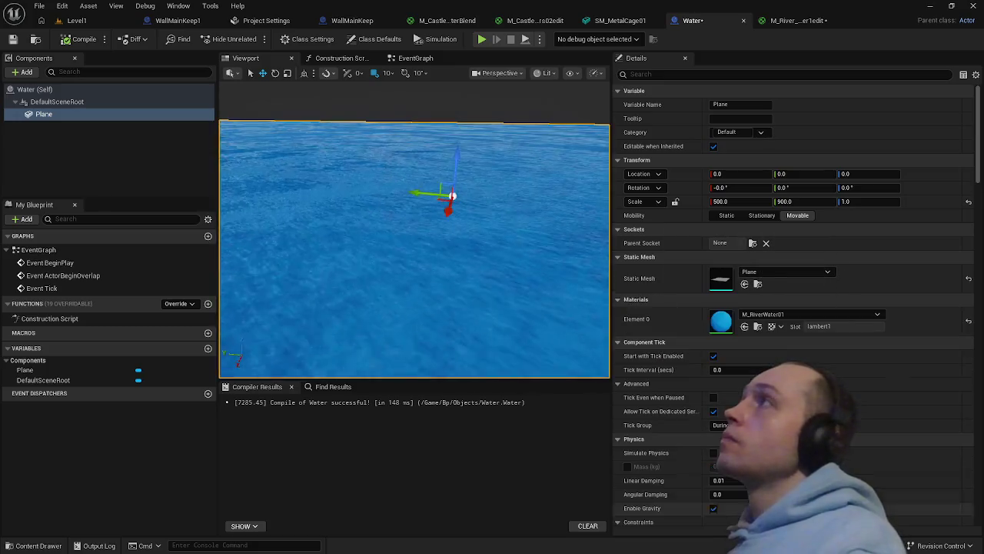
{"action": "left_click", "coordinate": [81, 20]}
{"action": "mouse_move", "coordinate": [367, 249]}
{"action": "left_mouse_down"}
{"action": "mouse_move", "coordinate": [316, 219]}
{"action": "mouse_move", "coordinate": [286, 283]}
{"action": "left_mouse_up"}
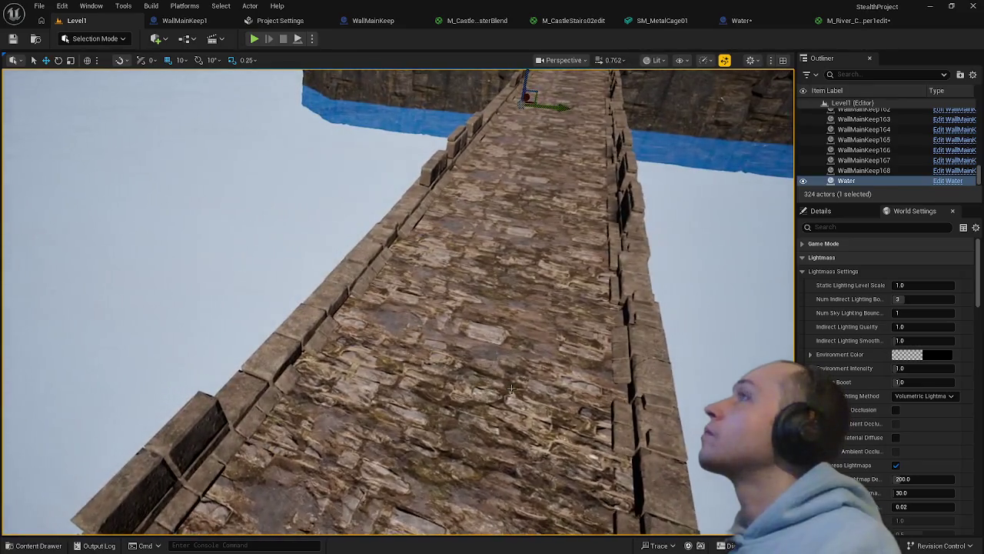
{"action": "right_click", "coordinate": [522, 390]}
{"action": "key", "text": "Escape"}
{"action": "key", "text": "alt+p"}
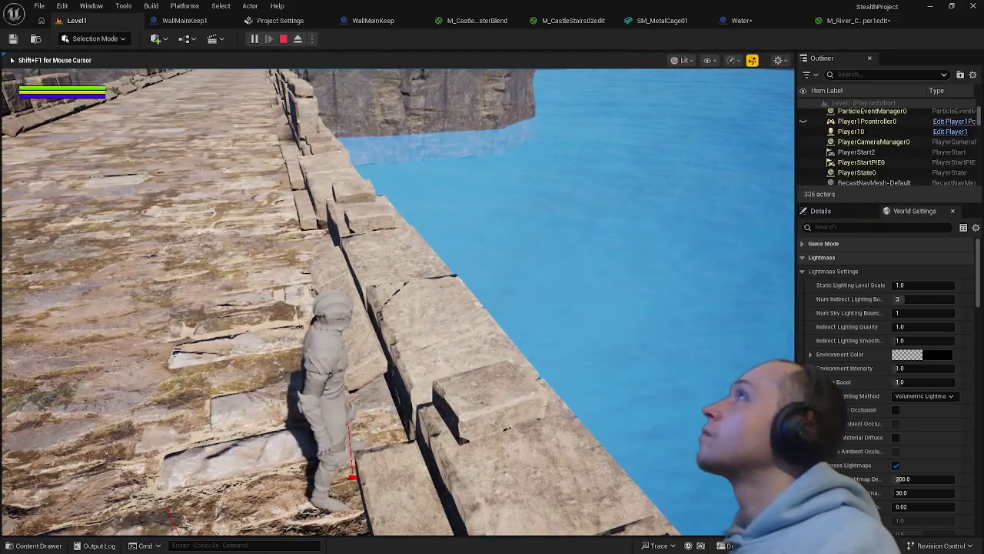
{"action": "key", "text": "w"}
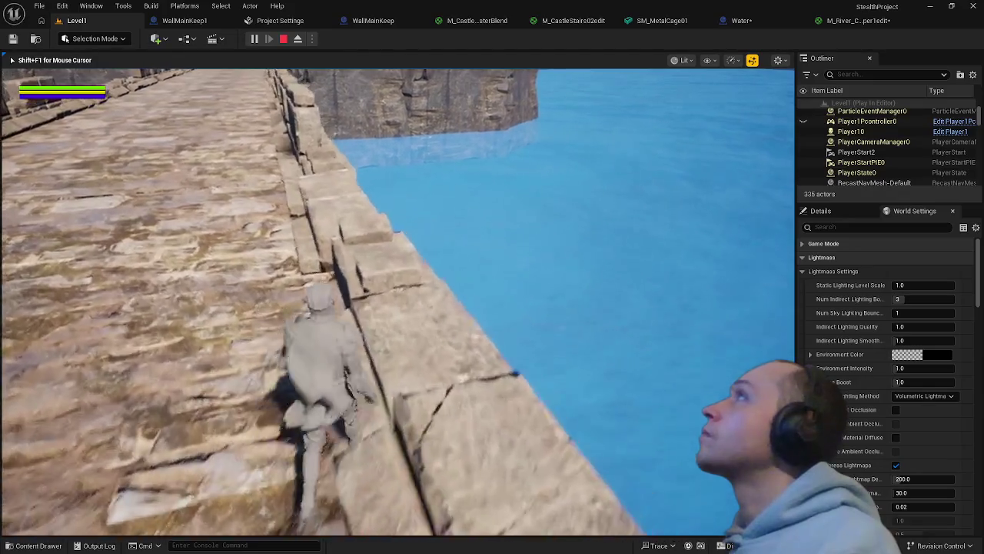
{"action": "key", "text": "w"}
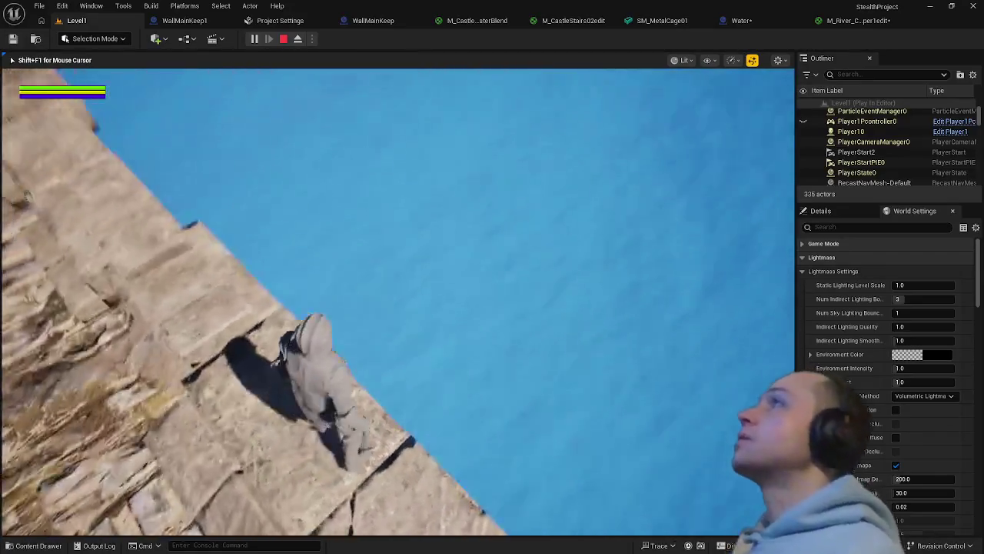
{"action": "key", "text": "Escape"}
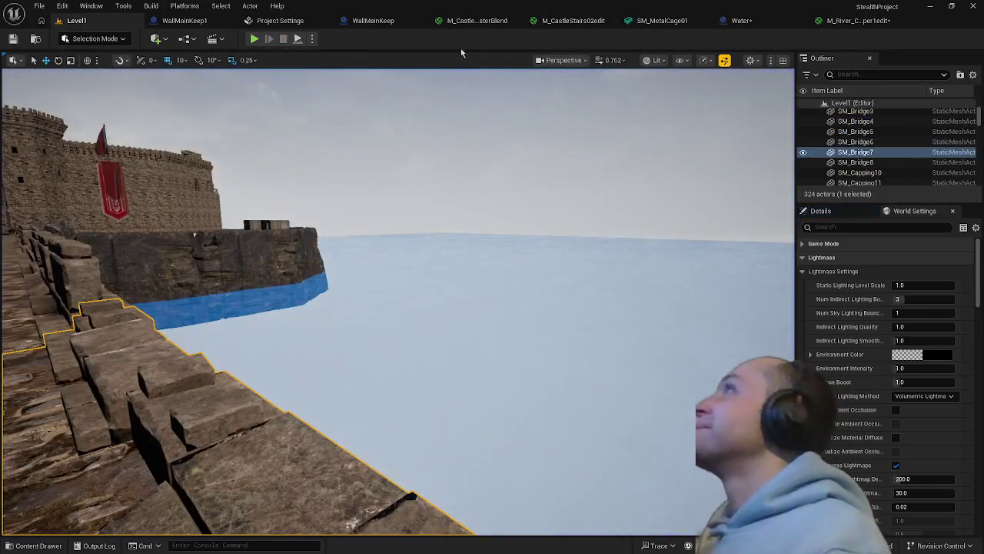
Set the Water blueprint Plane's Y scale to 500.0
{"action": "left_click", "coordinate": [743, 21]}
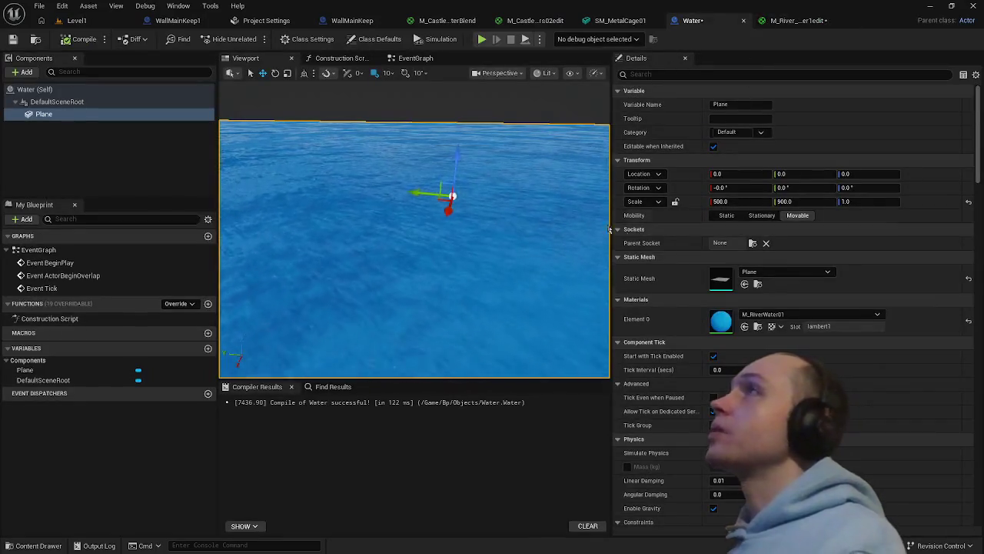
{"action": "left_click", "coordinate": [745, 202]}
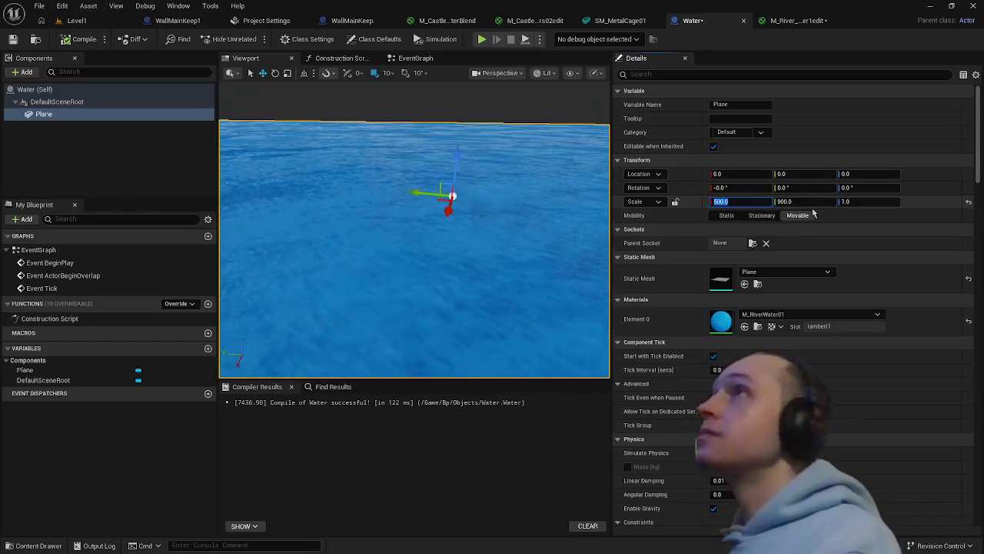
{"action": "left_click", "coordinate": [802, 202]}
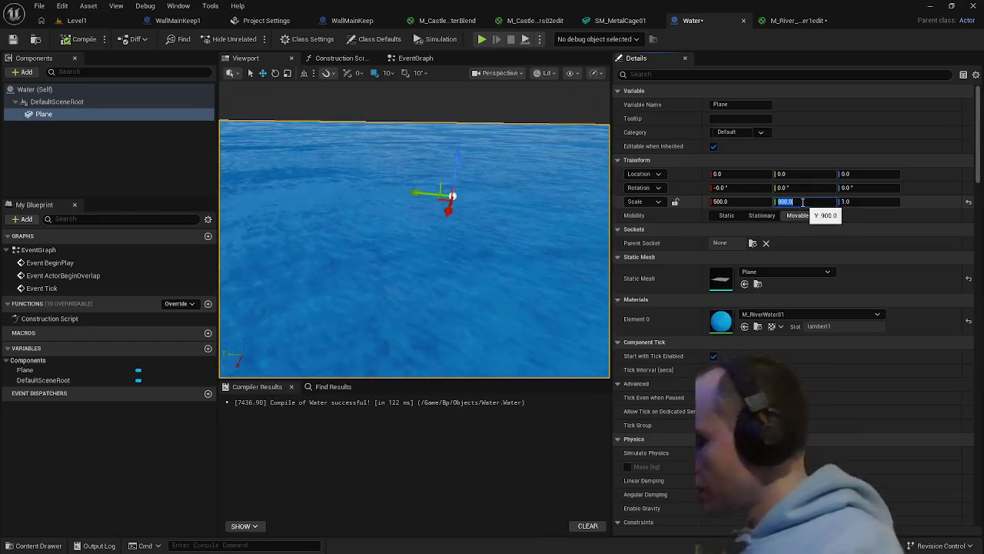
{"action": "type", "text": "500"}
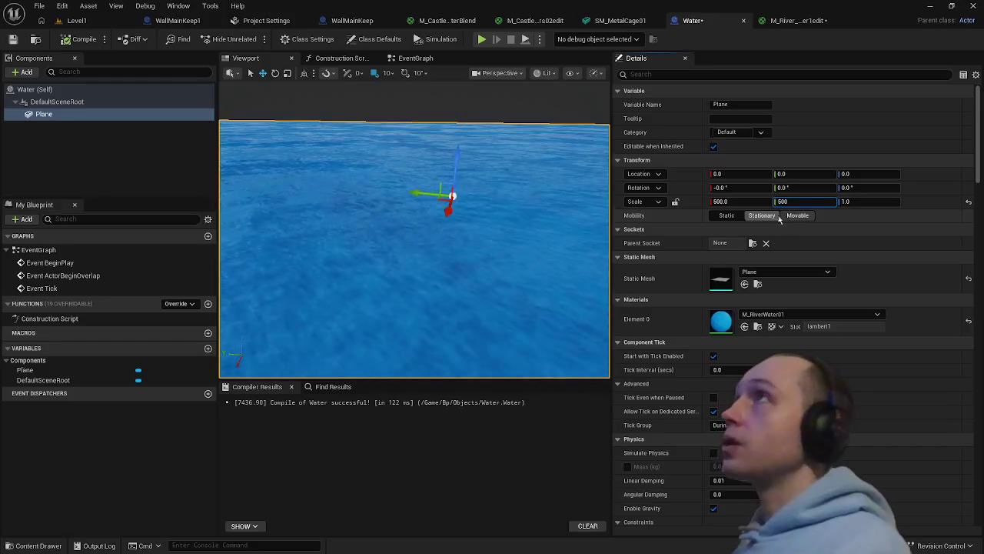
{"action": "key", "text": "Return"}
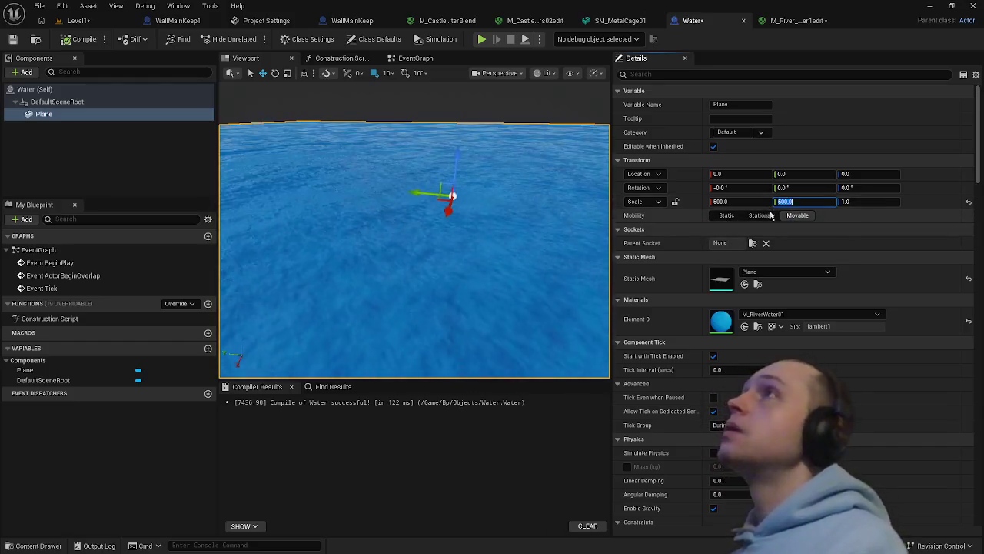
Play from the SM_Bridge8 spot, run the character along the bridge, then stop the test
{"action": "left_click", "coordinate": [80, 21]}
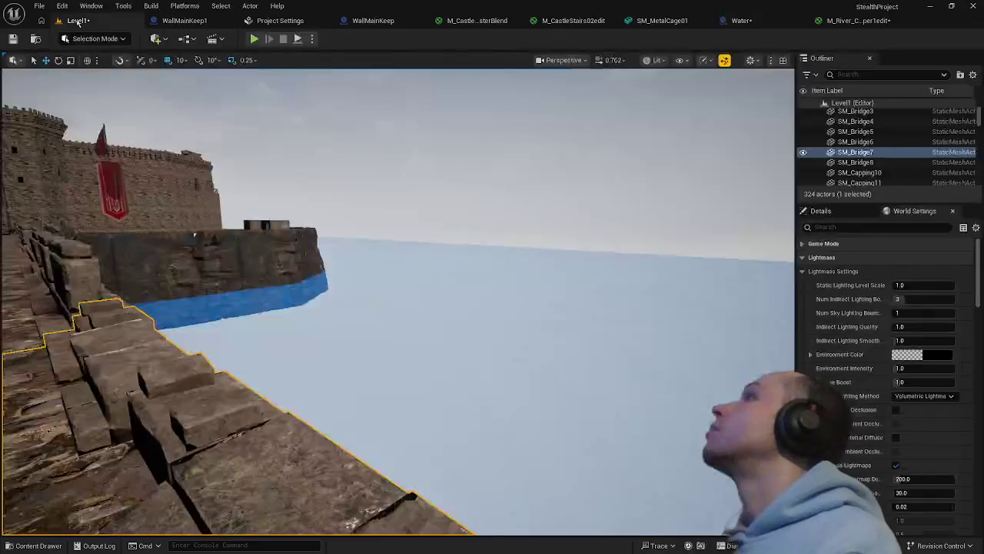
{"action": "mouse_move", "coordinate": [346, 228]}
{"action": "left_mouse_down"}
{"action": "mouse_move", "coordinate": [345, 185]}
{"action": "mouse_move", "coordinate": [385, 153]}
{"action": "mouse_move", "coordinate": [332, 369]}
{"action": "left_mouse_up"}
{"action": "right_click", "coordinate": [332, 369]}
{"action": "left_click", "coordinate": [367, 358]}
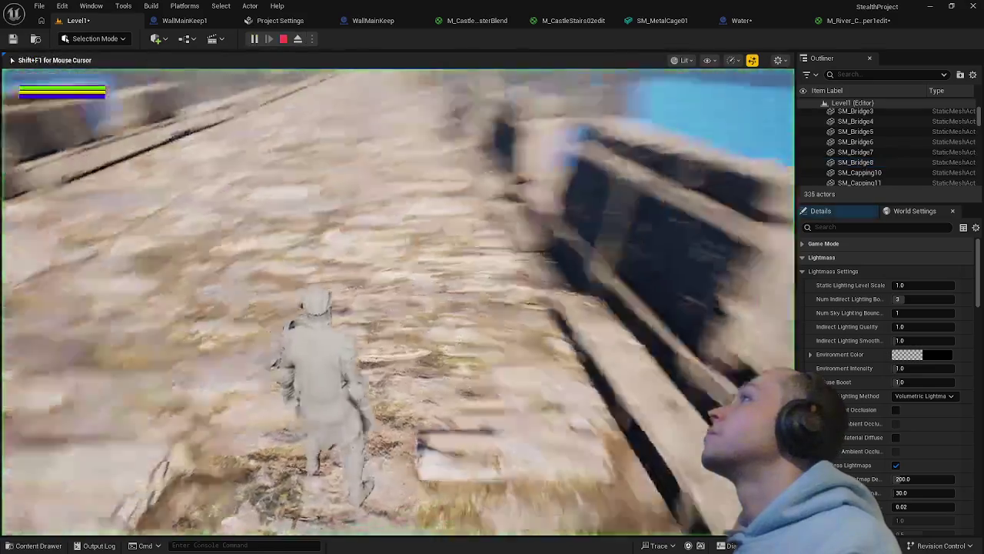
{"action": "key", "text": "w"}
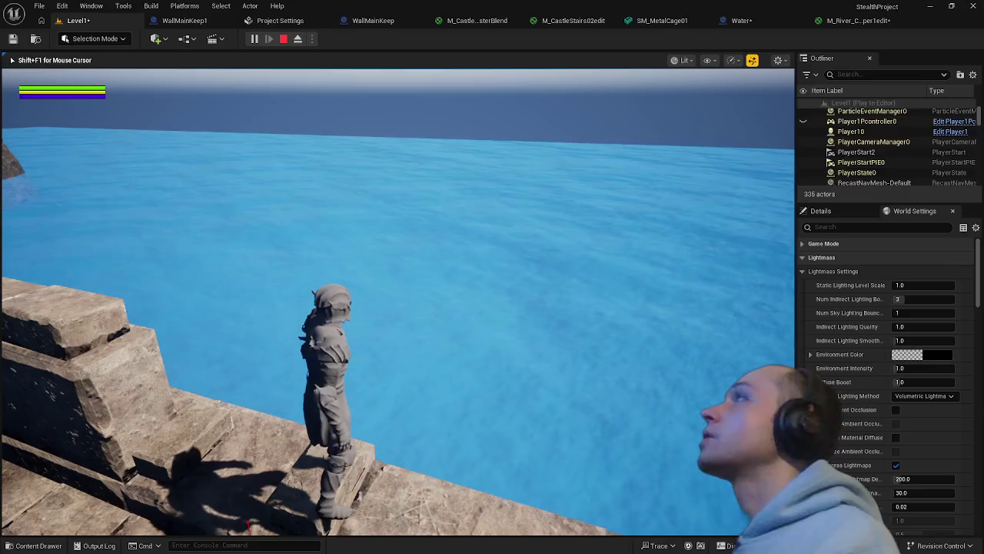
{"action": "key", "text": "w"}
{"action": "key", "text": "Escape"}
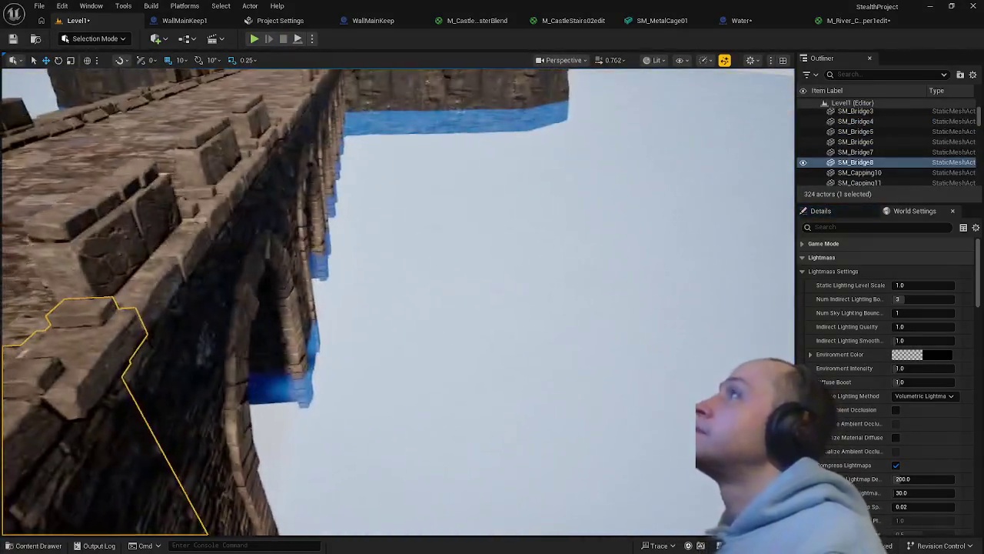
{"action": "left_click_drag", "start_coordinate": [361, 353], "coordinate": [361, 354]}
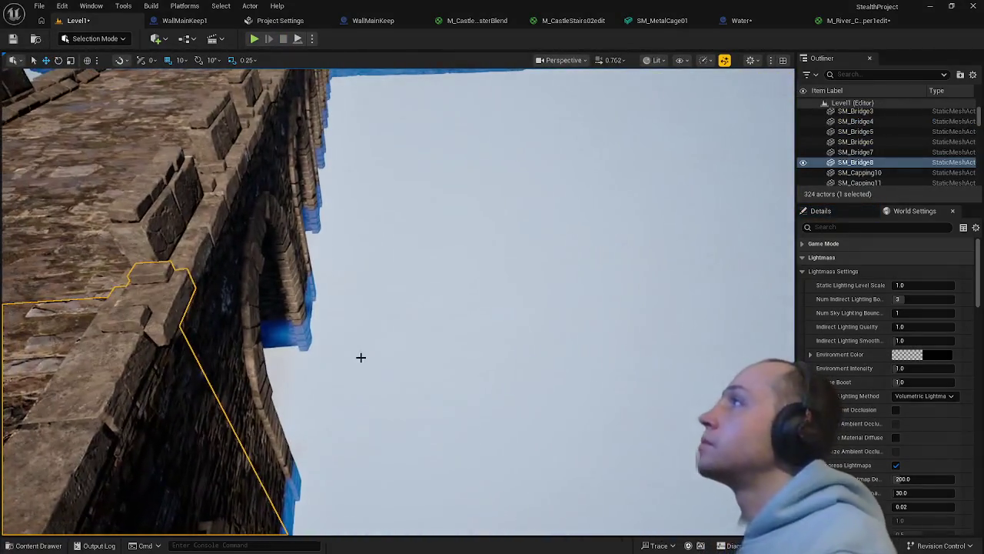
Select the Water actor and apply the M_RiverWater02edit material edits to the level
{"action": "left_click", "coordinate": [358, 356]}
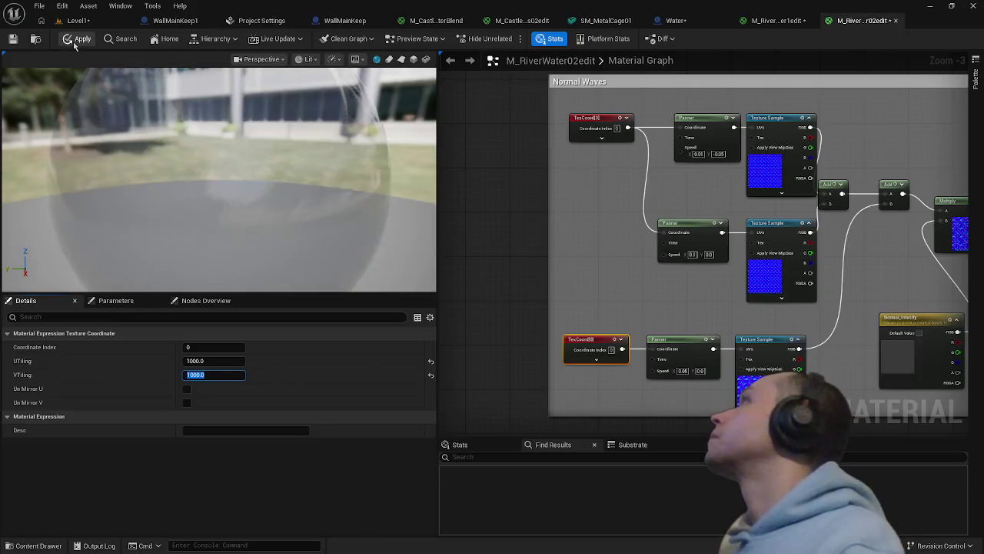
{"action": "left_click", "coordinate": [75, 39]}
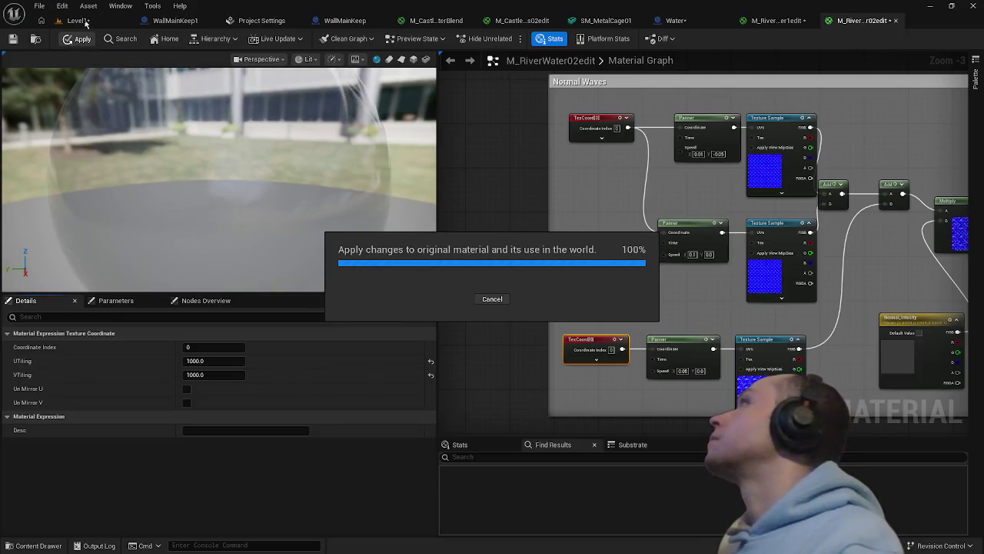
Reset the Normal Waves TexCoord UTiling and VTiling to 1.0 and apply the material
{"action": "left_click", "coordinate": [76, 20]}
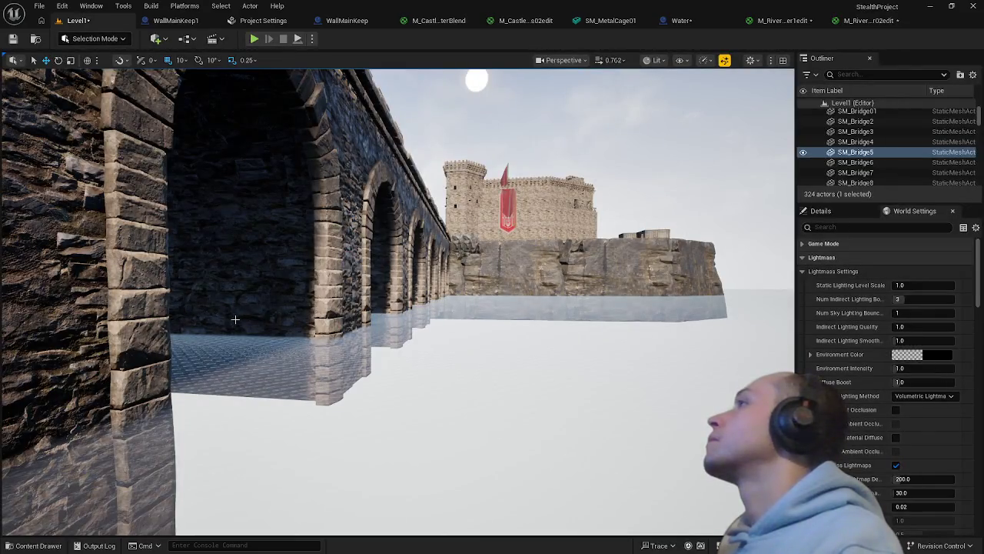
{"action": "left_click", "coordinate": [864, 21]}
{"action": "left_click", "coordinate": [430, 361]}
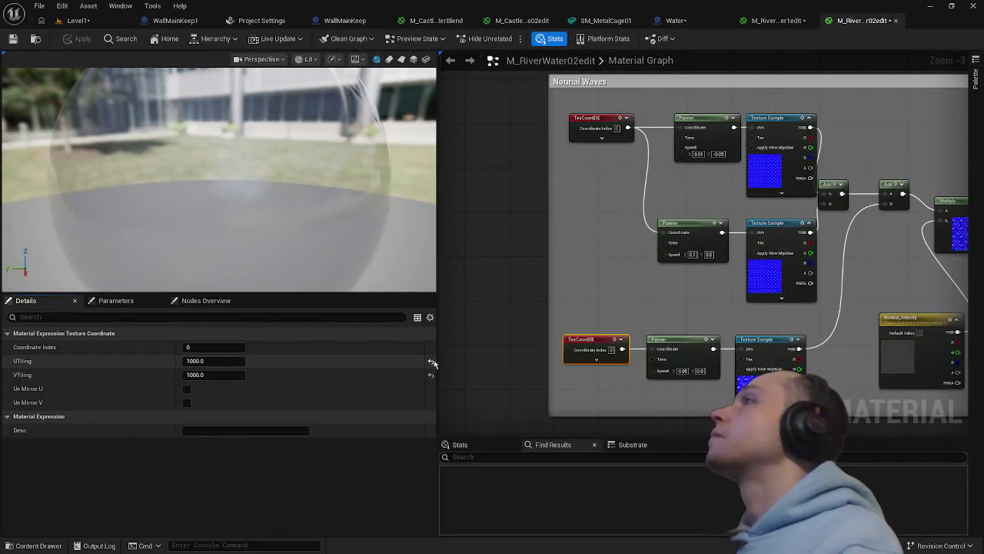
{"action": "left_click", "coordinate": [431, 375]}
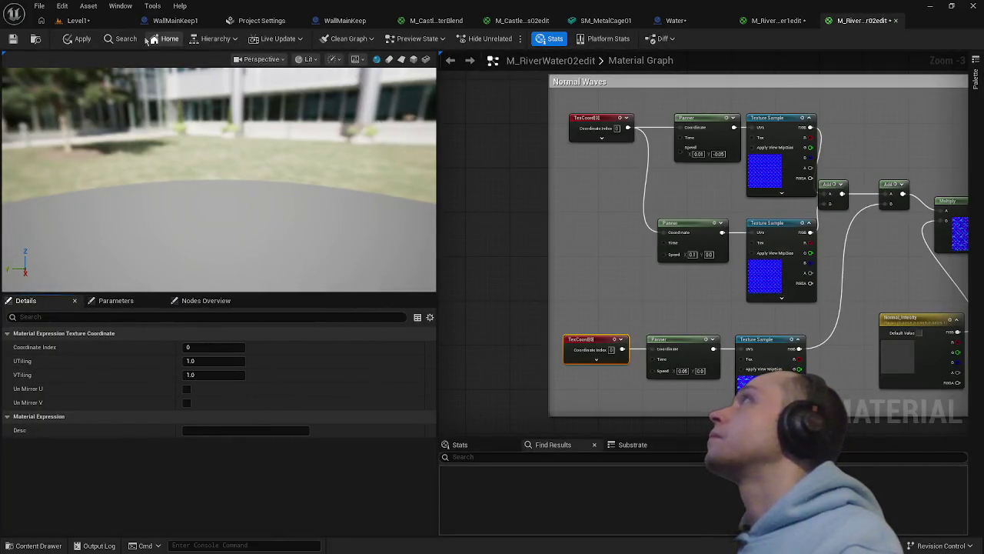
{"action": "left_click", "coordinate": [68, 39]}
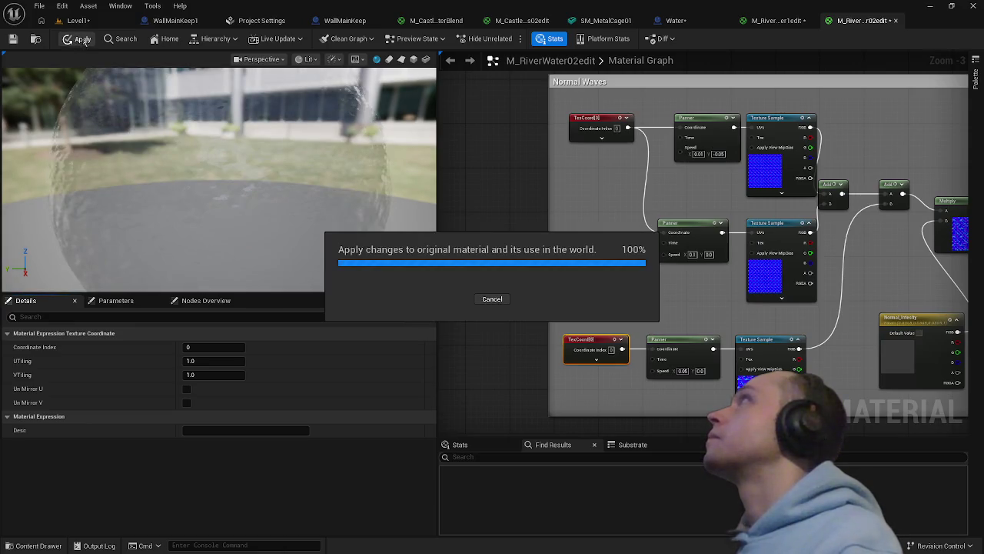
Return to Level1 and fly the camera down to the bridge walkway above the water
{"action": "left_click", "coordinate": [76, 21]}
{"action": "mouse_move", "coordinate": [305, 330]}
{"action": "left_mouse_down"}
{"action": "mouse_move", "coordinate": [300, 384]}
{"action": "mouse_move", "coordinate": [299, 370]}
{"action": "mouse_move", "coordinate": [322, 392]}
{"action": "mouse_move", "coordinate": [323, 377]}
{"action": "left_mouse_up"}
{"action": "right_click", "coordinate": [400, 374]}
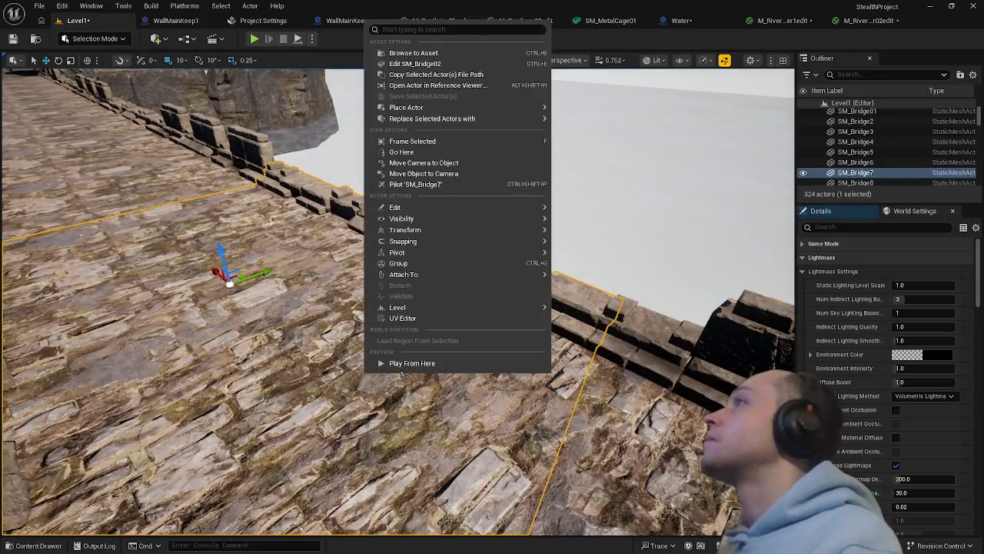
Play from the bridge spot, walk the character along the wall edge, then stop
{"action": "left_click", "coordinate": [407, 363]}
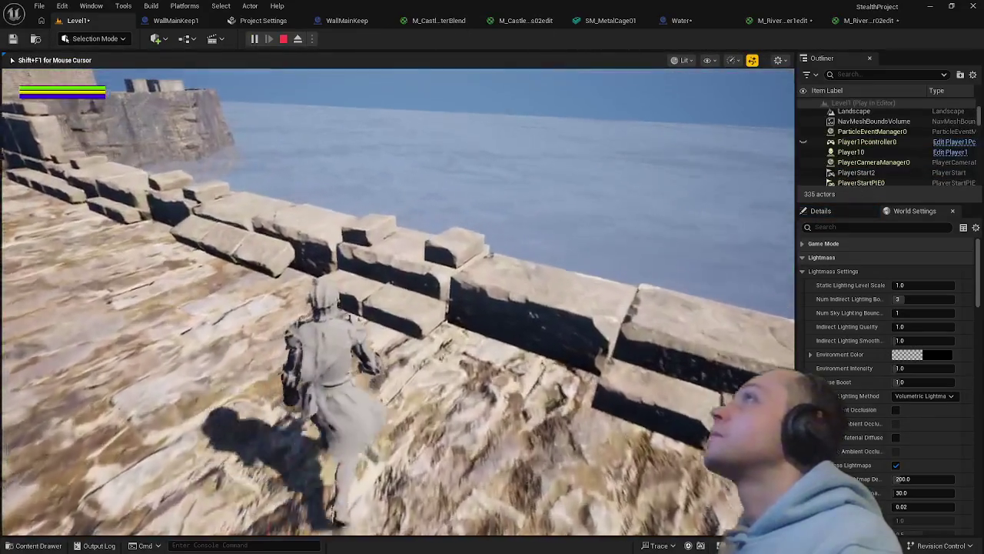
{"action": "key", "text": "w"}
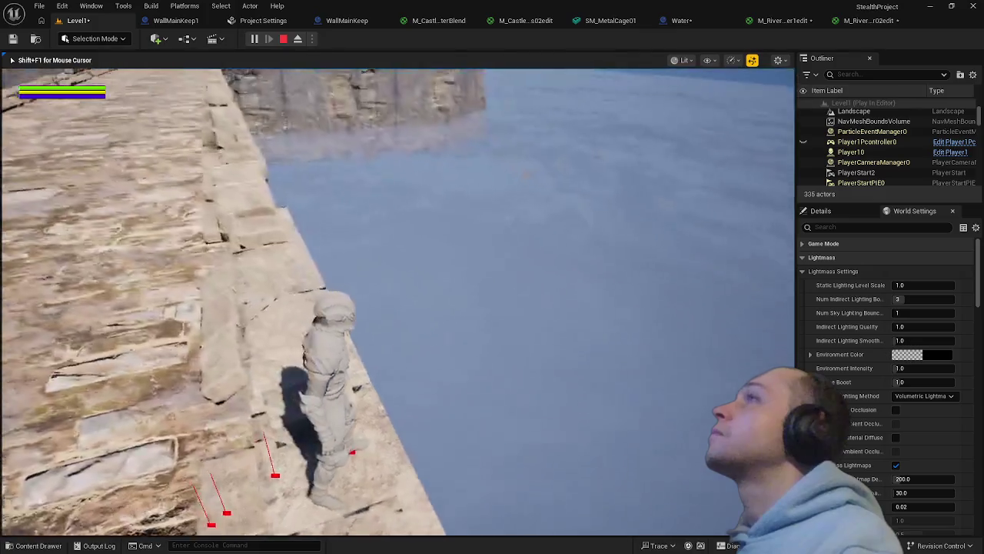
{"action": "key", "text": "Escape"}
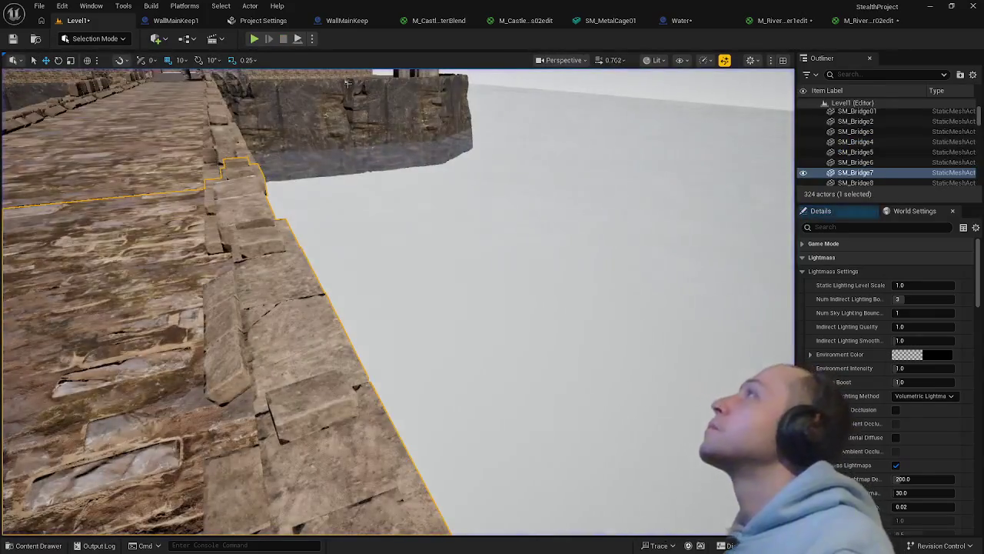
Pan the M_RiverWater02edit graph over to the Depth Fade and Fresnel nodes
{"action": "left_click", "coordinate": [842, 21]}
{"action": "left_click_drag", "start_coordinate": [664, 251], "coordinate": [521, 306]}
{"action": "mouse_move", "coordinate": [720, 305]}
{"action": "left_mouse_down"}
{"action": "mouse_move", "coordinate": [695, 330]}
{"action": "mouse_move", "coordinate": [480, 396]}
{"action": "mouse_move", "coordinate": [490, 386]}
{"action": "left_mouse_up"}
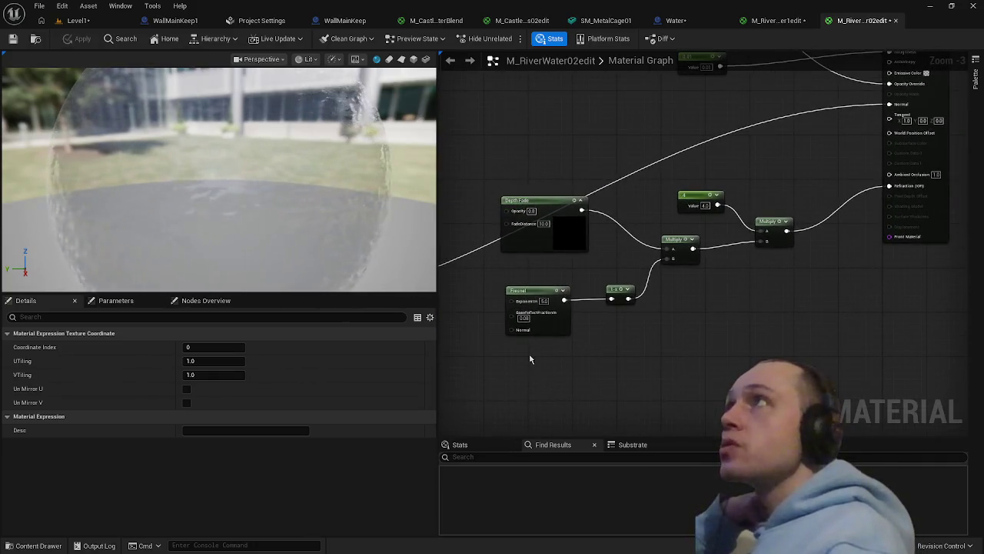
{"action": "scroll", "coordinate": [540, 296], "scroll_direction": "up", "scroll_amount": 3}
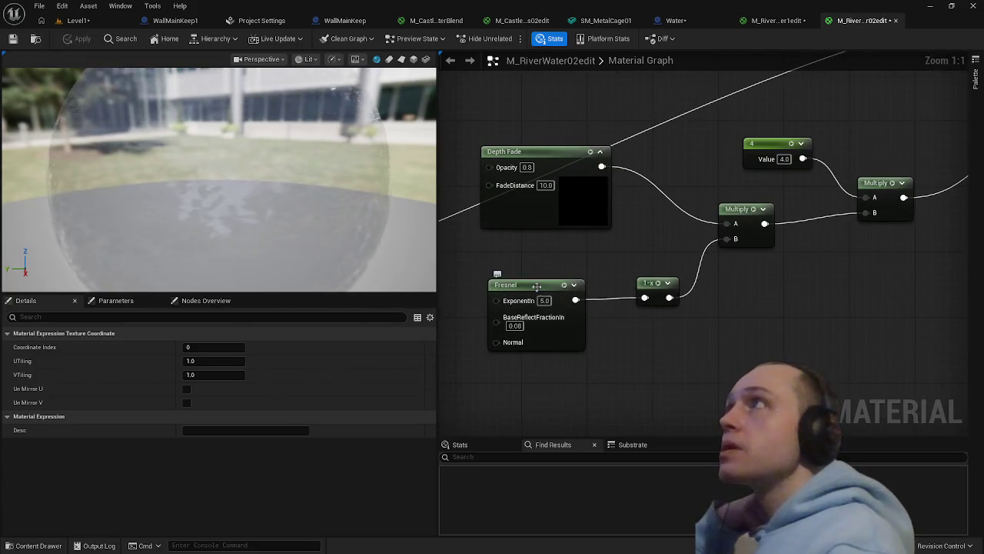
{"action": "left_click", "coordinate": [536, 286]}
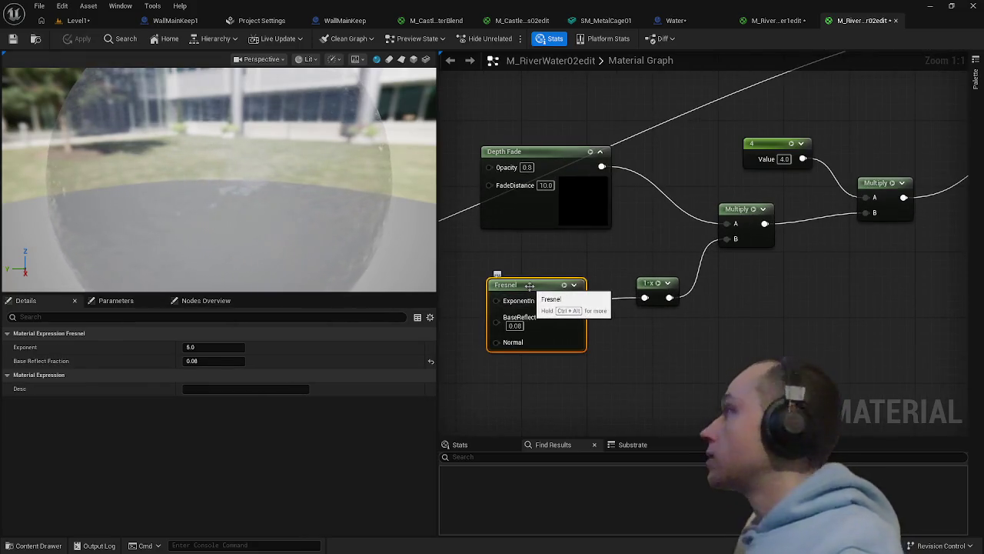
{"action": "left_click_drag", "start_coordinate": [529, 286], "coordinate": [485, 369]}
{"action": "scroll", "coordinate": [508, 331], "scroll_direction": "down", "scroll_amount": 1}
{"action": "left_click_drag", "start_coordinate": [603, 339], "coordinate": [585, 355]}
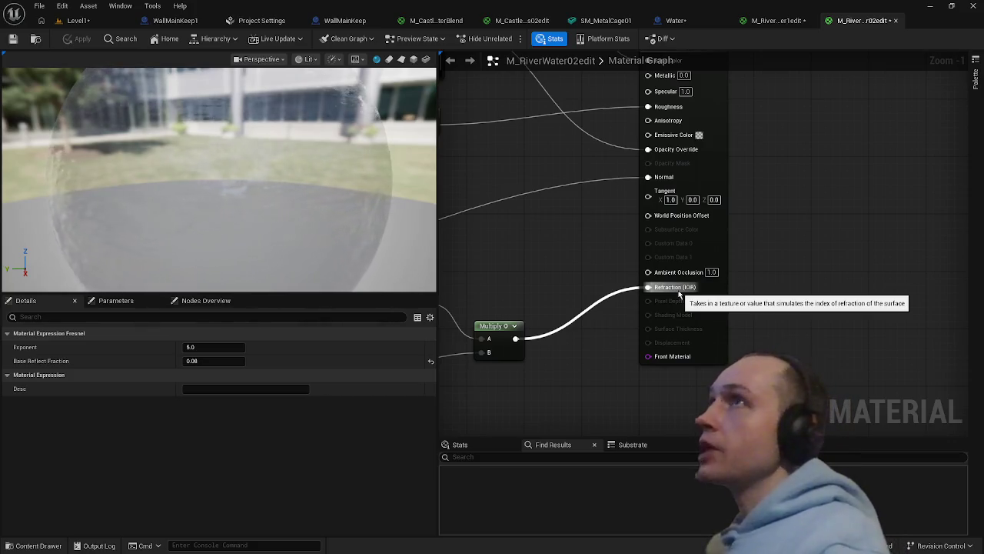
{"action": "mouse_move", "coordinate": [597, 280]}
{"action": "left_mouse_down"}
{"action": "mouse_move", "coordinate": [610, 352]}
{"action": "mouse_move", "coordinate": [668, 301]}
{"action": "mouse_move", "coordinate": [699, 349]}
{"action": "mouse_move", "coordinate": [769, 380]}
{"action": "mouse_move", "coordinate": [586, 306]}
{"action": "mouse_move", "coordinate": [874, 257]}
{"action": "mouse_move", "coordinate": [902, 280]}
{"action": "mouse_move", "coordinate": [882, 316]}
{"action": "left_mouse_up"}
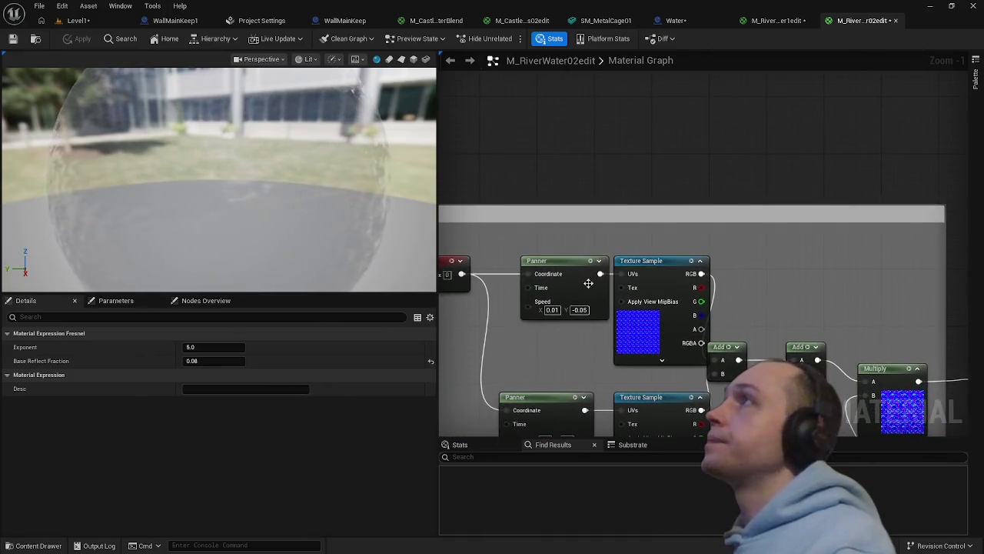
Set the first wave Panner's Speed X to 0.001 and Speed Y to -0.005, then apply
{"action": "left_click", "coordinate": [555, 274]}
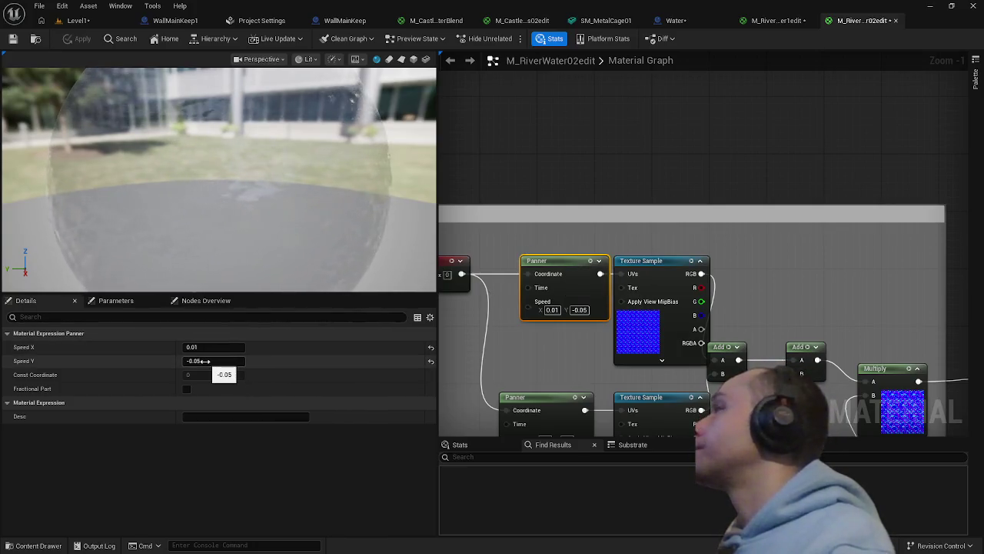
{"action": "left_click", "coordinate": [209, 348]}
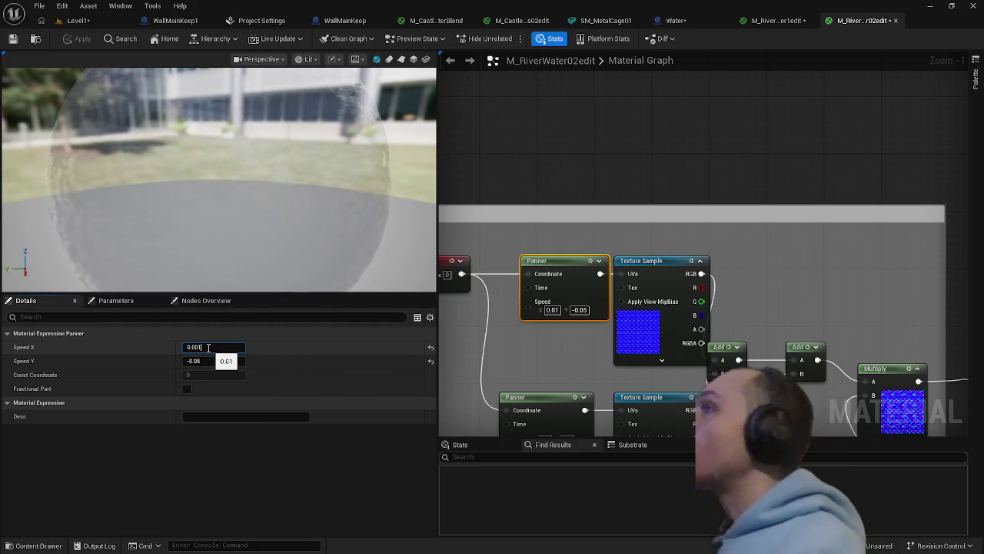
{"action": "key", "text": "Return"}
{"action": "left_click", "coordinate": [210, 361]}
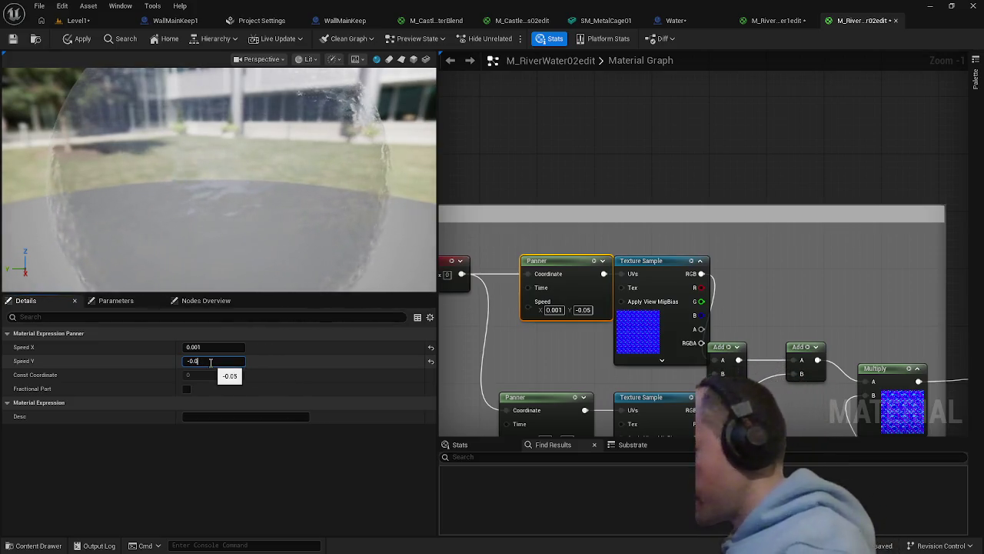
{"action": "type", "text": "05"}
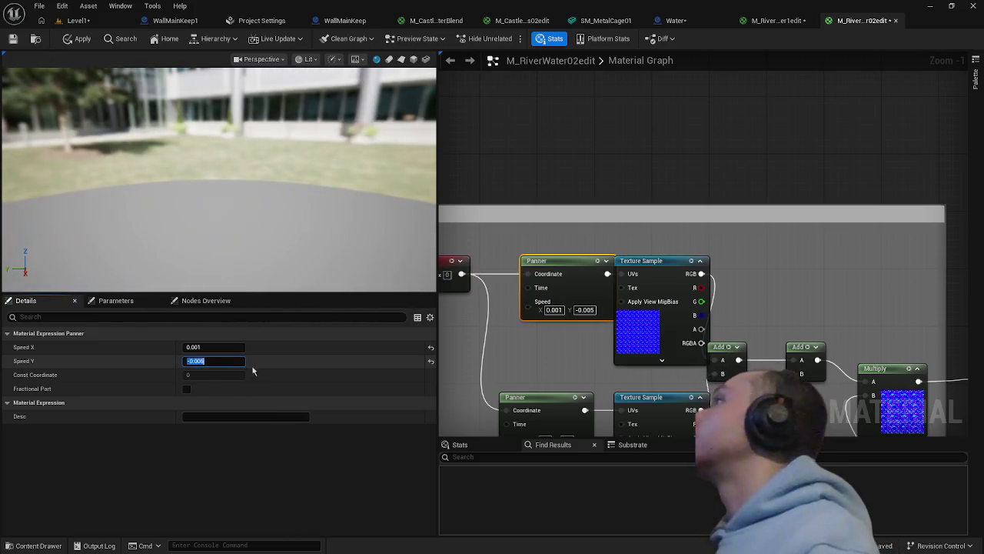
{"action": "key", "text": "Return"}
{"action": "left_click", "coordinate": [83, 39]}
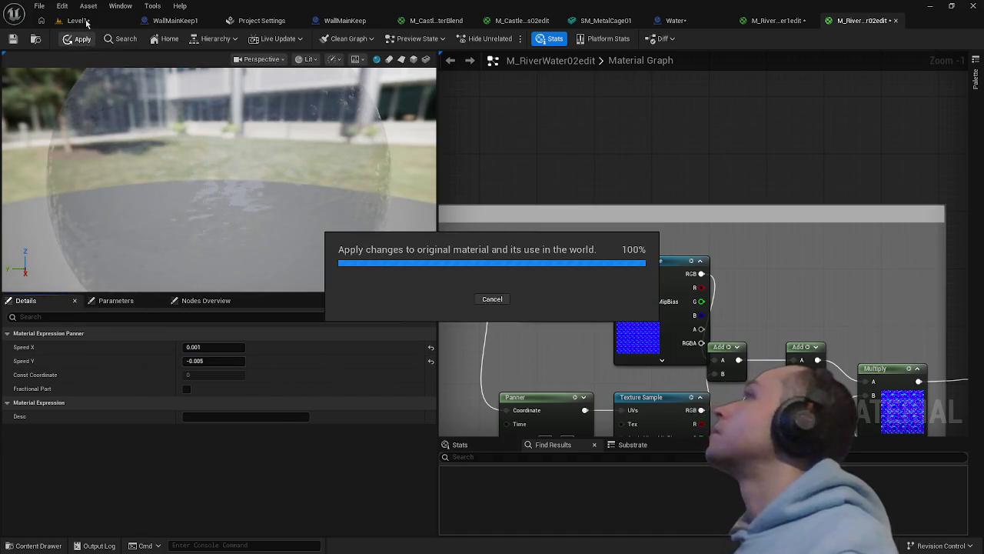
After checking the level water, lower Speed X to 0.0001 and scrub Speed Y further negative
{"action": "left_click", "coordinate": [86, 22]}
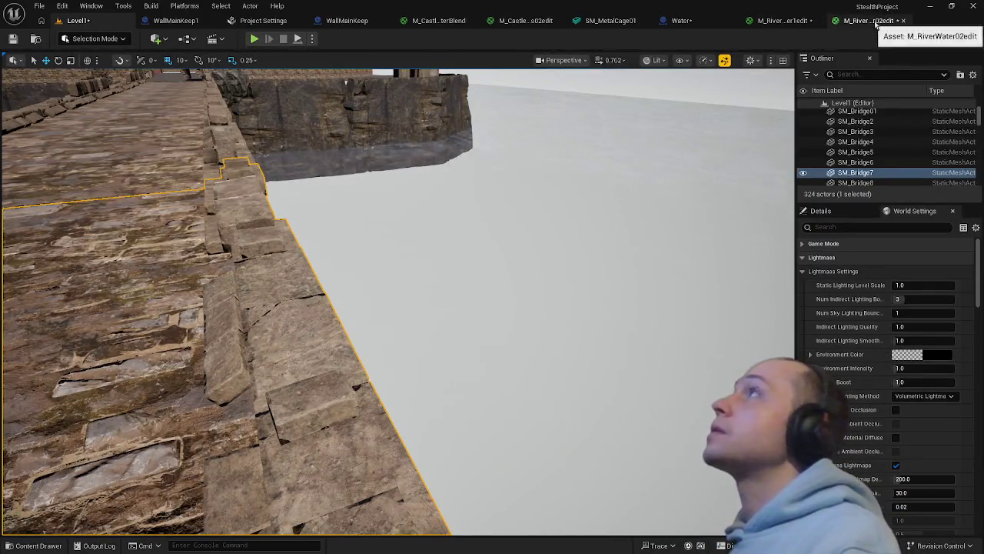
{"action": "left_click", "coordinate": [865, 21]}
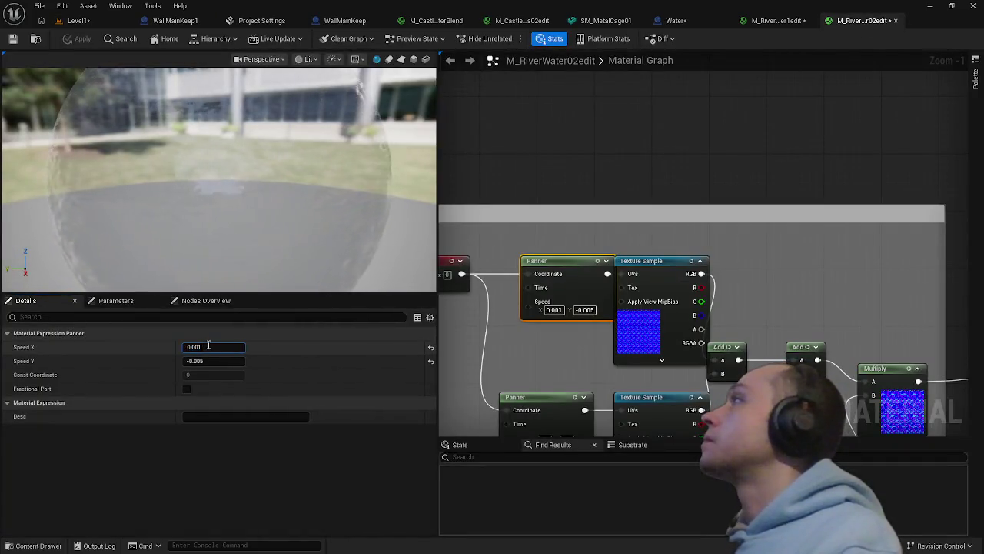
{"action": "left_click", "coordinate": [208, 346]}
{"action": "type", "text": "0.000"}
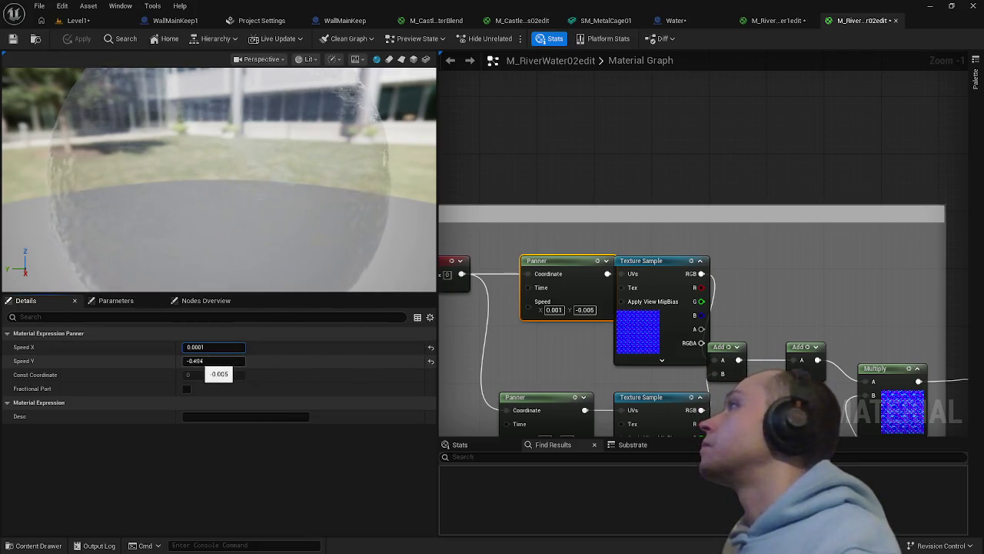
{"action": "type", "text": "1"}
{"action": "key", "text": "Return"}
{"action": "left_click_drag", "start_coordinate": [214, 360], "coordinate": [193, 360]}
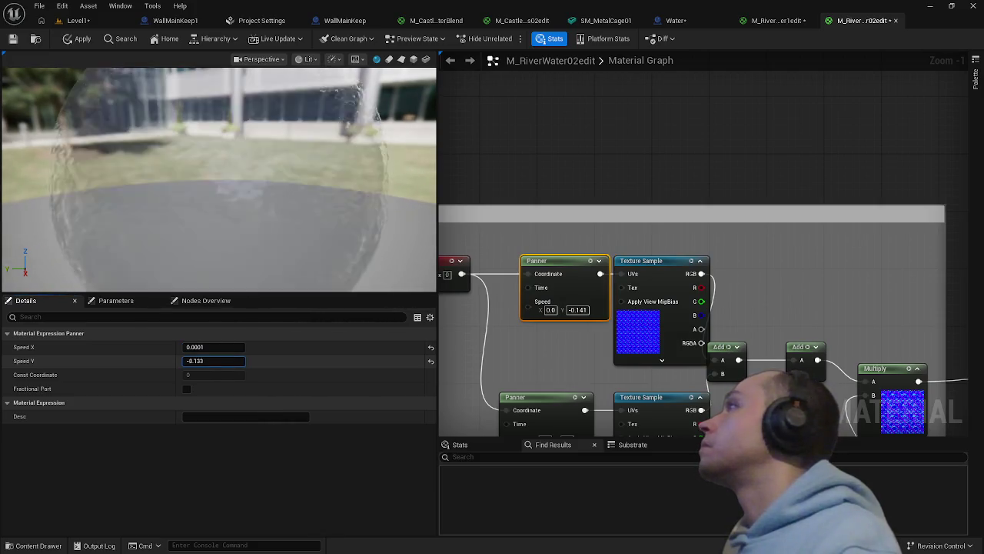
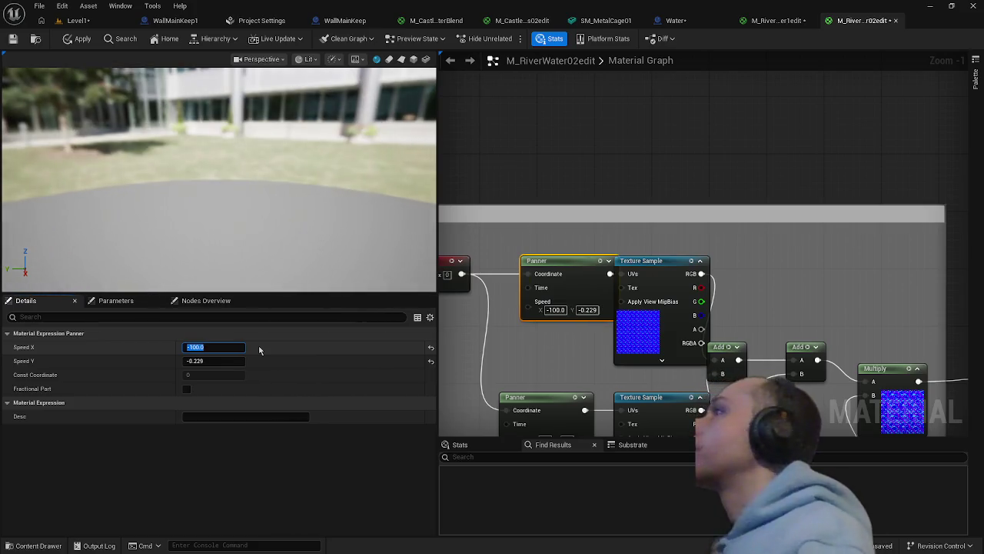
Set the Panner's Speed Y to -100 and apply the material
{"action": "left_click", "coordinate": [212, 361]}
{"action": "type", "text": "-100"}
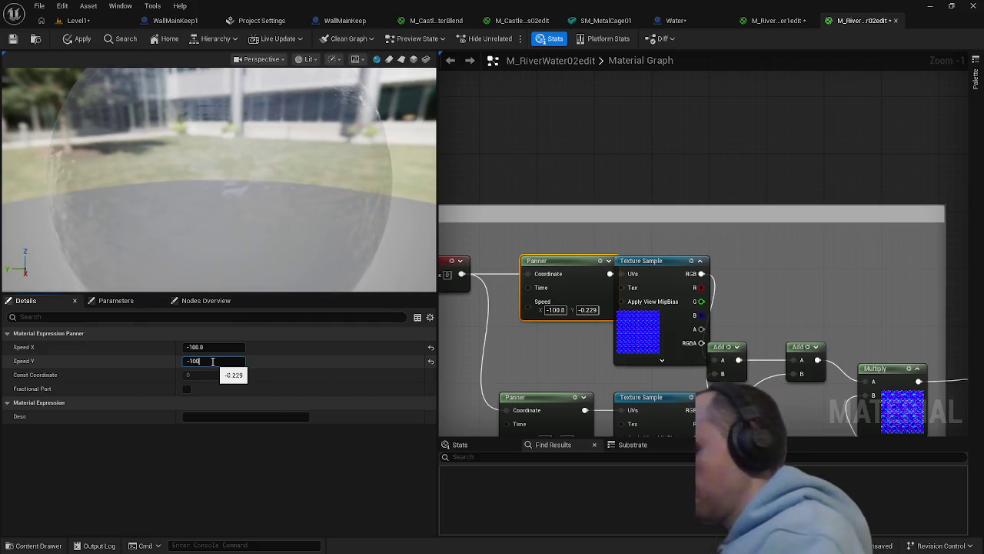
{"action": "key", "text": "Return"}
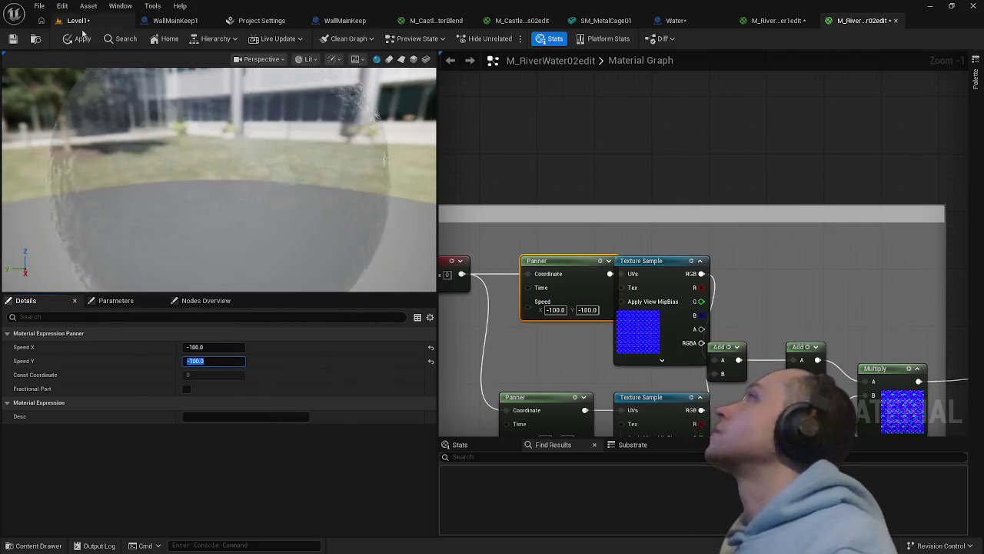
{"action": "left_click", "coordinate": [80, 36]}
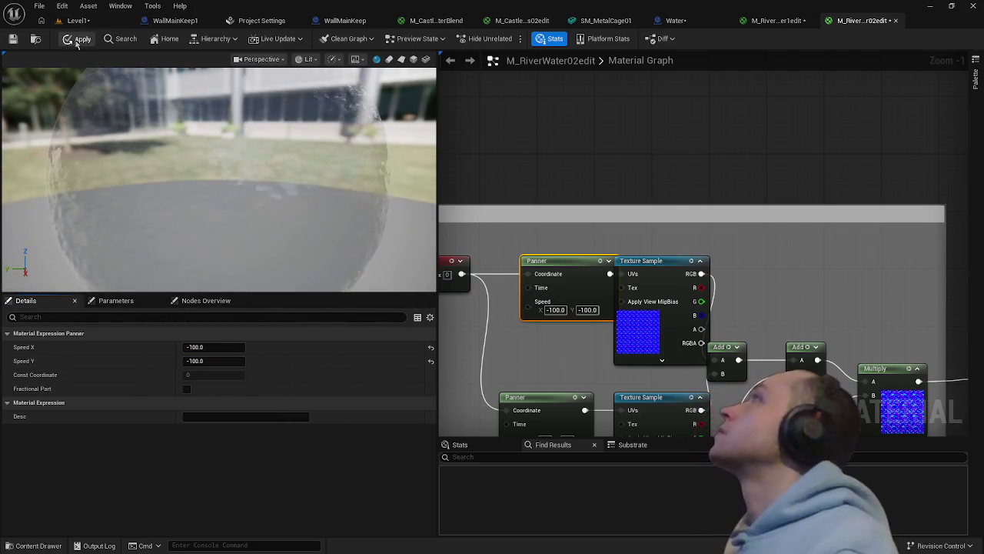
Save the M_RiverWater02edit material and return to the Level1 view
{"action": "left_click", "coordinate": [39, 5]}
{"action": "left_click", "coordinate": [69, 66]}
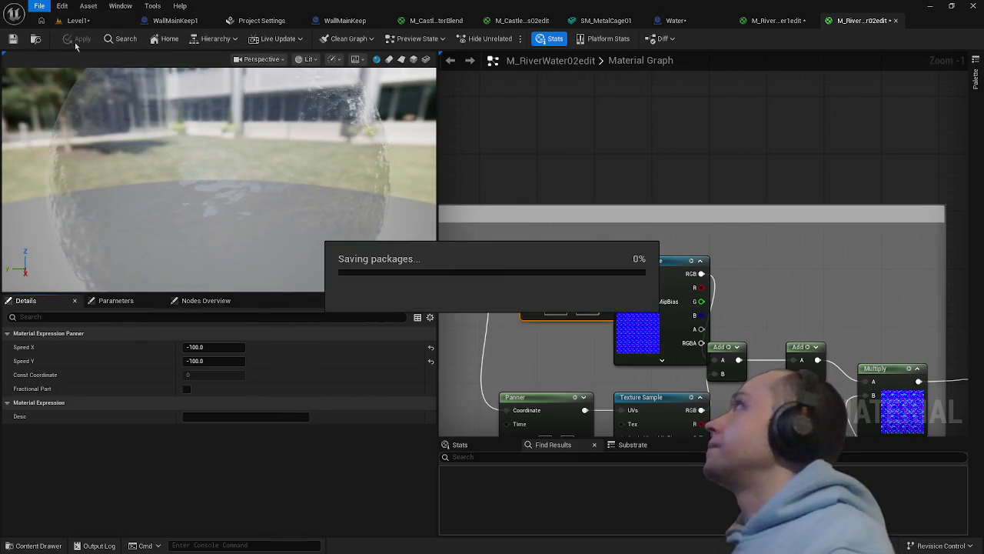
{"action": "left_click", "coordinate": [80, 22]}
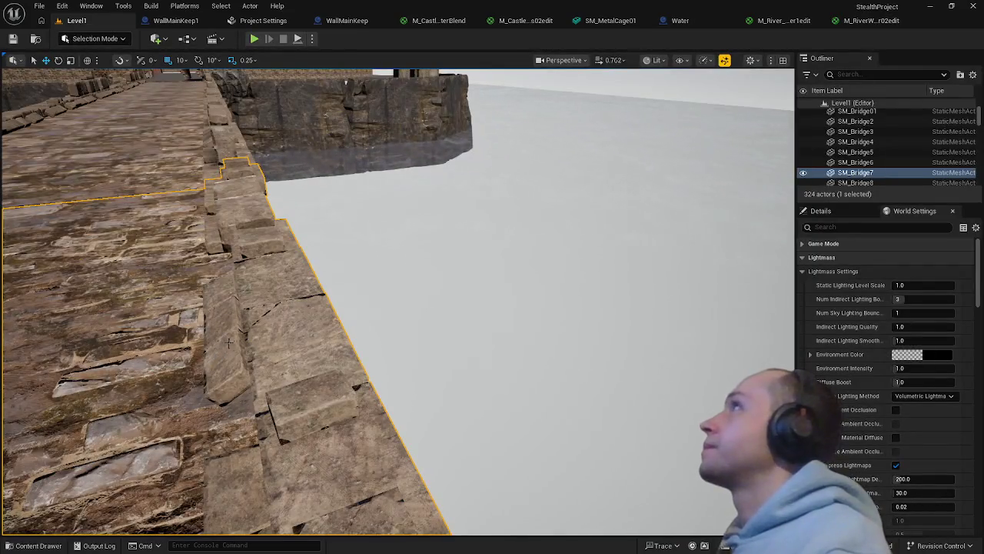
Open the Water blueprint and orbit its preview around the water plane
{"action": "key", "text": "ctrl+space"}
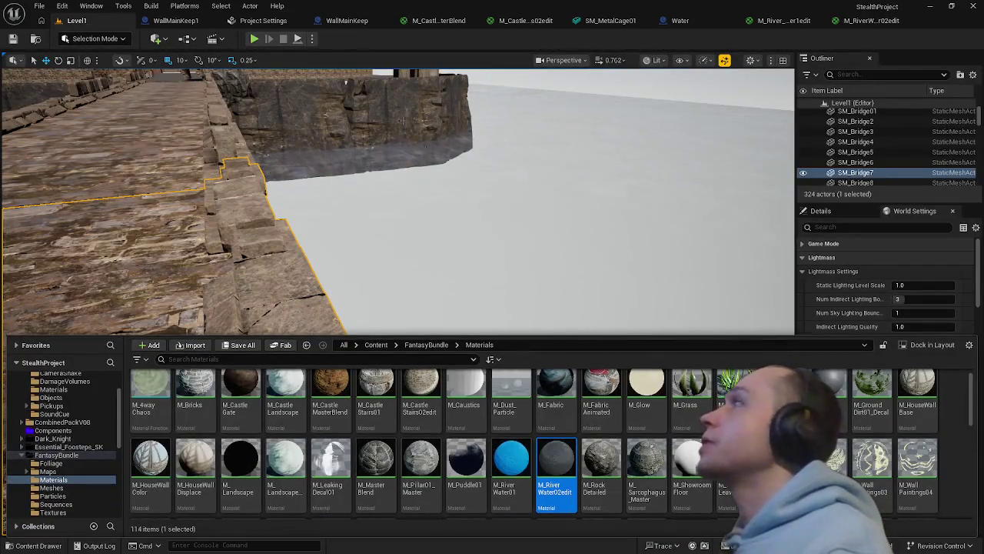
{"action": "left_click", "coordinate": [679, 21]}
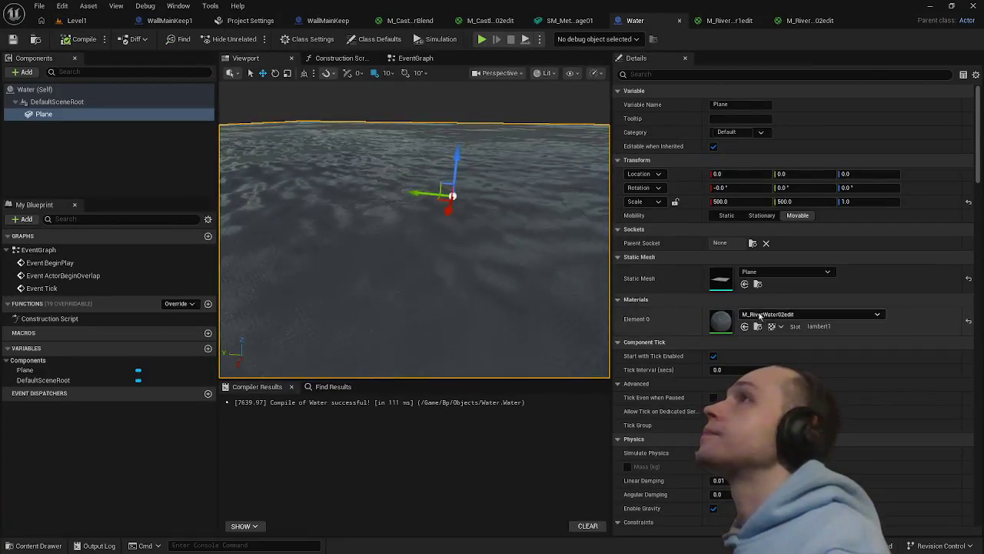
{"action": "mouse_move", "coordinate": [441, 256]}
{"action": "left_mouse_down"}
{"action": "mouse_move", "coordinate": [431, 231]}
{"action": "mouse_move", "coordinate": [461, 276]}
{"action": "mouse_move", "coordinate": [454, 231]}
{"action": "mouse_move", "coordinate": [450, 238]}
{"action": "left_mouse_up"}
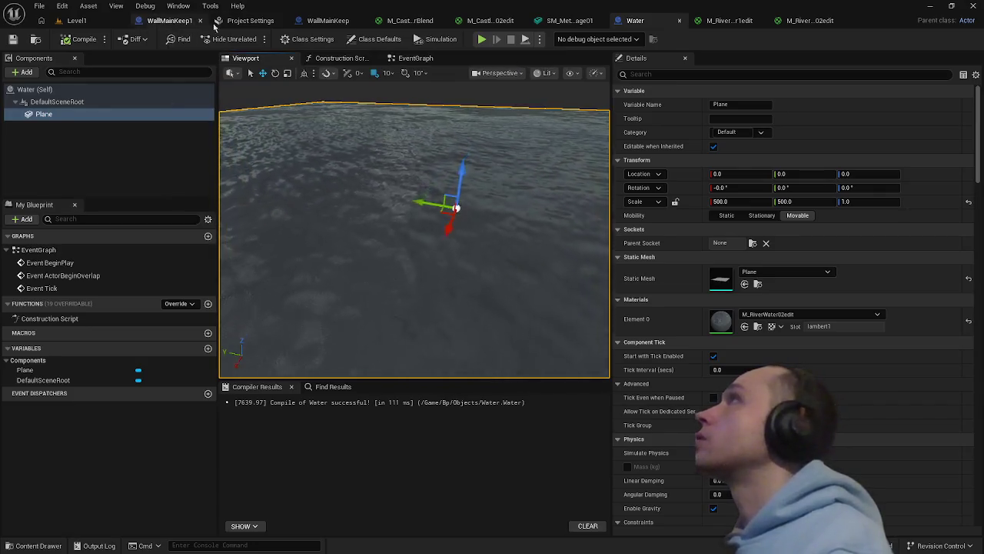
Play Level1 from a spot on the castle wall, run toward the water, then stop
{"action": "left_click", "coordinate": [77, 20]}
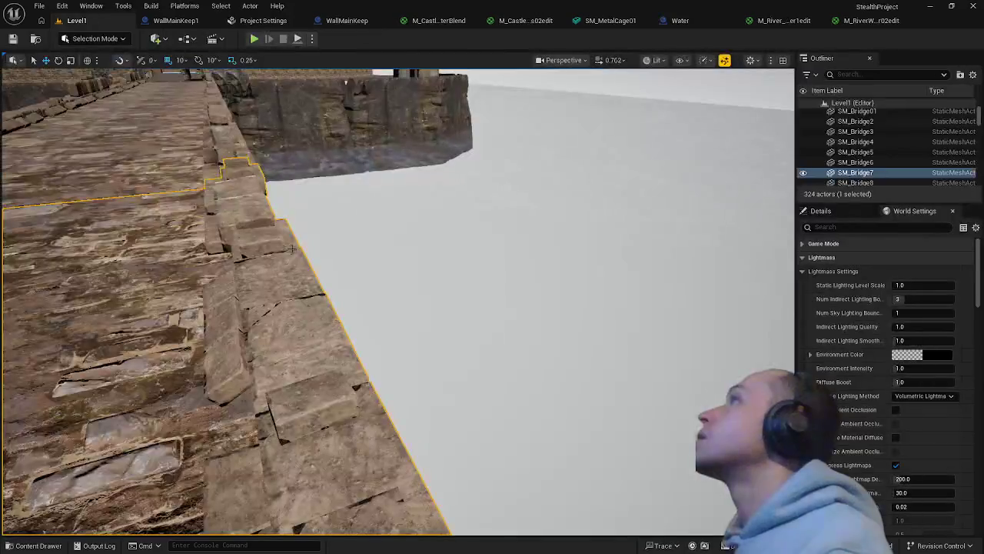
{"action": "right_click", "coordinate": [137, 364]}
{"action": "left_click", "coordinate": [154, 355]}
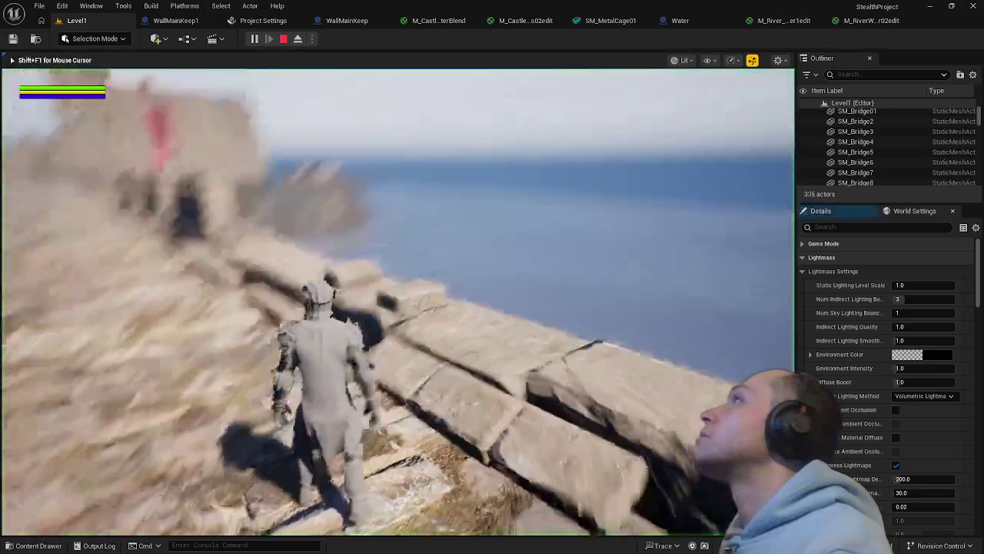
{"action": "key", "text": "w"}
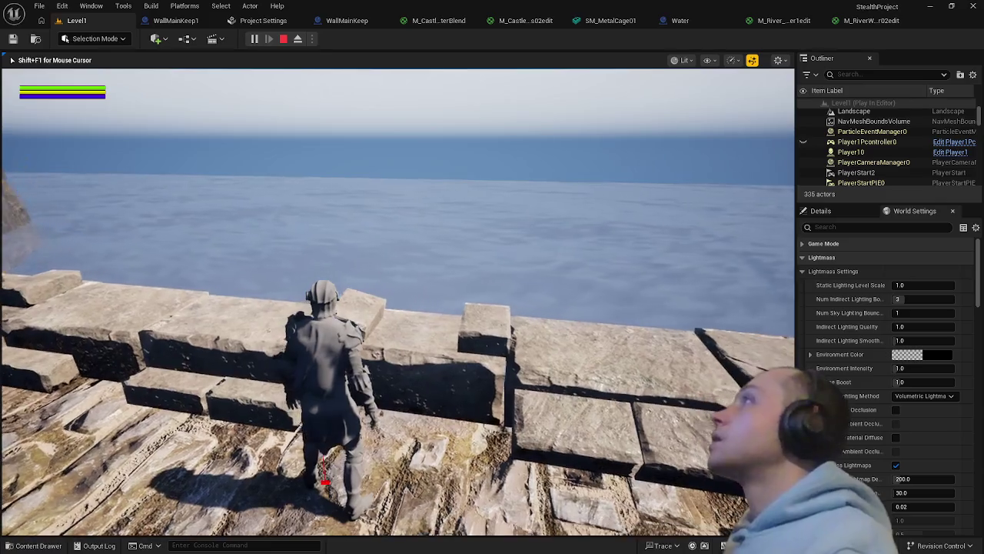
{"action": "key", "text": "Escape"}
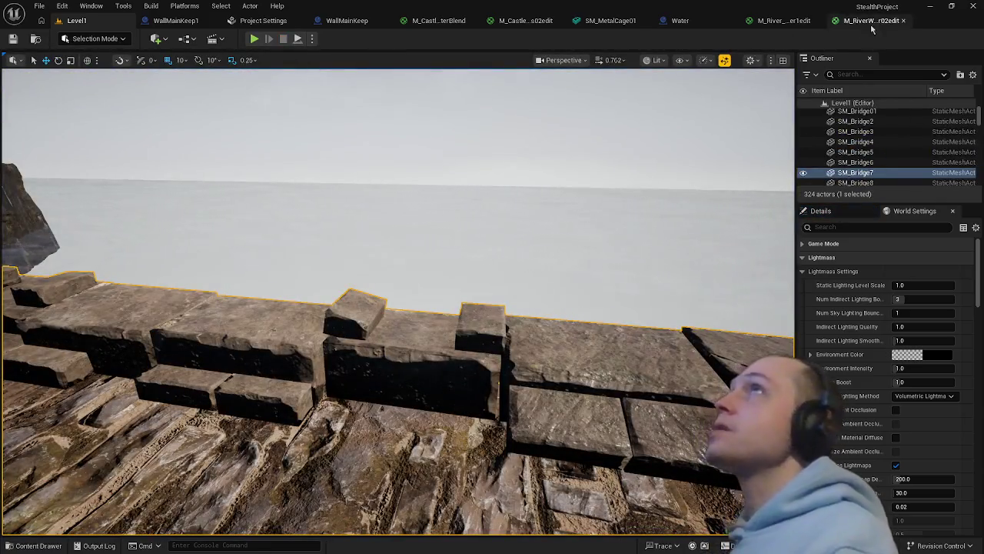
Return to the M_RiverWater02edit graph and bring the Normal Waves Panner into view
{"action": "left_click", "coordinate": [877, 21]}
{"action": "mouse_move", "coordinate": [550, 246]}
{"action": "left_mouse_down"}
{"action": "mouse_move", "coordinate": [523, 246]}
{"action": "mouse_move", "coordinate": [657, 256]}
{"action": "mouse_move", "coordinate": [662, 283]}
{"action": "left_mouse_up"}
{"action": "left_click", "coordinate": [649, 321]}
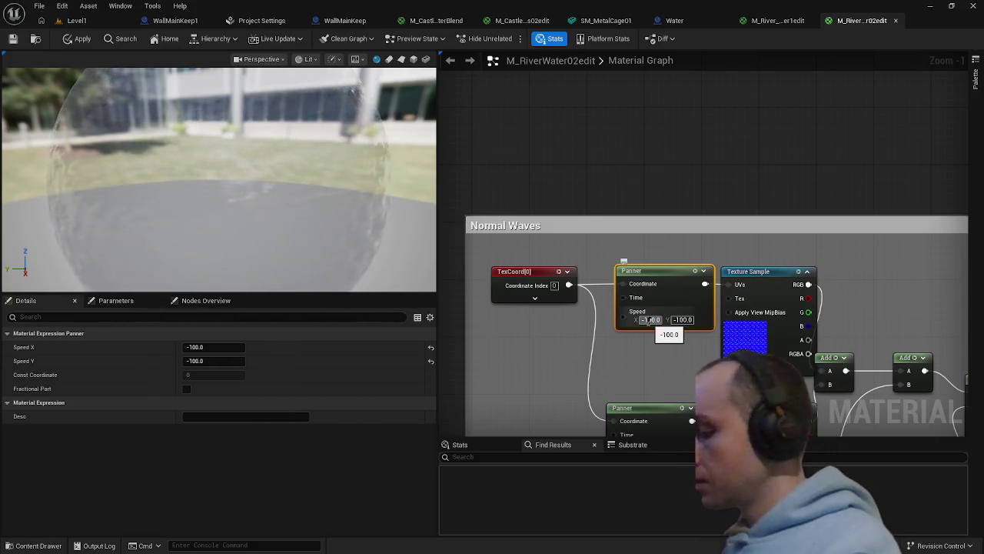
Set the Panner speed to -1000 on both X and Y
{"action": "type", "text": "0"}
{"action": "key", "text": "Return"}
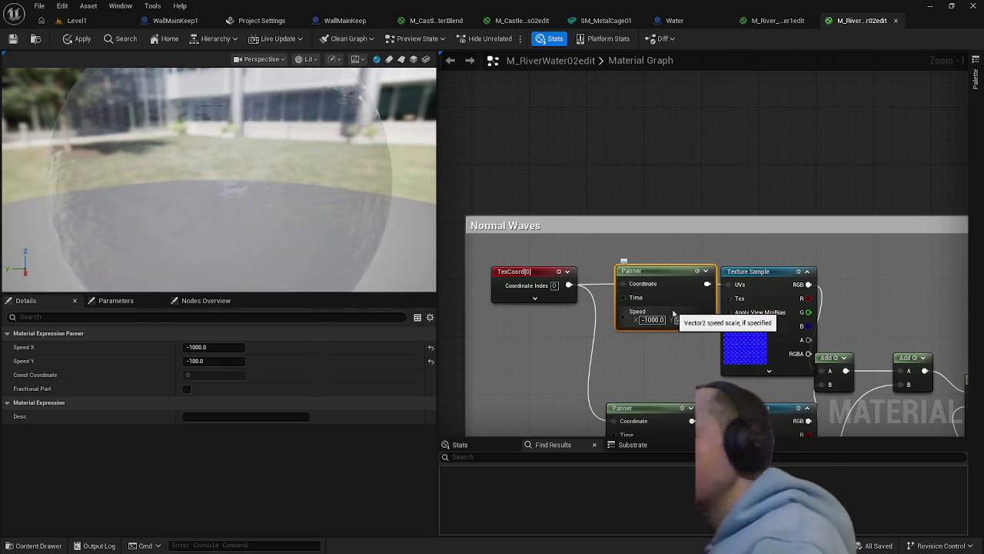
{"action": "left_click", "coordinate": [687, 319]}
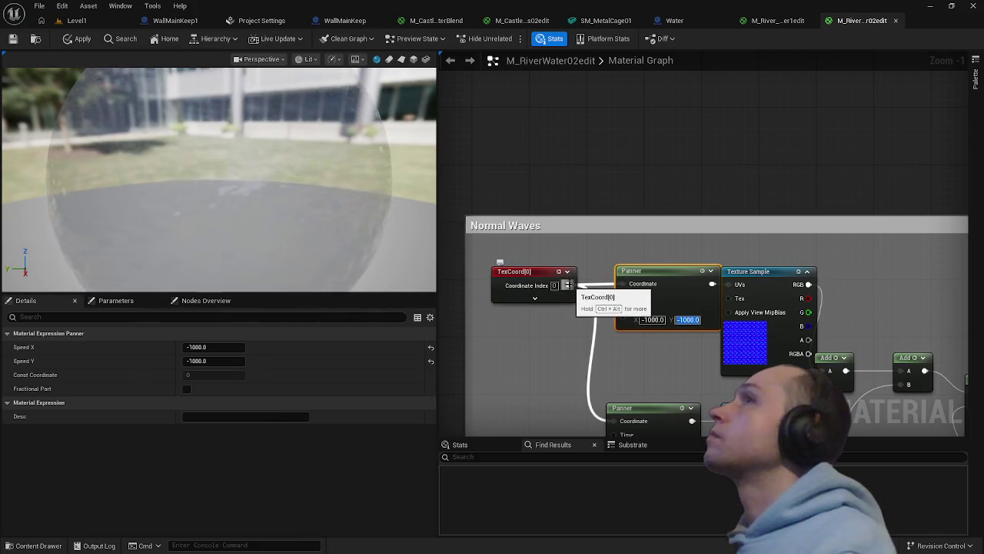
Duplicate the TexCoord node, reset its U and V tiling to 1.0, and apply
{"action": "left_click", "coordinate": [525, 274]}
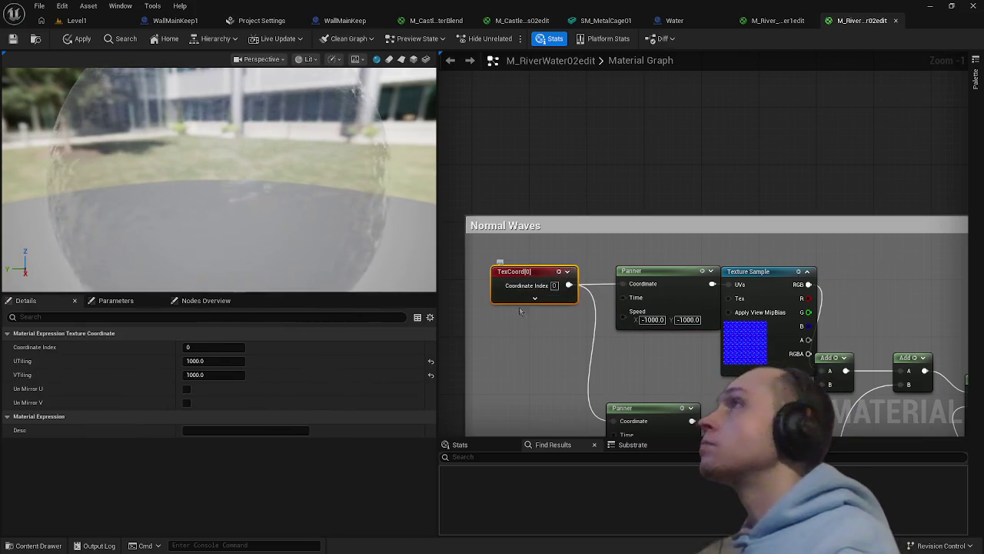
{"action": "key", "text": "ctrl+v"}
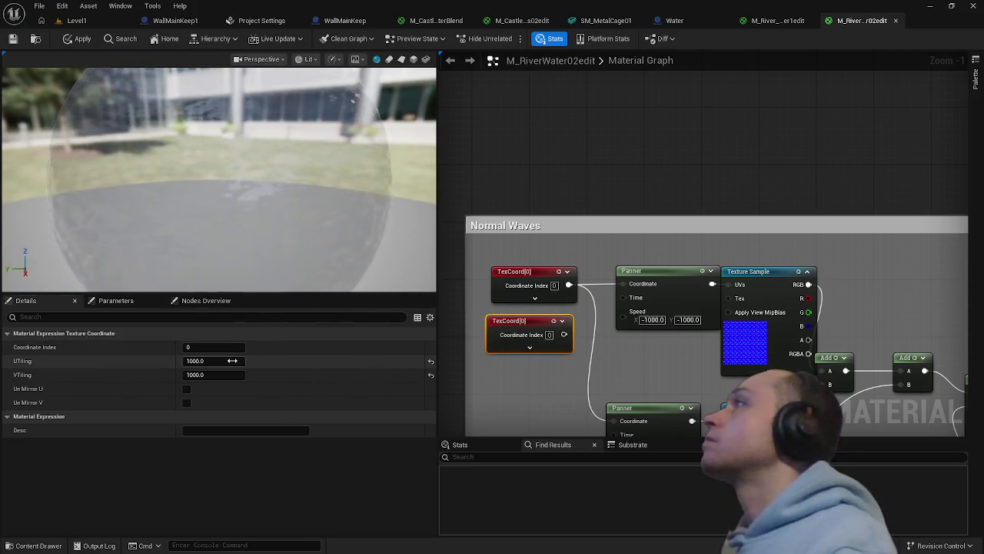
{"action": "left_click", "coordinate": [232, 361]}
{"action": "left_click", "coordinate": [431, 362]}
{"action": "left_click", "coordinate": [431, 375]}
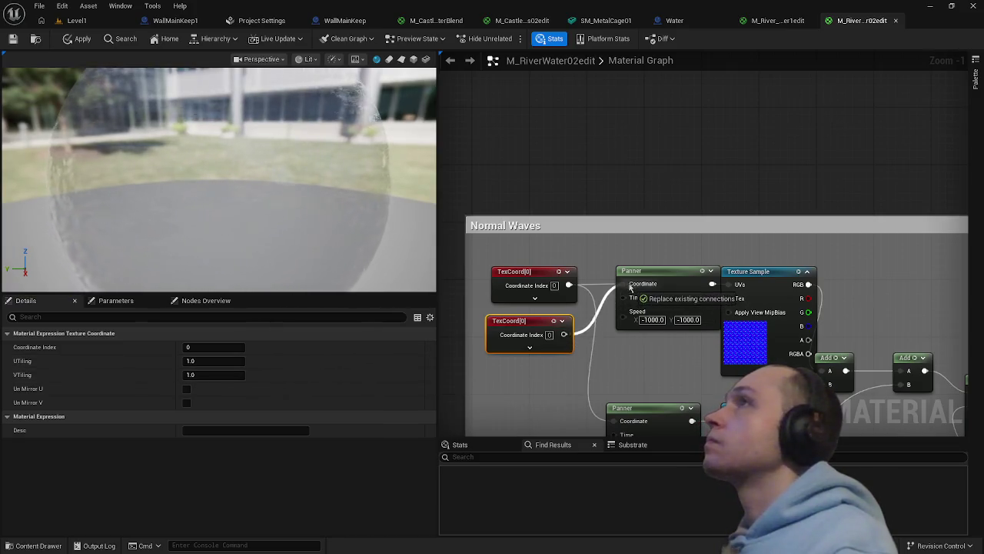
{"action": "left_click_drag", "start_coordinate": [575, 365], "coordinate": [519, 351]}
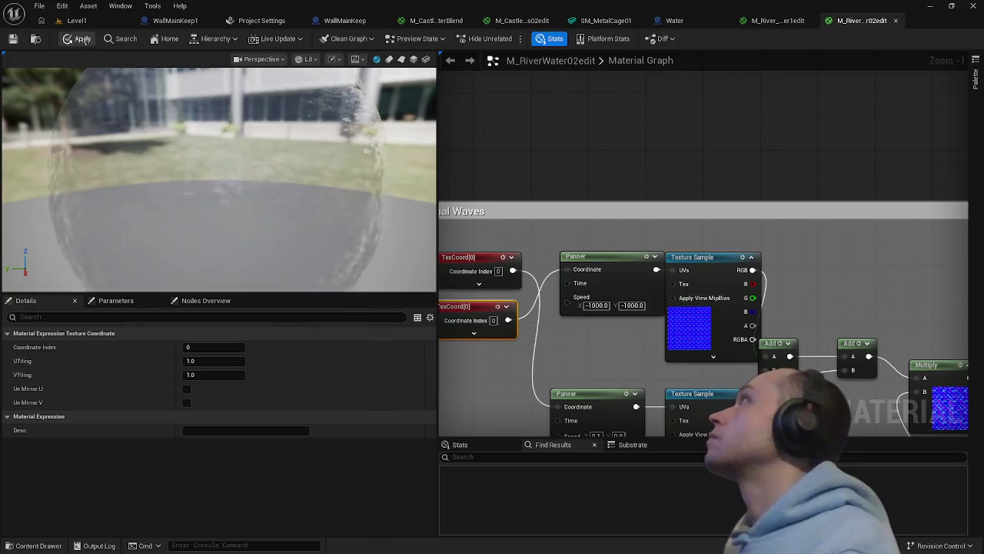
{"action": "left_click", "coordinate": [76, 38]}
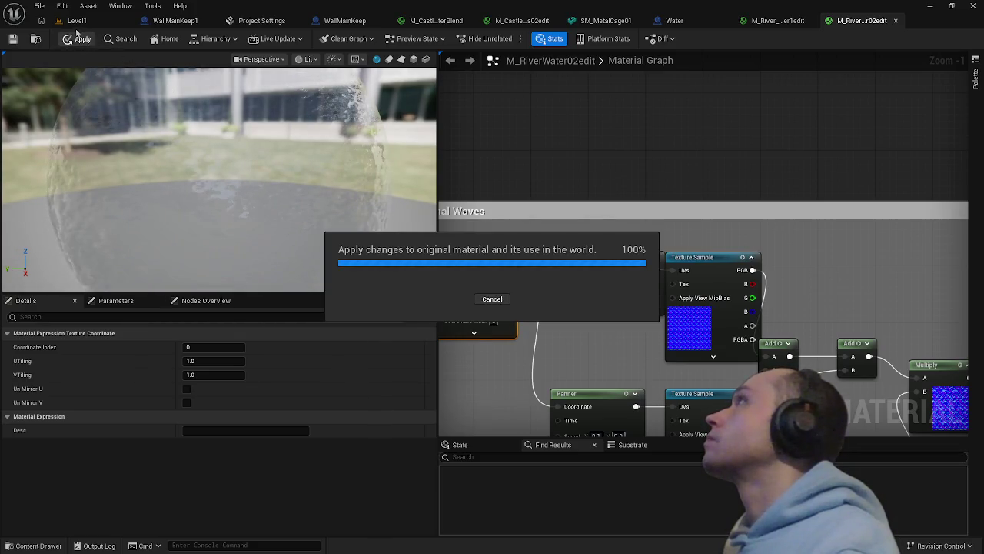
Fly the Level1 camera toward the bridge, then pull back to a wide walkway view
{"action": "left_click", "coordinate": [77, 21]}
{"action": "mouse_move", "coordinate": [255, 356]}
{"action": "left_mouse_down"}
{"action": "mouse_move", "coordinate": [192, 346]}
{"action": "mouse_move", "coordinate": [153, 323]}
{"action": "left_mouse_up"}
{"action": "mouse_move", "coordinate": [202, 241]}
{"action": "left_mouse_down"}
{"action": "mouse_move", "coordinate": [185, 255]}
{"action": "mouse_move", "coordinate": [201, 241]}
{"action": "left_mouse_up"}
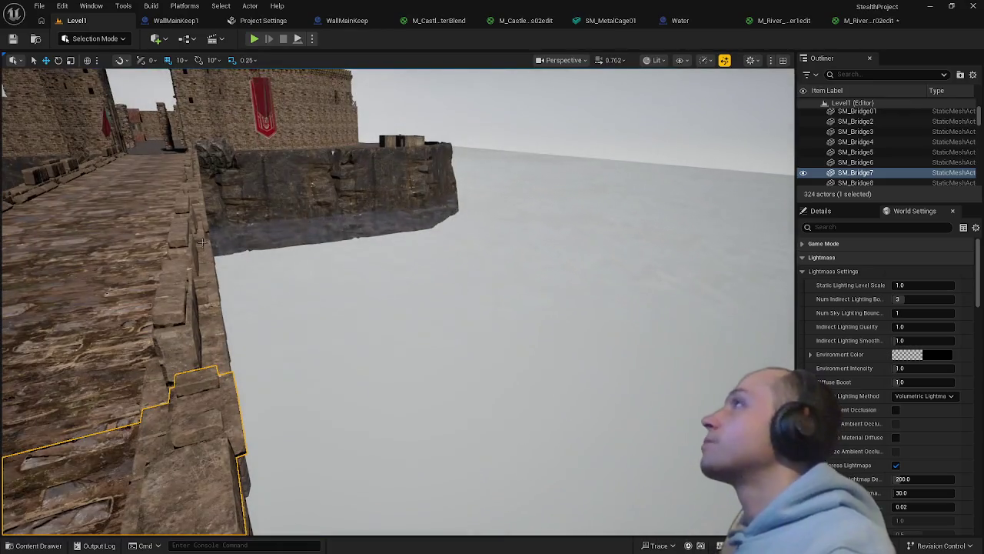
Detach the M_RiverWater02edit material editor into its own floating window
{"action": "left_click", "coordinate": [845, 23]}
{"action": "mouse_move", "coordinate": [832, 35]}
{"action": "left_mouse_down"}
{"action": "mouse_move", "coordinate": [711, 135]}
{"action": "mouse_move", "coordinate": [231, 84]}
{"action": "mouse_move", "coordinate": [254, 93]}
{"action": "left_mouse_up"}
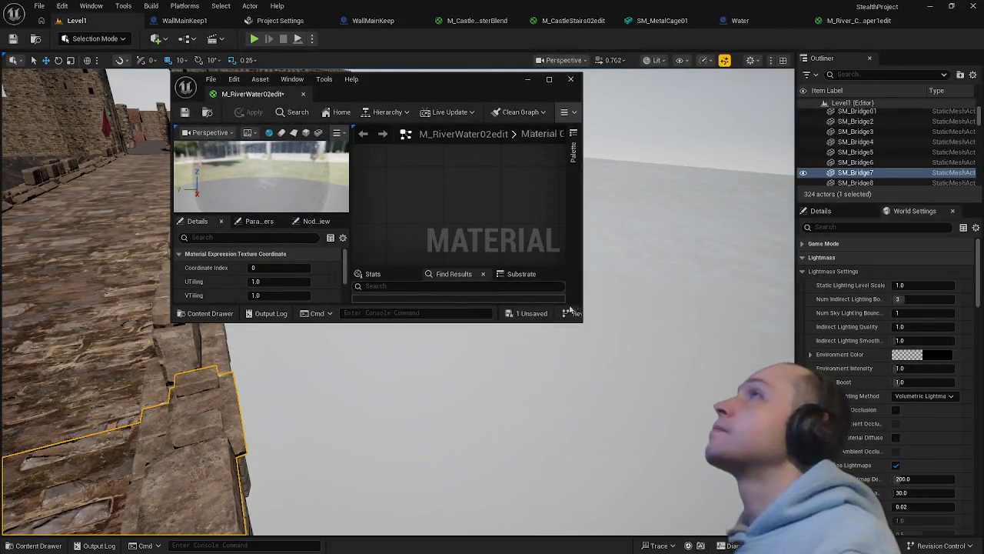
{"action": "mouse_move", "coordinate": [461, 423]}
{"action": "left_mouse_down"}
{"action": "mouse_move", "coordinate": [511, 427]}
{"action": "mouse_move", "coordinate": [546, 366]}
{"action": "left_mouse_up"}
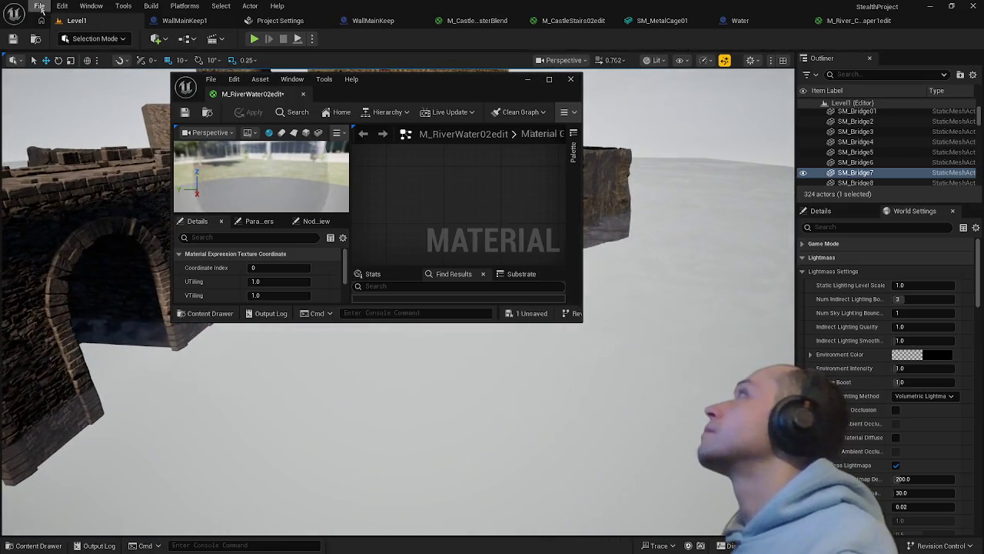
{"action": "left_click", "coordinate": [44, 11]}
{"action": "left_click", "coordinate": [87, 157]}
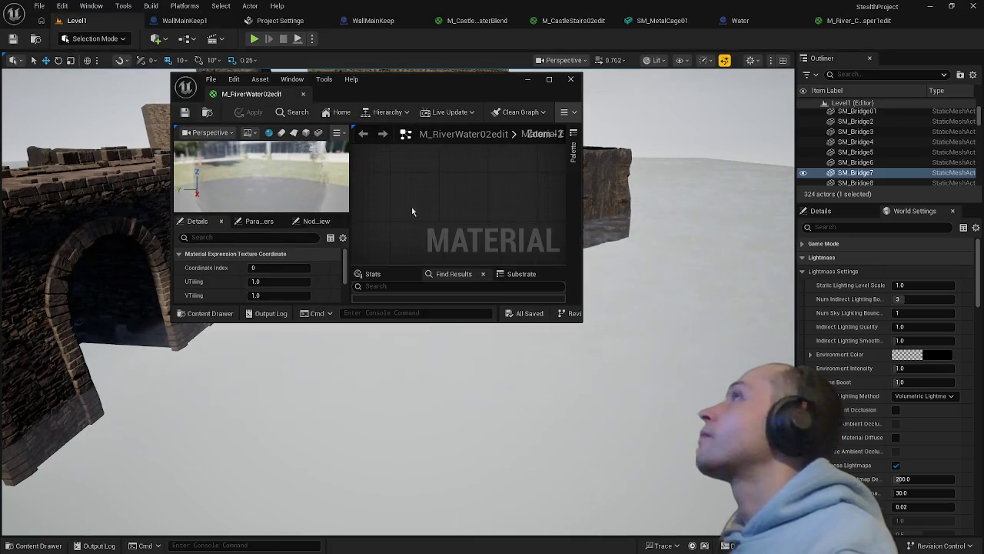
Enlarge the floating material editor window and narrow the Outliner/Details side panel
{"action": "left_click_drag", "start_coordinate": [514, 323], "coordinate": [514, 402]}
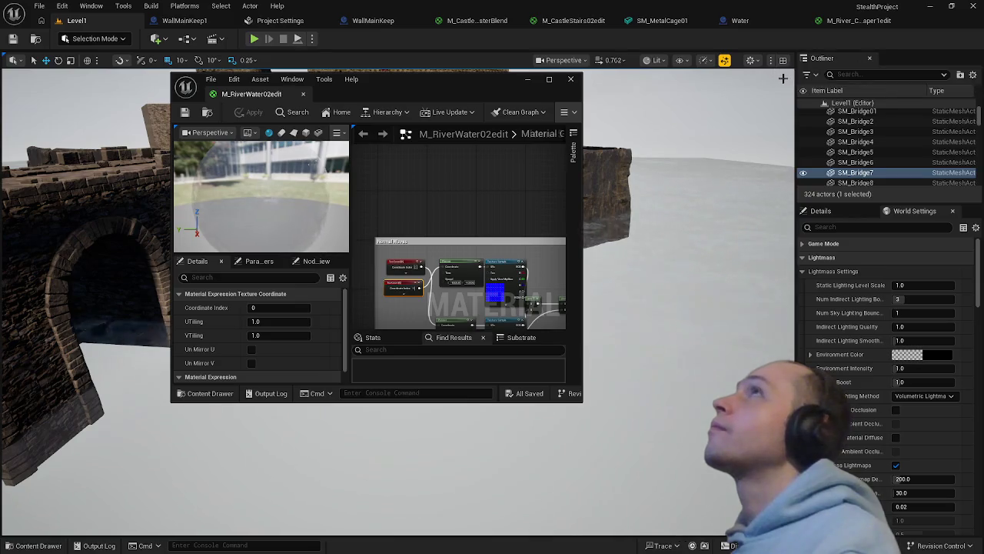
{"action": "left_click_drag", "start_coordinate": [795, 78], "coordinate": [942, 100]}
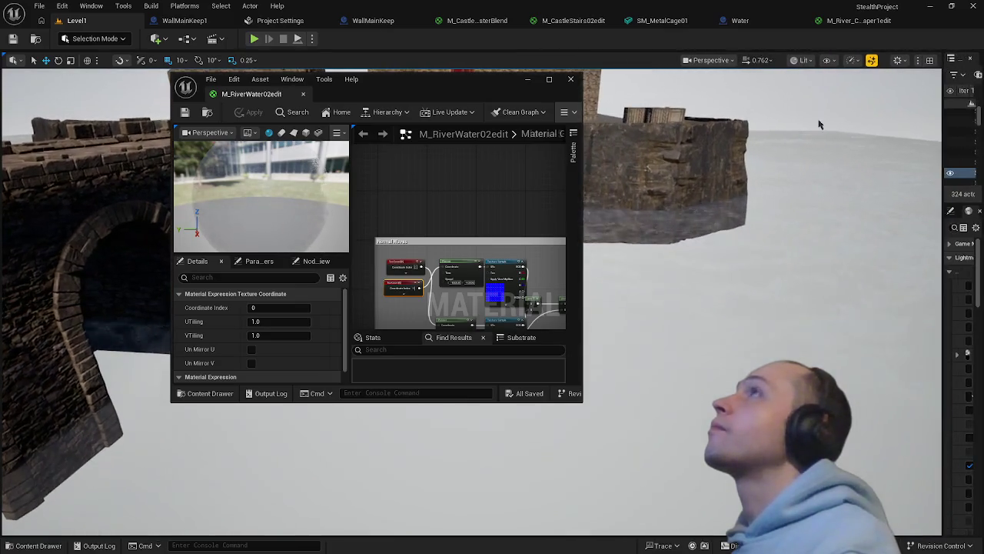
{"action": "scroll", "coordinate": [521, 267], "scroll_direction": "down", "scroll_amount": 2}
{"action": "left_click_drag", "start_coordinate": [498, 401], "coordinate": [498, 534]}
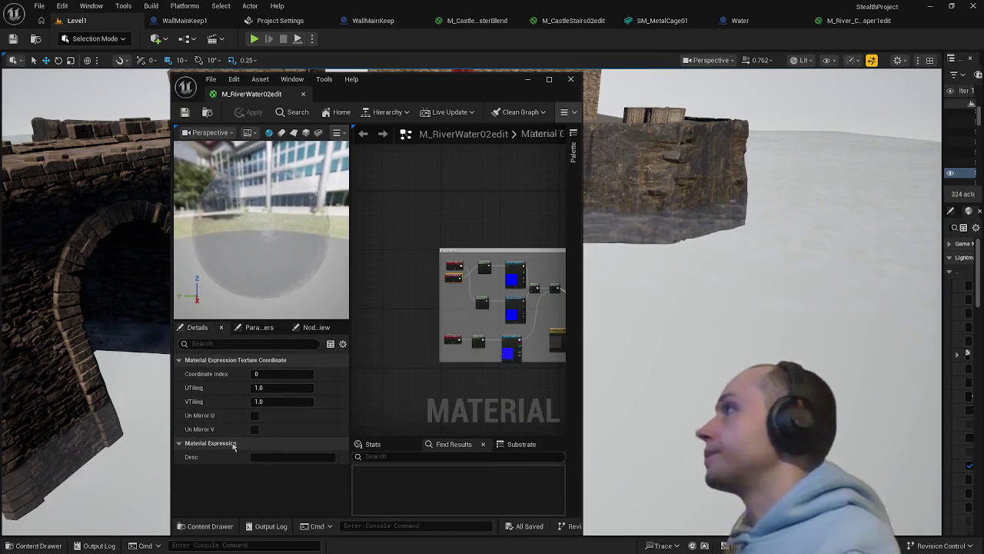
Set the TexCoord UTiling and VTiling to 1000
{"action": "left_click", "coordinate": [282, 388]}
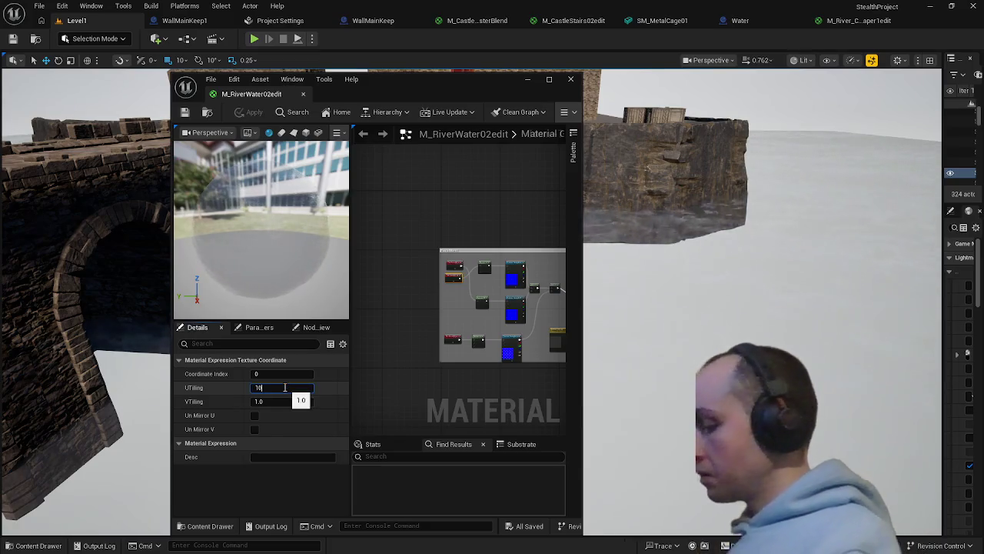
{"action": "key", "text": "Return"}
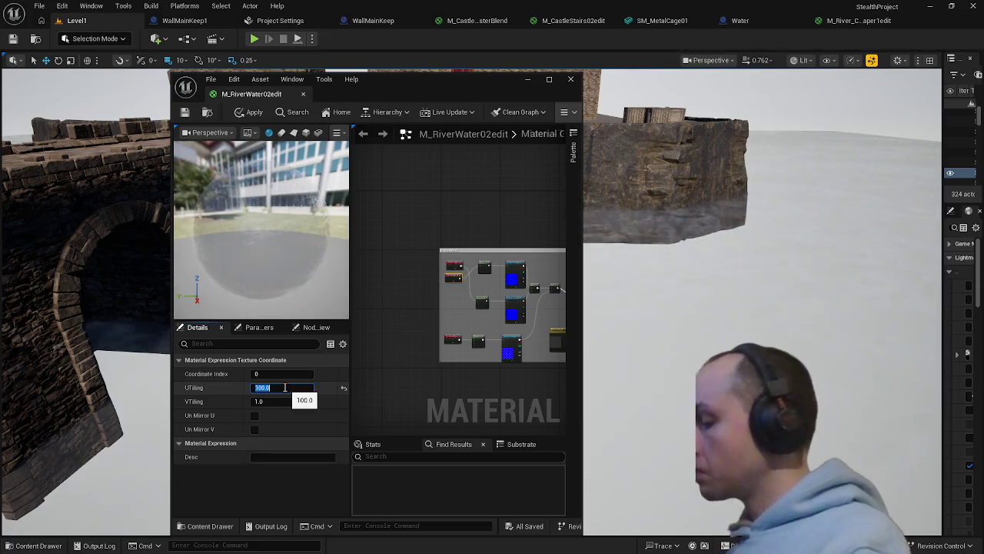
{"action": "left_click", "coordinate": [285, 388]}
{"action": "type", "text": "-100"}
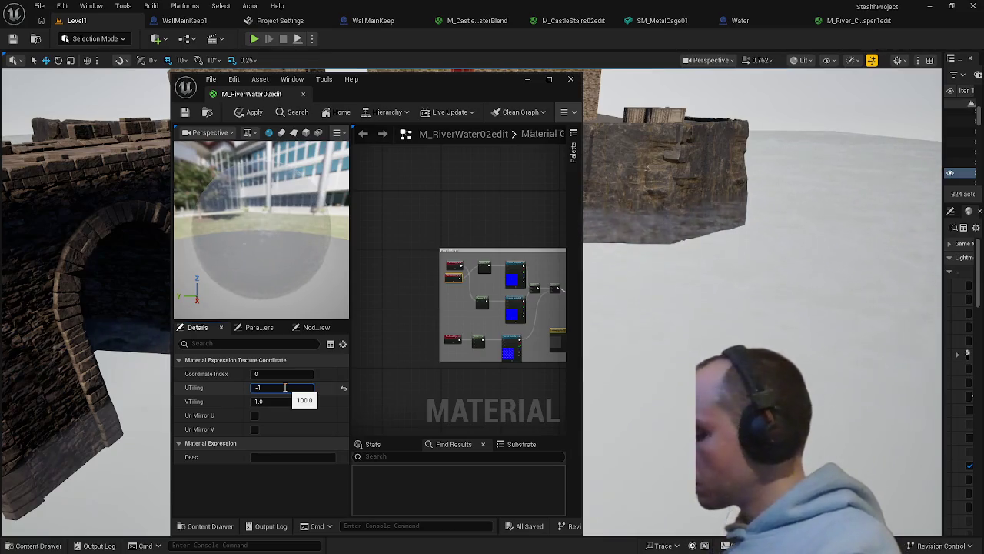
{"action": "key", "text": "Return"}
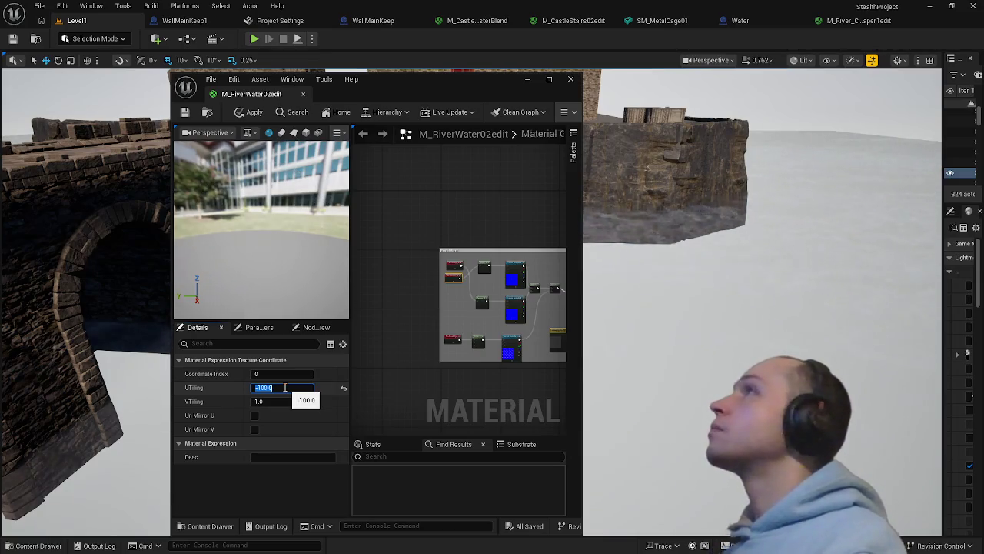
{"action": "left_click", "coordinate": [289, 402]}
{"action": "type", "text": "-100"}
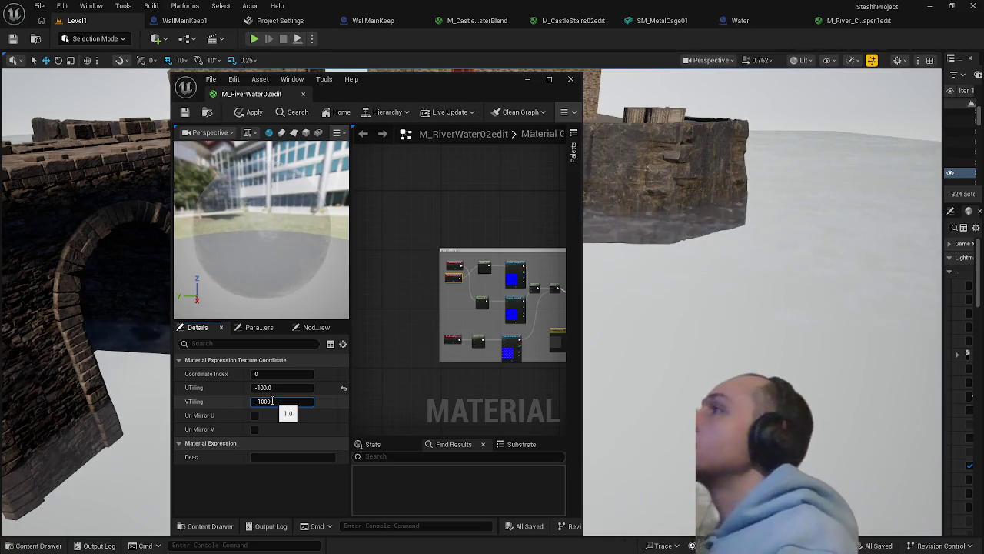
{"action": "key", "text": "Return"}
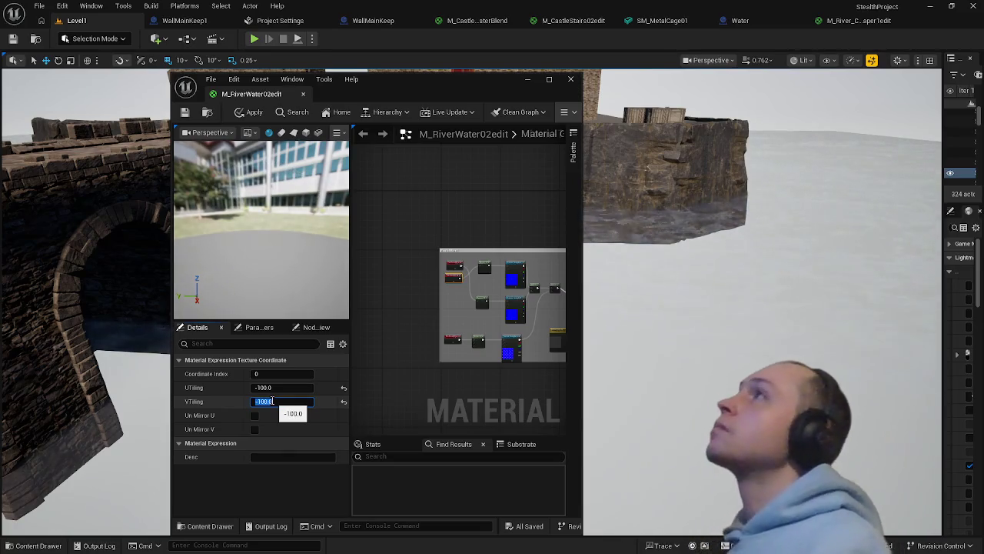
{"action": "left_click", "coordinate": [276, 401]}
{"action": "type", "text": "1000"}
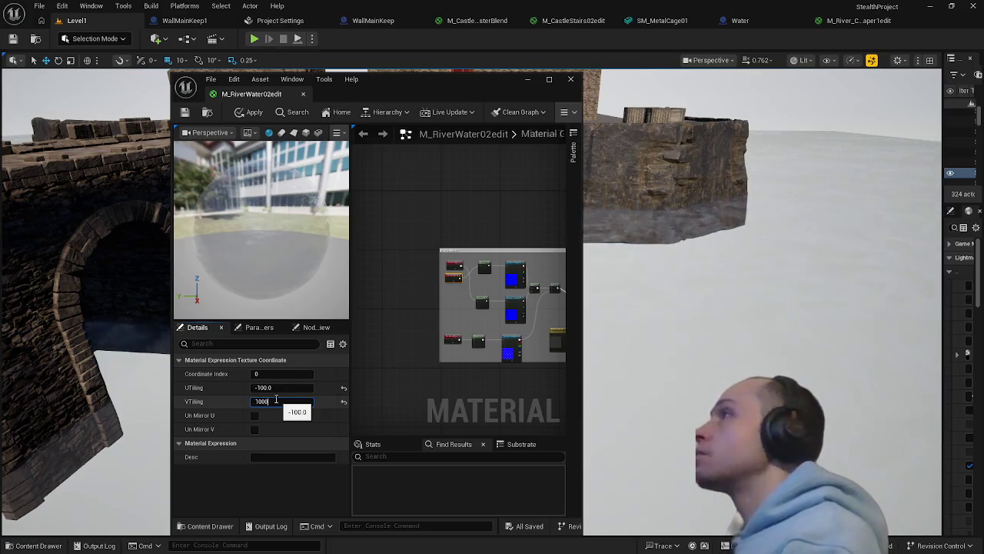
{"action": "key", "text": "Return"}
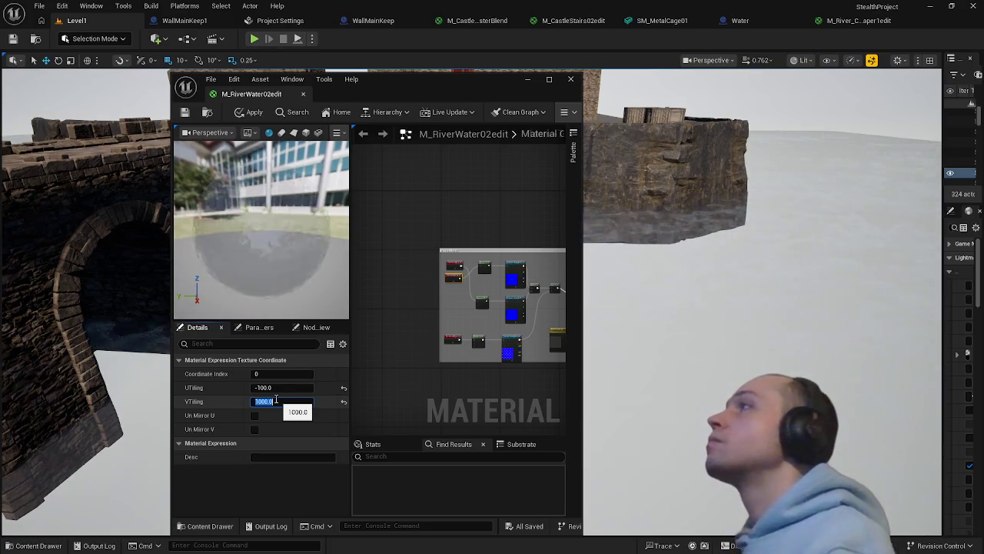
{"action": "left_click", "coordinate": [285, 386]}
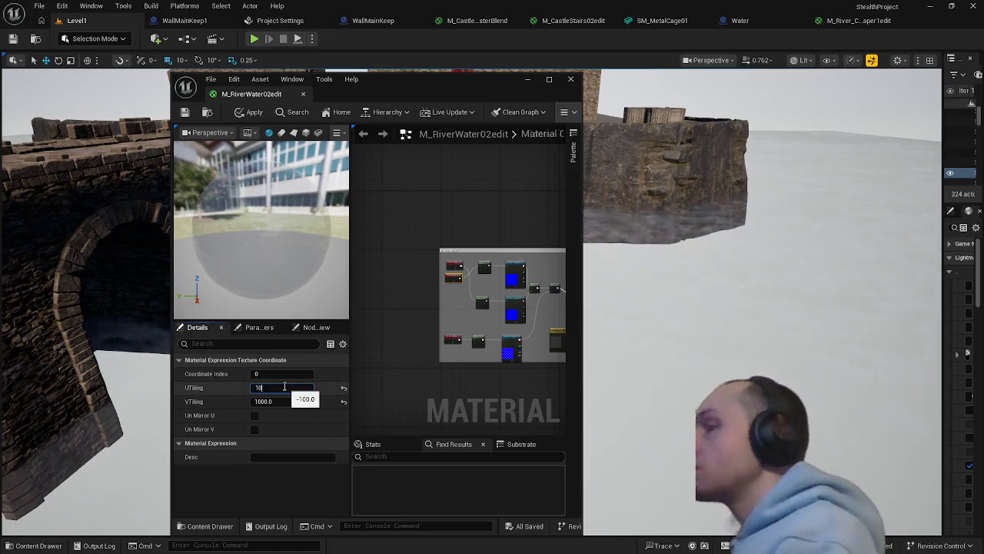
{"action": "type", "text": "00"}
{"action": "key", "text": "Return"}
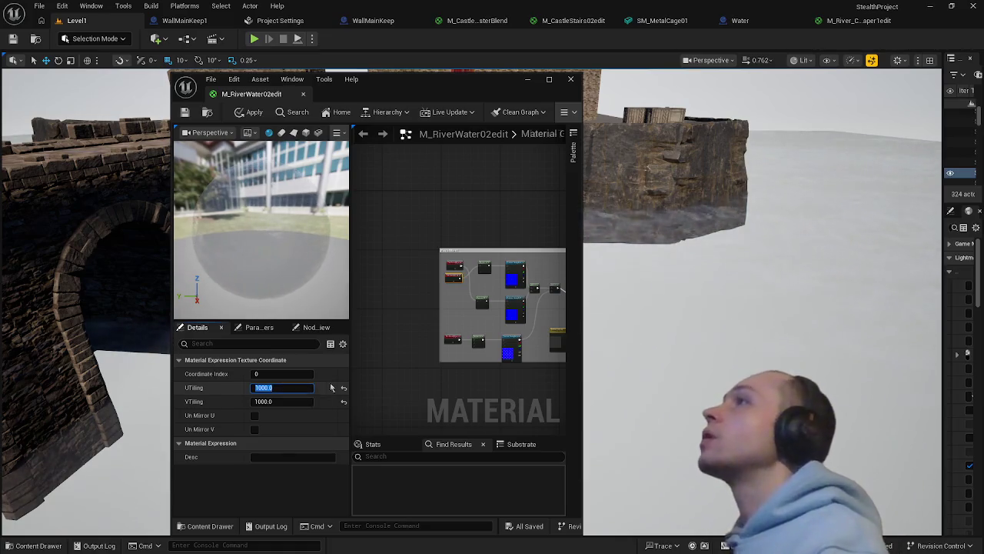
Break the TexCoord link into the top Panner's Coordinate pin and apply the material
{"action": "scroll", "coordinate": [416, 310], "scroll_direction": "up", "scroll_amount": 5}
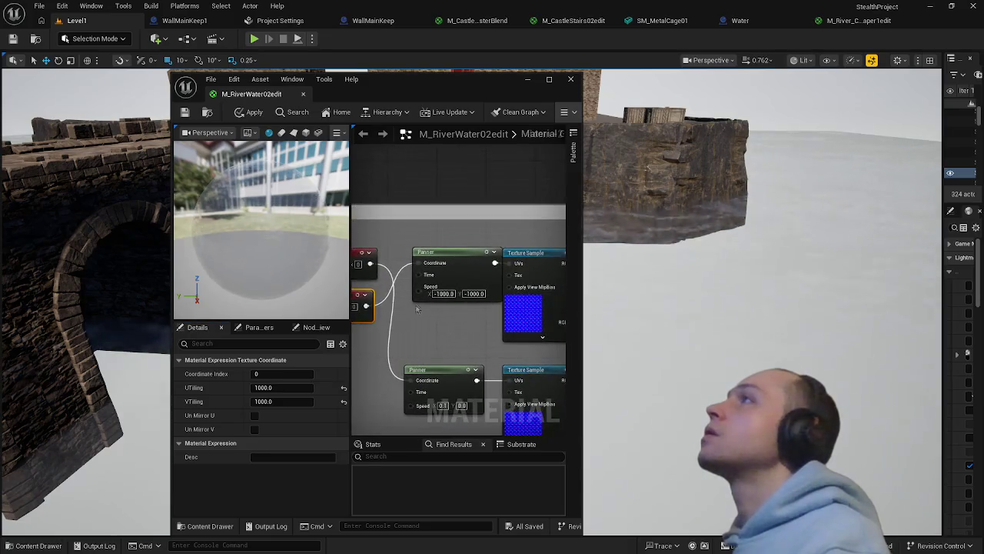
{"action": "left_click", "coordinate": [365, 308], "text": "alt"}
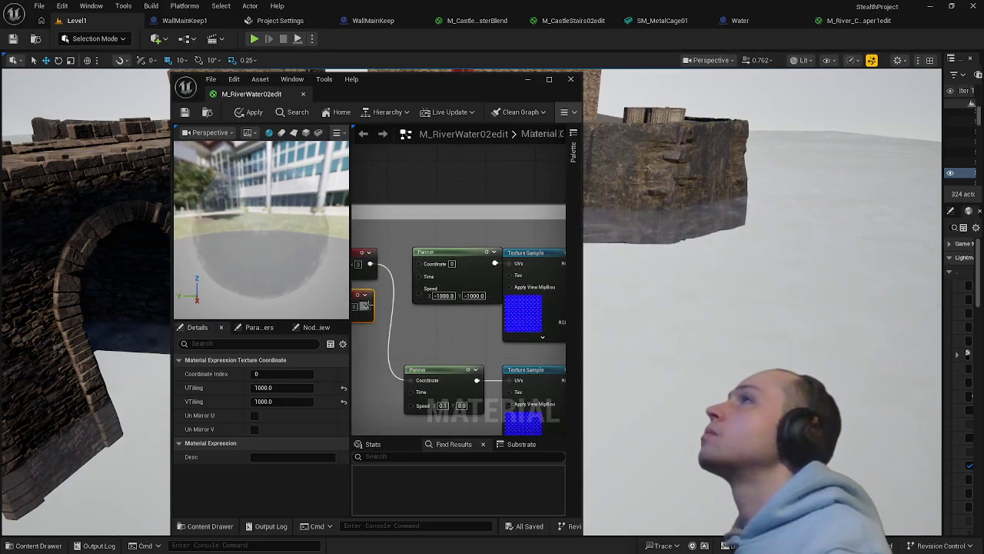
{"action": "left_click", "coordinate": [250, 112]}
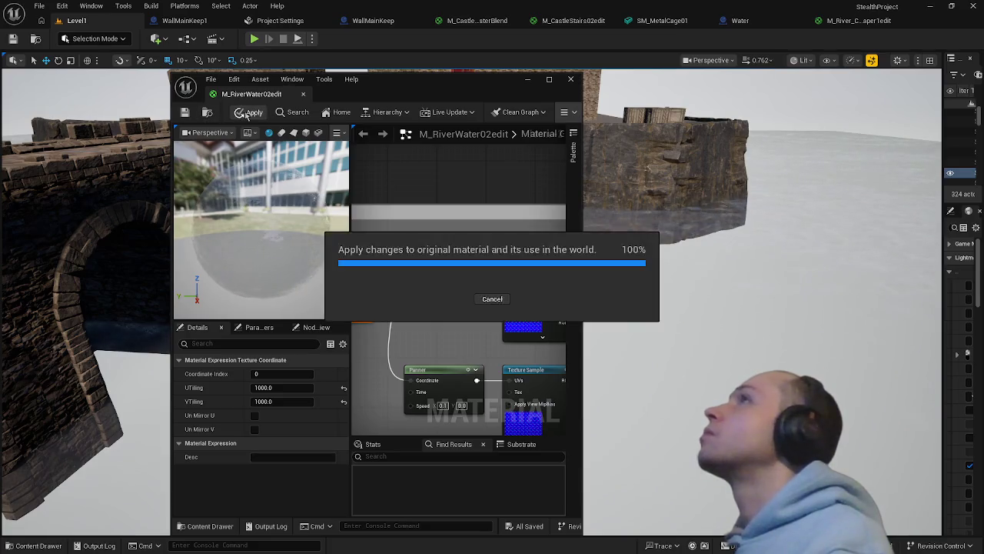
{"action": "left_click", "coordinate": [458, 255]}
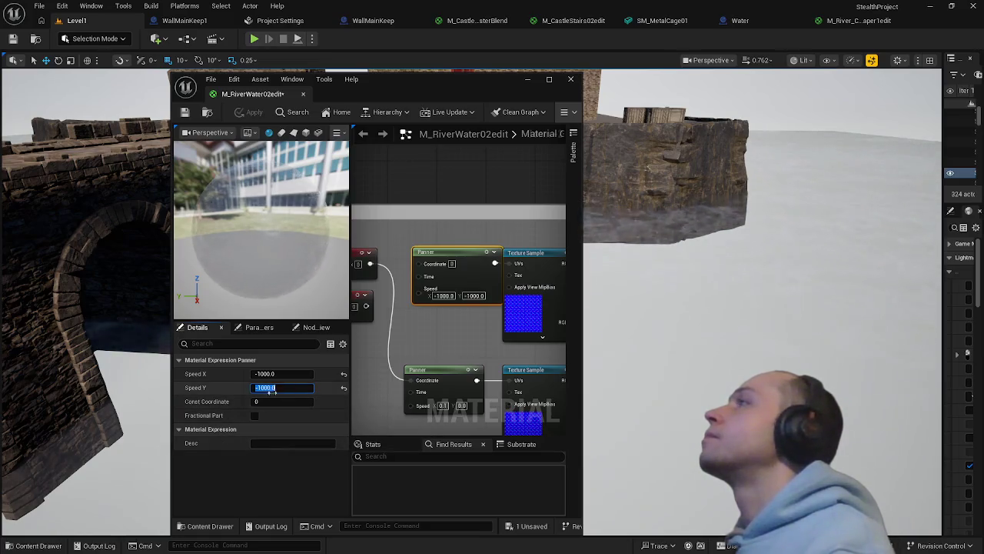
Zero the top Panner's Speed X and Y and reconnect the TexCoord to its Coordinate pin, applying both
{"action": "left_click", "coordinate": [343, 388]}
{"action": "left_click", "coordinate": [344, 373]}
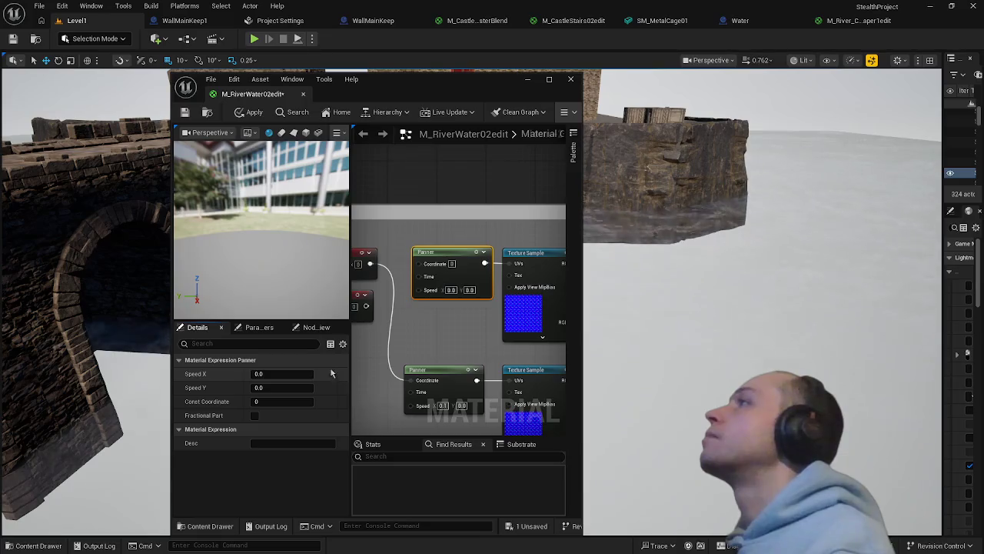
{"action": "left_click", "coordinate": [249, 116]}
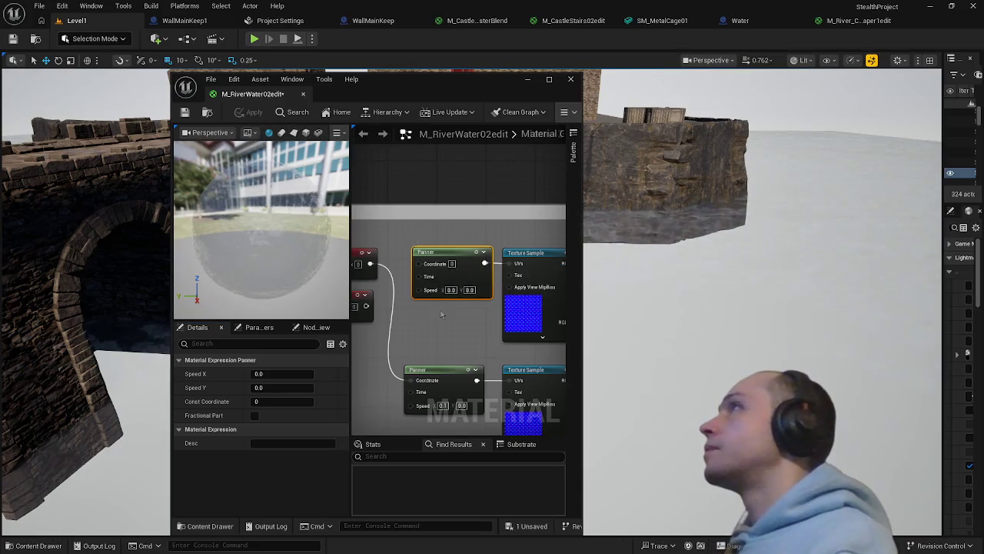
{"action": "mouse_move", "coordinate": [418, 265]}
{"action": "left_mouse_down"}
{"action": "mouse_move", "coordinate": [415, 283]}
{"action": "mouse_move", "coordinate": [389, 308]}
{"action": "mouse_move", "coordinate": [426, 304]}
{"action": "mouse_move", "coordinate": [414, 306]}
{"action": "left_mouse_up"}
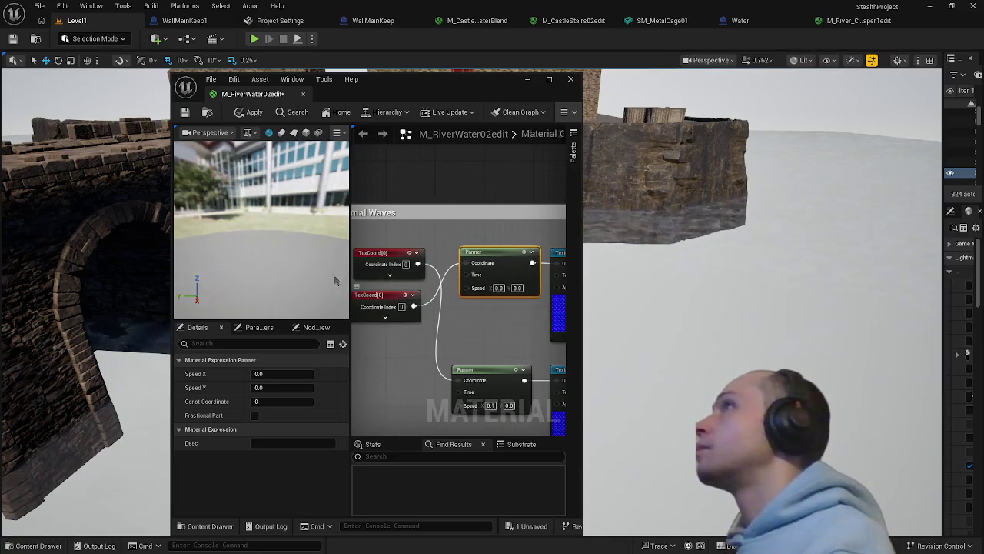
{"action": "left_click", "coordinate": [239, 114]}
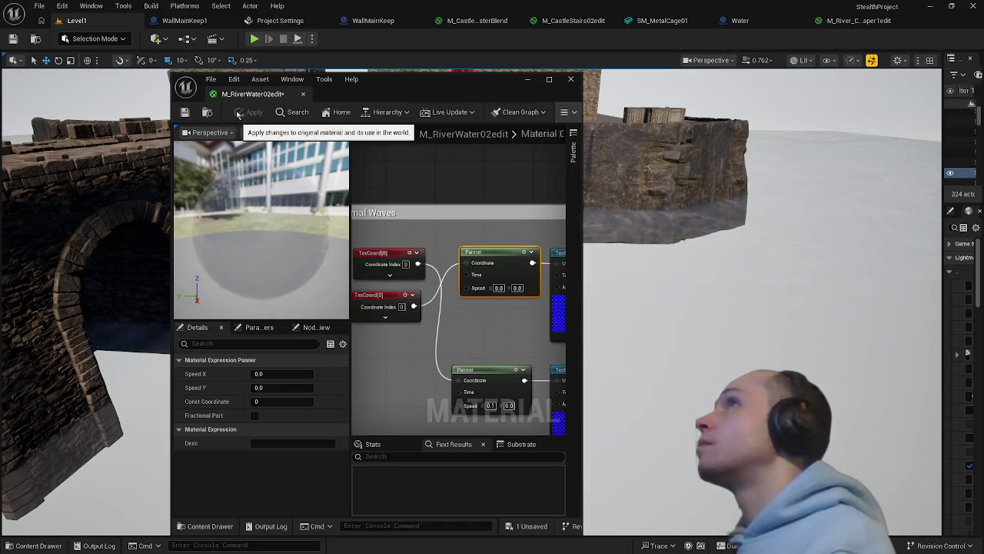
Wire an output into the Multiply node's A input and apply the material
{"action": "left_click", "coordinate": [385, 254]}
{"action": "scroll", "coordinate": [462, 292], "scroll_direction": "down", "scroll_amount": 4}
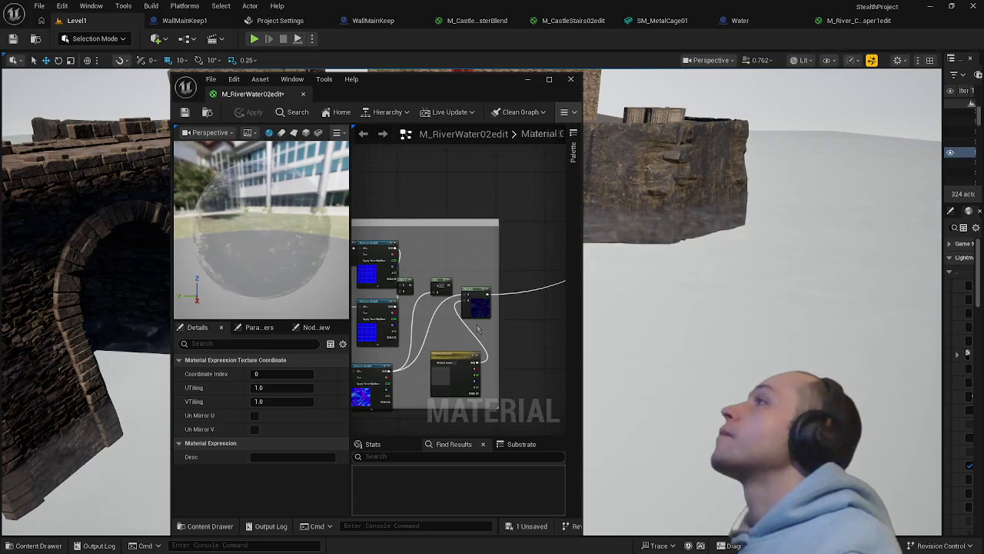
{"action": "scroll", "coordinate": [455, 330], "scroll_direction": "up", "scroll_amount": 4}
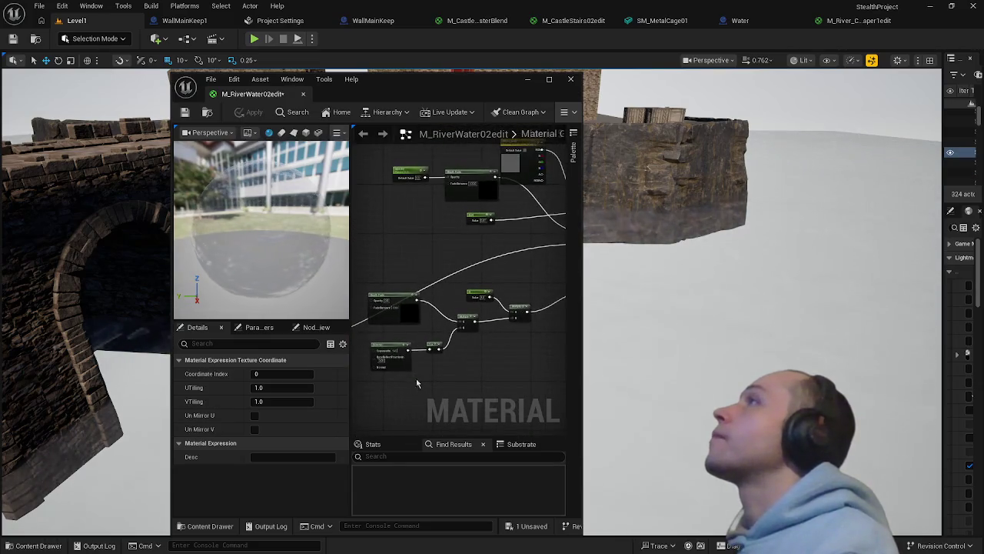
{"action": "scroll", "coordinate": [469, 311], "scroll_direction": "up", "scroll_amount": 5}
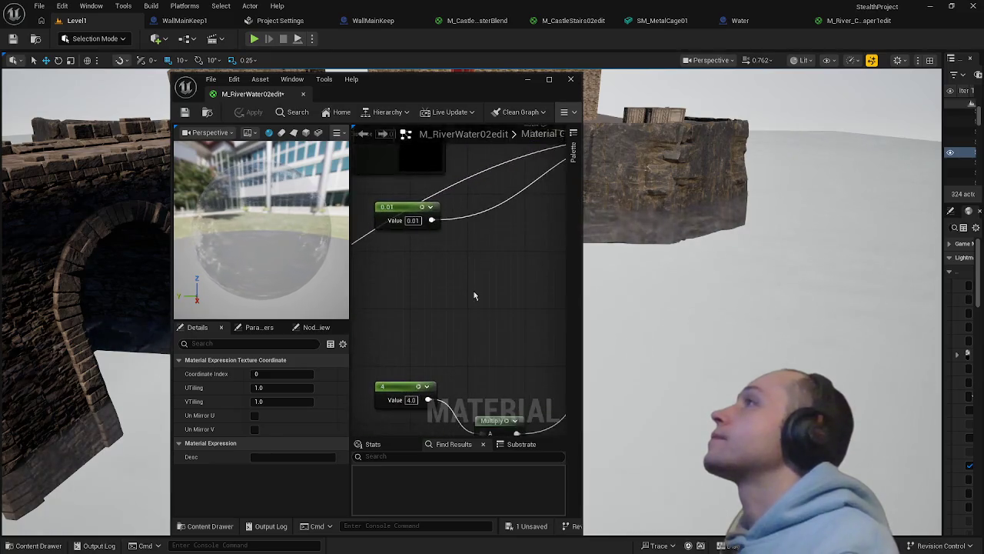
{"action": "scroll", "coordinate": [471, 318], "scroll_direction": "down", "scroll_amount": 4}
{"action": "mouse_move", "coordinate": [408, 308]}
{"action": "left_mouse_down"}
{"action": "mouse_move", "coordinate": [482, 362]}
{"action": "mouse_move", "coordinate": [417, 374]}
{"action": "mouse_move", "coordinate": [431, 360]}
{"action": "mouse_move", "coordinate": [561, 350]}
{"action": "left_mouse_up"}
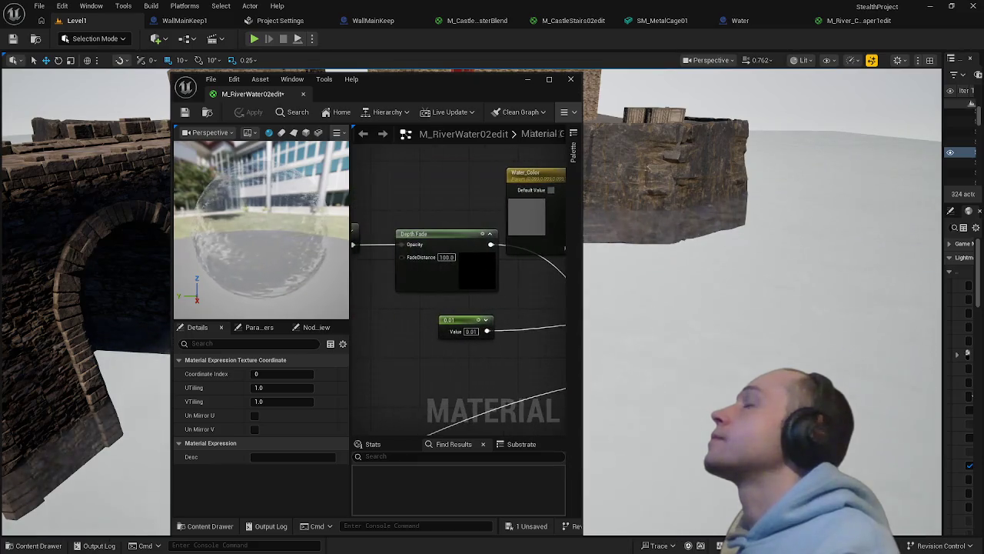
{"action": "left_click_drag", "start_coordinate": [431, 350], "coordinate": [547, 351]}
{"action": "mouse_move", "coordinate": [407, 352]}
{"action": "left_mouse_down"}
{"action": "mouse_move", "coordinate": [531, 198]}
{"action": "mouse_move", "coordinate": [510, 257]}
{"action": "mouse_move", "coordinate": [418, 232]}
{"action": "mouse_move", "coordinate": [509, 304]}
{"action": "left_mouse_up"}
{"action": "scroll", "coordinate": [509, 305], "scroll_direction": "up", "scroll_amount": 3}
{"action": "mouse_move", "coordinate": [420, 320]}
{"action": "left_mouse_down"}
{"action": "mouse_move", "coordinate": [486, 292]}
{"action": "mouse_move", "coordinate": [452, 332]}
{"action": "left_mouse_up"}
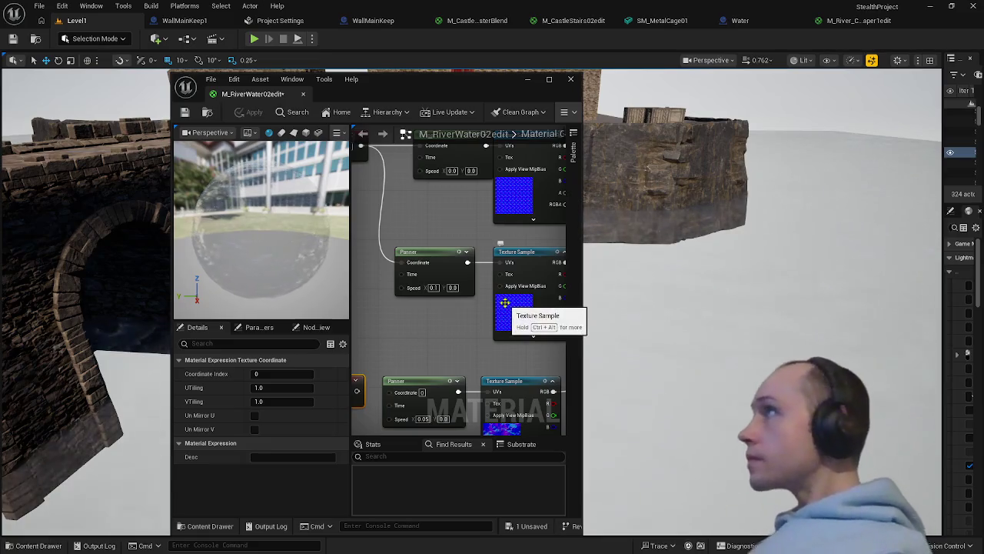
{"action": "mouse_move", "coordinate": [485, 242]}
{"action": "left_mouse_down"}
{"action": "mouse_move", "coordinate": [486, 317]}
{"action": "mouse_move", "coordinate": [354, 294]}
{"action": "mouse_move", "coordinate": [380, 231]}
{"action": "mouse_move", "coordinate": [298, 231]}
{"action": "left_mouse_up"}
{"action": "left_click_drag", "start_coordinate": [507, 244], "coordinate": [527, 245]}
{"action": "left_click", "coordinate": [248, 113]}
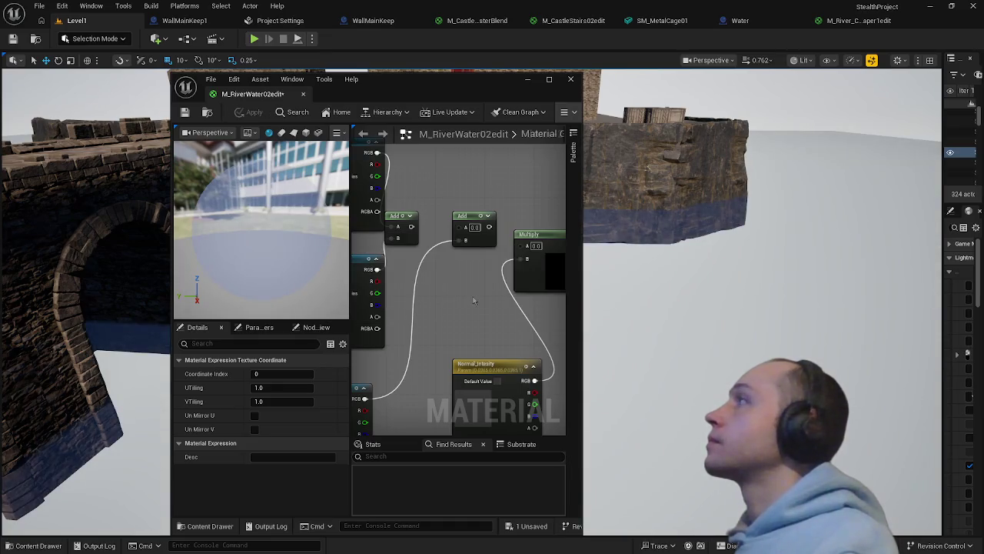
Look at the river flowing under the bridge arches in the level view
{"action": "mouse_move", "coordinate": [677, 231]}
{"action": "left_mouse_down"}
{"action": "mouse_move", "coordinate": [615, 231]}
{"action": "mouse_move", "coordinate": [615, 165]}
{"action": "mouse_move", "coordinate": [599, 154]}
{"action": "mouse_move", "coordinate": [756, 350]}
{"action": "left_mouse_up"}
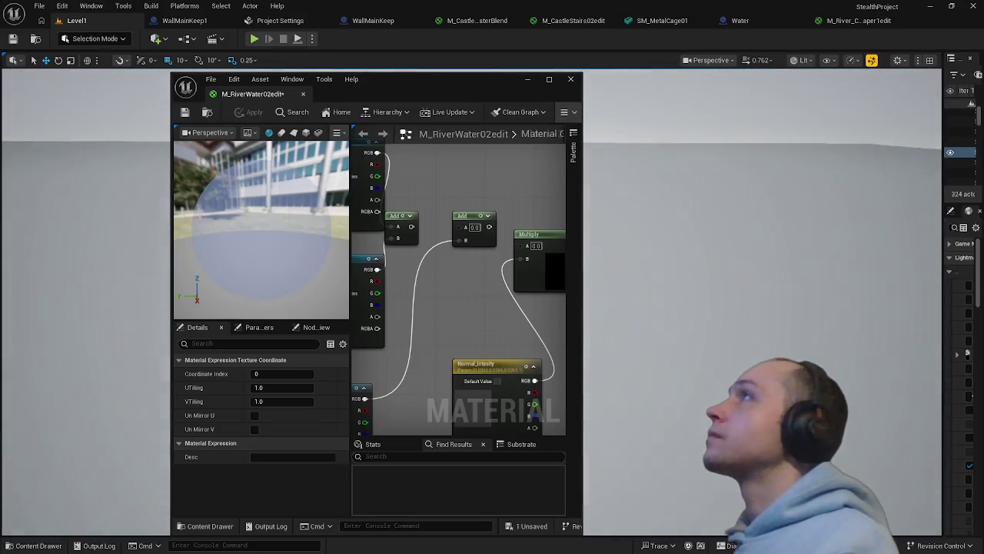
{"action": "scroll", "coordinate": [429, 336], "scroll_direction": "down", "scroll_amount": 5}
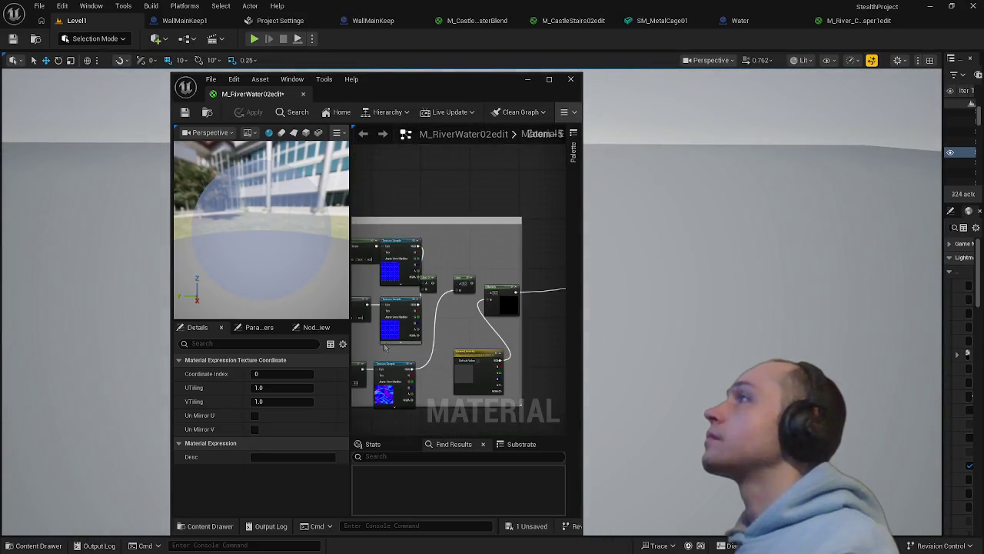
{"action": "scroll", "coordinate": [419, 355], "scroll_direction": "up", "scroll_amount": 4}
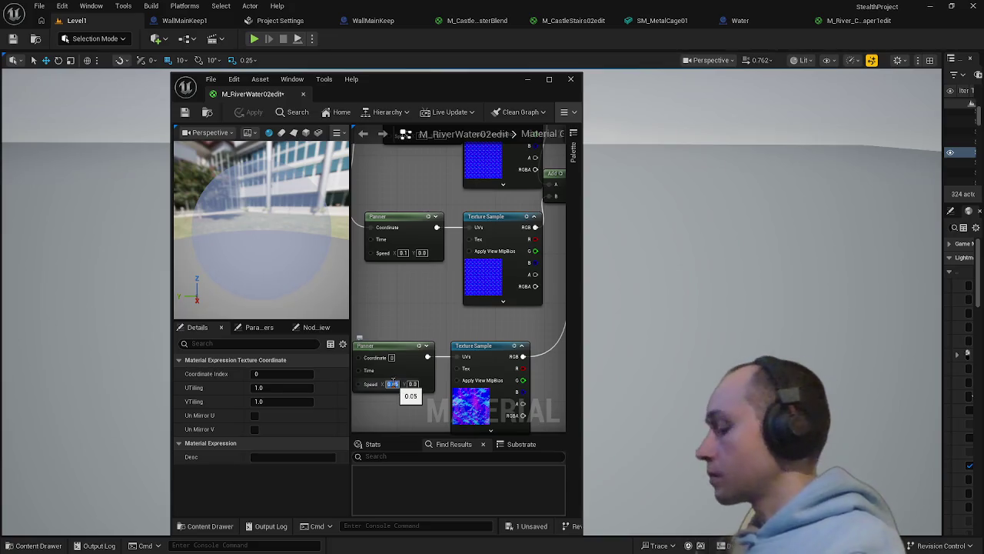
Wire the bottom texture's RGB into the Multiply node and apply the material
{"action": "key", "text": "Return"}
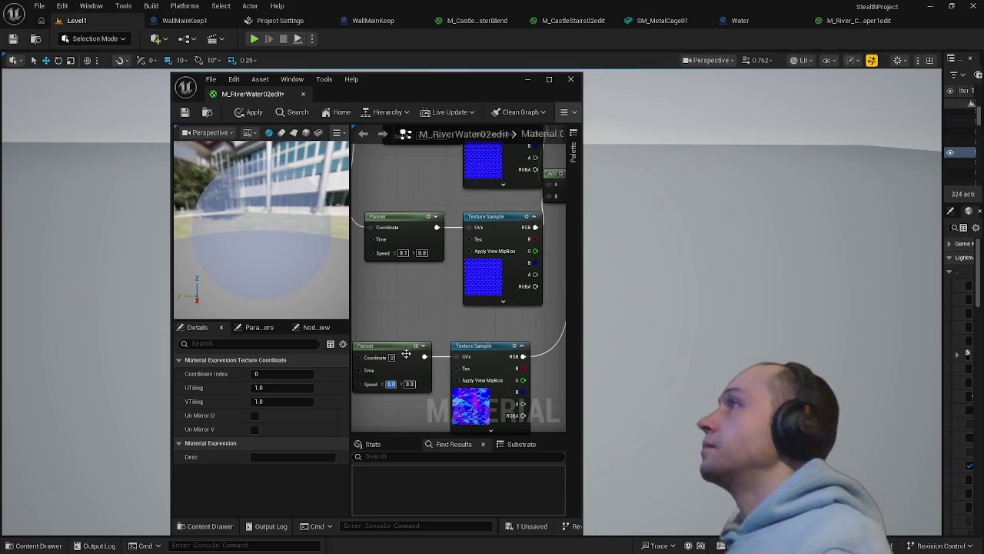
{"action": "scroll", "coordinate": [464, 313], "scroll_direction": "down", "scroll_amount": 3}
{"action": "left_click_drag", "start_coordinate": [465, 314], "coordinate": [368, 344]}
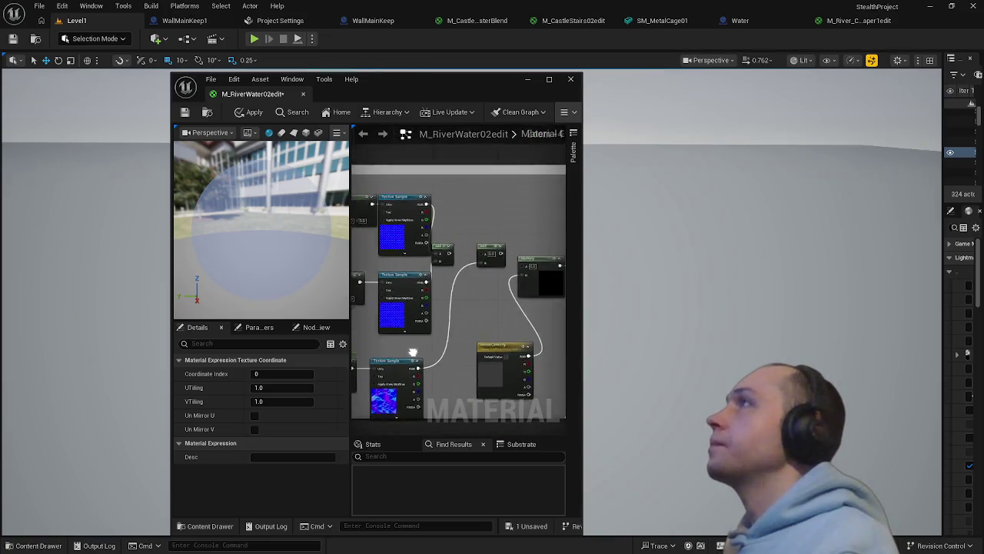
{"action": "mouse_move", "coordinate": [408, 371]}
{"action": "left_mouse_down"}
{"action": "mouse_move", "coordinate": [514, 289]}
{"action": "mouse_move", "coordinate": [510, 270]}
{"action": "left_mouse_up"}
{"action": "left_click", "coordinate": [253, 113]}
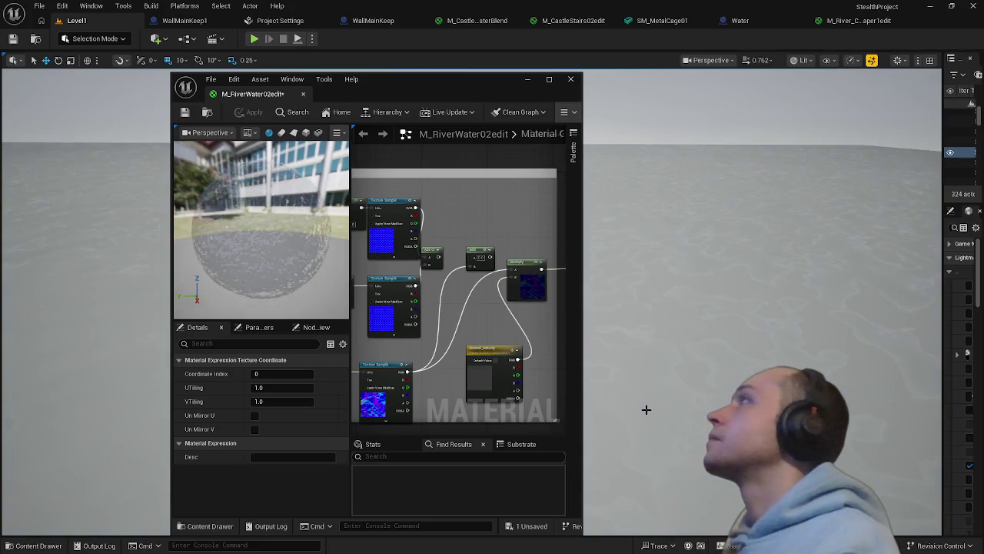
Set the bottom Normal Waves Panner's Speed X and Y to 0.001 and apply
{"action": "mouse_move", "coordinate": [644, 371]}
{"action": "left_mouse_down"}
{"action": "mouse_move", "coordinate": [592, 384]}
{"action": "mouse_move", "coordinate": [644, 367]}
{"action": "left_mouse_up"}
{"action": "left_click_drag", "start_coordinate": [376, 371], "coordinate": [461, 383]}
{"action": "left_click", "coordinate": [456, 392]}
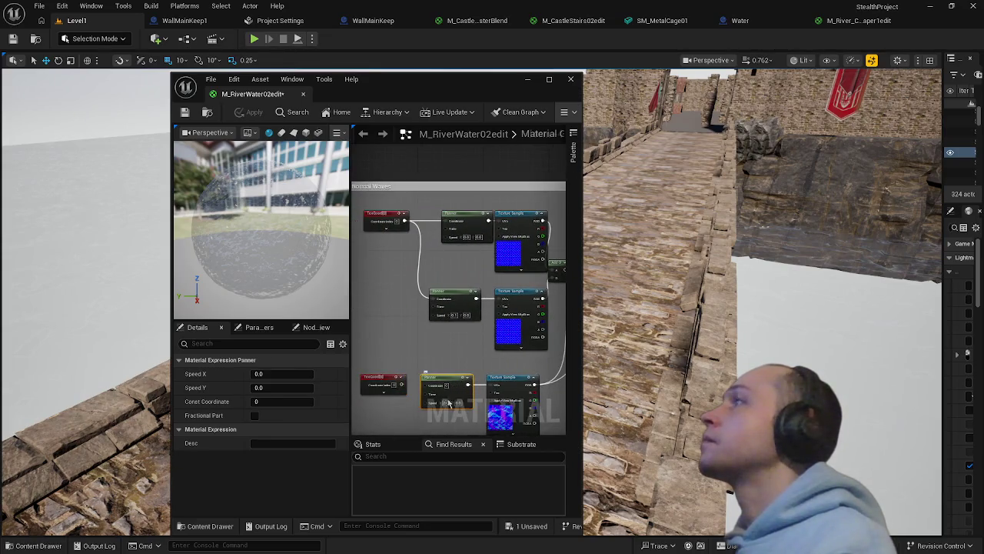
{"action": "left_click", "coordinate": [267, 375]}
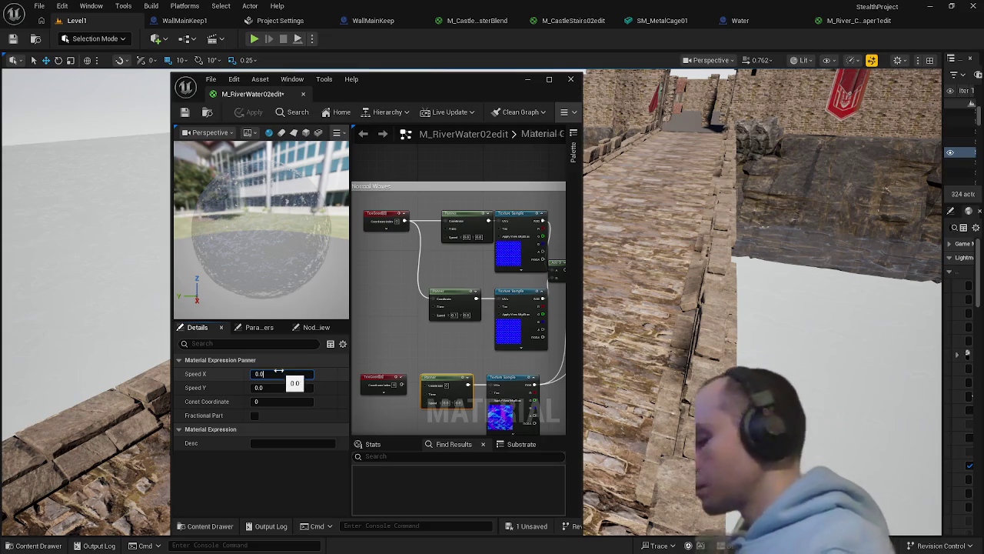
{"action": "type", "text": "01"}
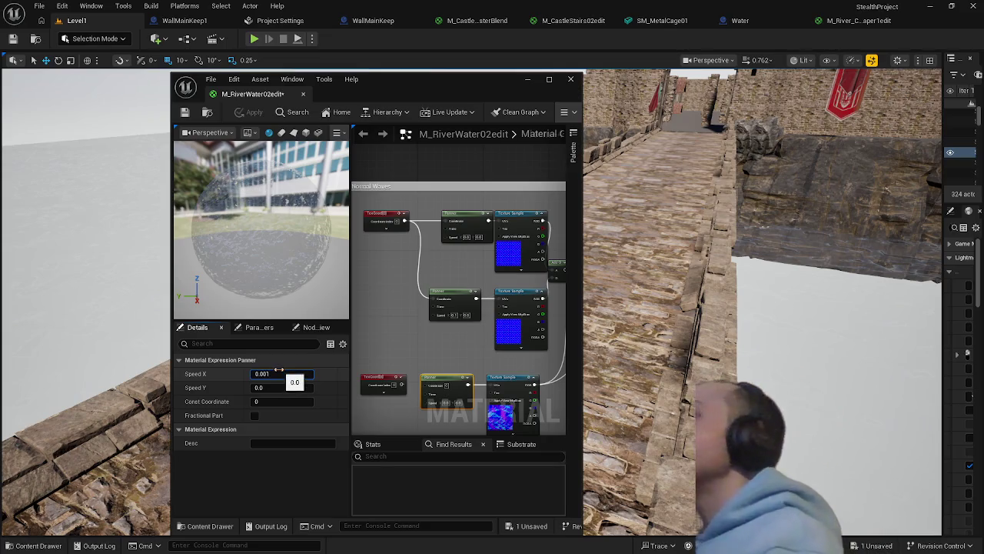
{"action": "key", "text": "Return"}
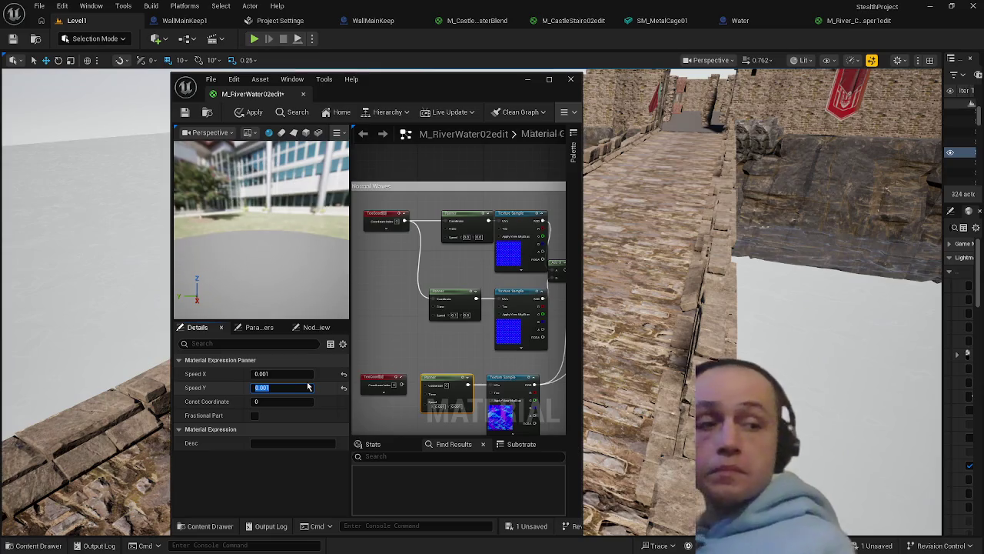
{"action": "left_click", "coordinate": [308, 387]}
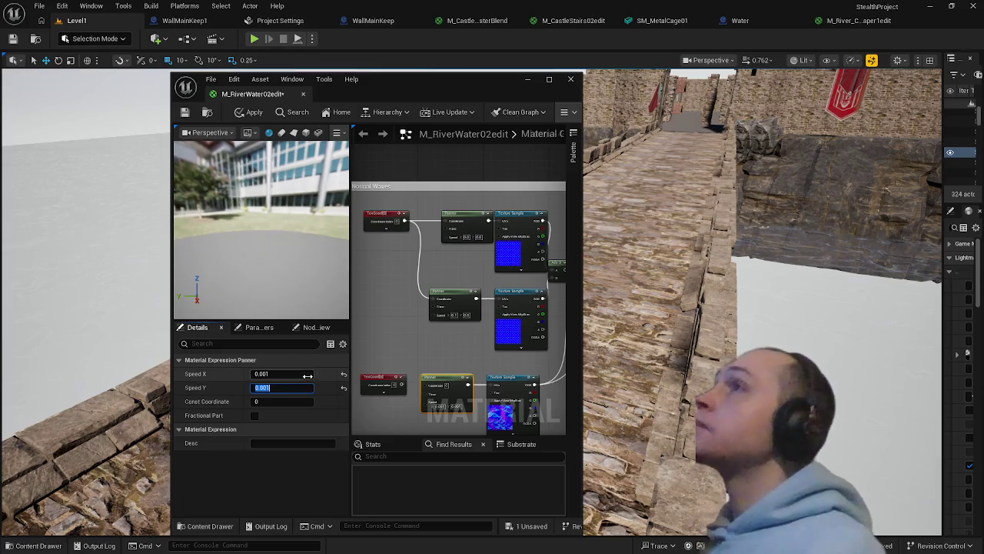
{"action": "left_click", "coordinate": [251, 113]}
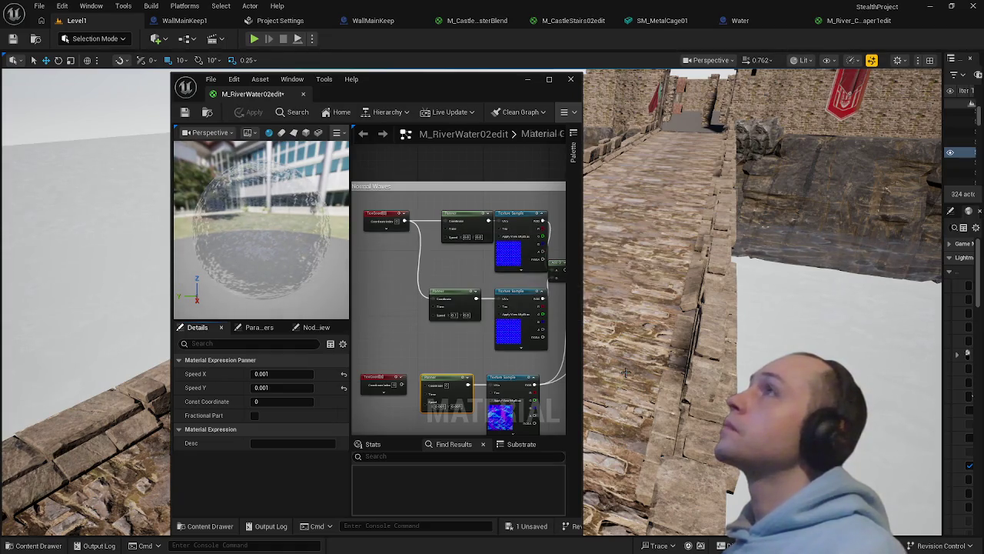
{"action": "left_click_drag", "start_coordinate": [626, 376], "coordinate": [619, 438]}
Replace the middle Panner with a copy of the 0.001 Panner, wired from TexCoord into the middle texture's UVs
{"action": "left_click", "coordinate": [460, 299]}
{"action": "left_click", "coordinate": [270, 373]}
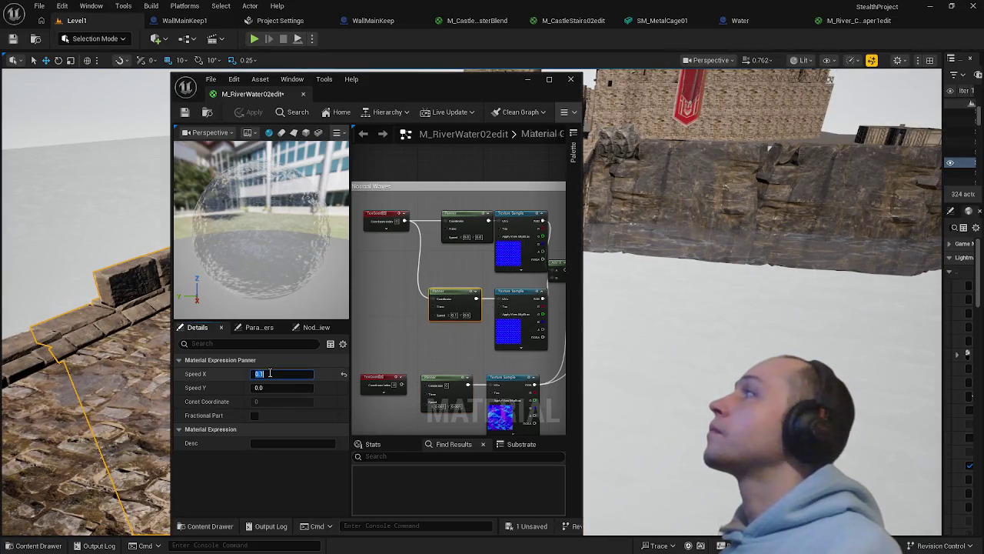
{"action": "left_click", "coordinate": [444, 376]}
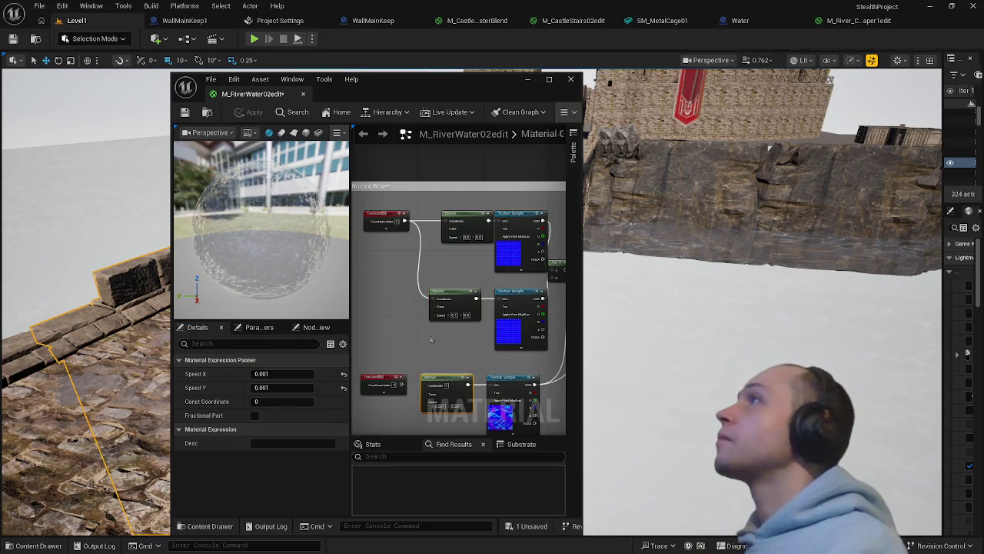
{"action": "key", "text": "ctrl+v"}
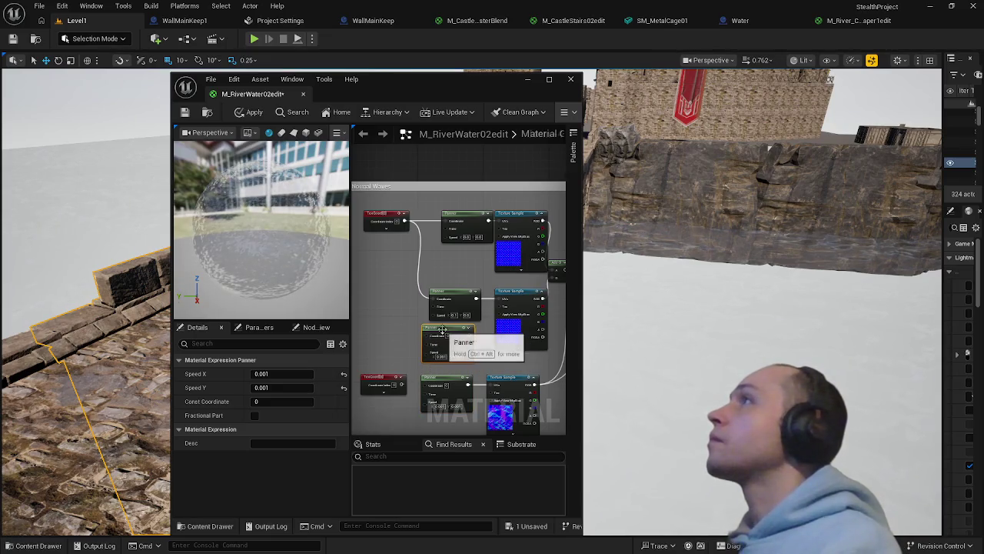
{"action": "mouse_move", "coordinate": [470, 335]}
{"action": "left_mouse_down"}
{"action": "mouse_move", "coordinate": [487, 326]}
{"action": "mouse_move", "coordinate": [498, 298]}
{"action": "left_mouse_up"}
{"action": "left_click_drag", "start_coordinate": [424, 336], "coordinate": [404, 220]}
{"action": "left_click_drag", "start_coordinate": [452, 297], "coordinate": [471, 268]}
{"action": "key", "text": "Delete"}
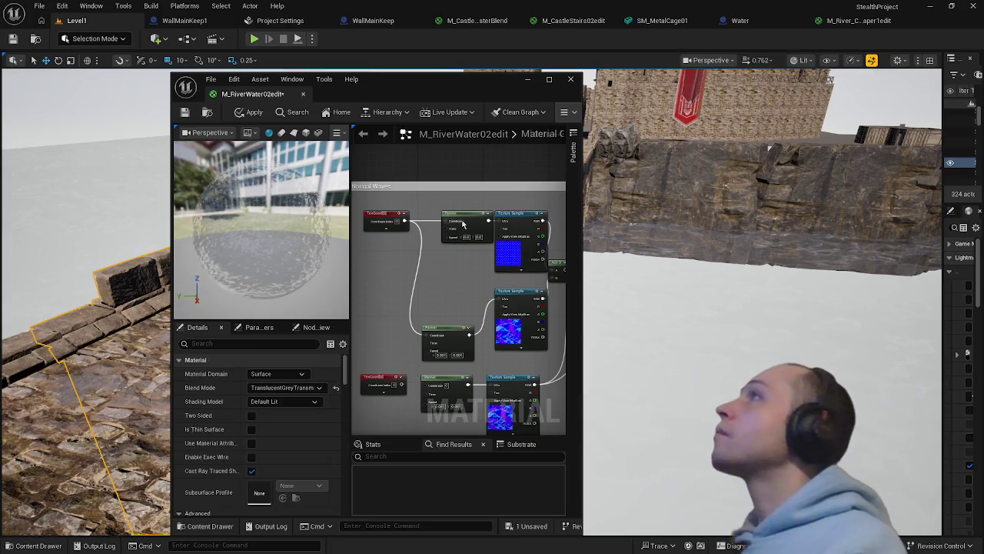
Replace the top Panner with another 0.001 Panner copy wired into the top texture's UVs
{"action": "left_click", "coordinate": [463, 214]}
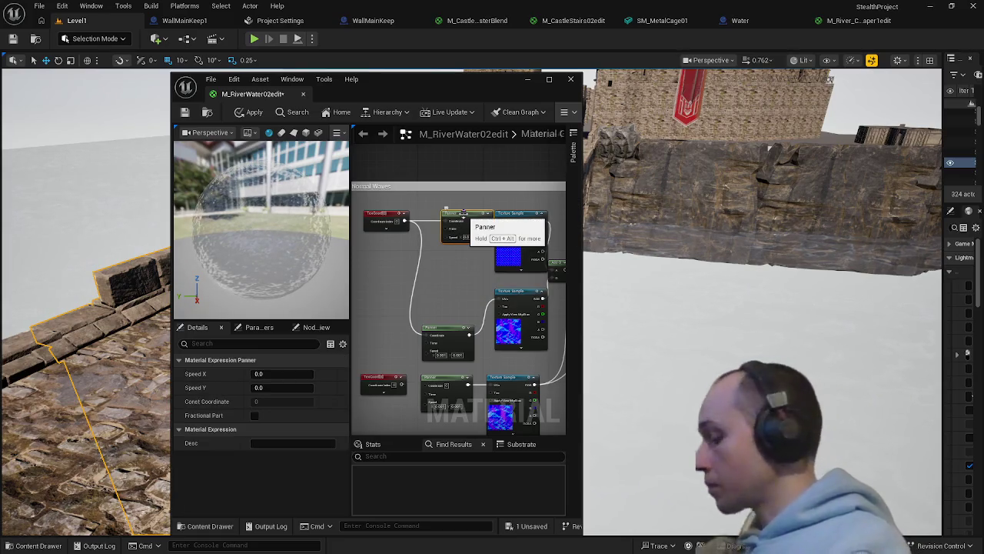
{"action": "key", "text": "Delete"}
{"action": "left_click", "coordinate": [450, 336]}
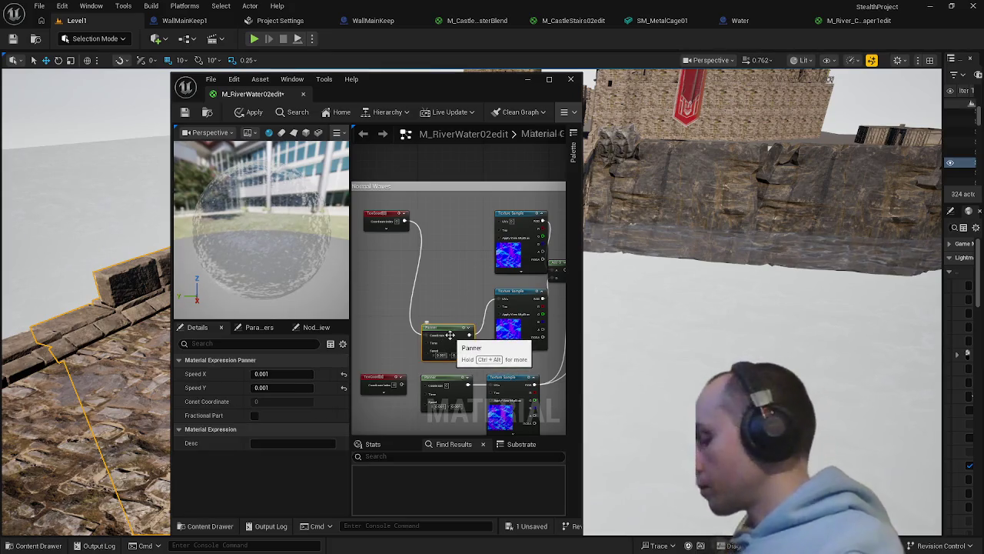
{"action": "key", "text": "ctrl+v"}
{"action": "mouse_move", "coordinate": [457, 230]}
{"action": "left_mouse_down"}
{"action": "mouse_move", "coordinate": [450, 215]}
{"action": "mouse_move", "coordinate": [405, 221]}
{"action": "left_mouse_up"}
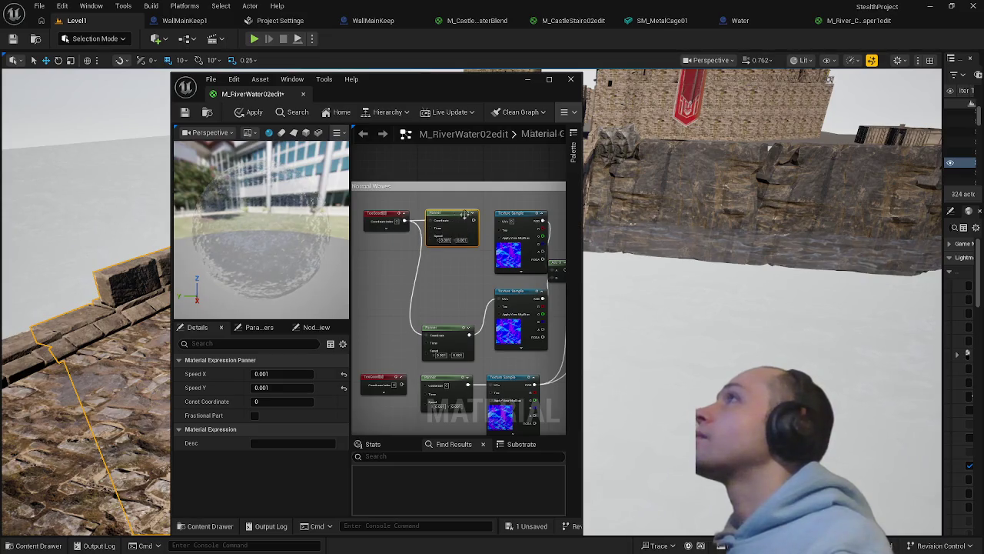
{"action": "left_click_drag", "start_coordinate": [474, 221], "coordinate": [504, 222]}
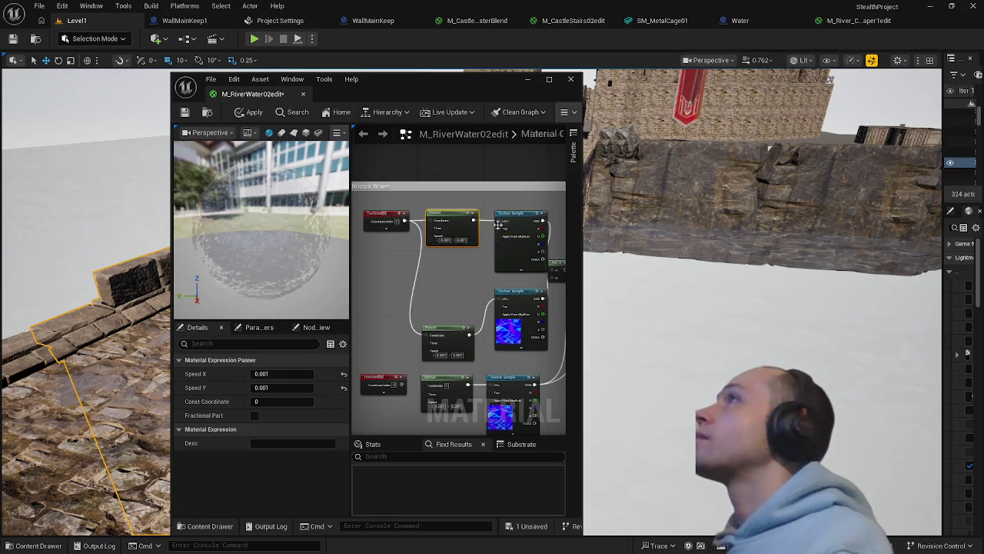
Apply the rewired M_RiverWater02edit material and save it
{"action": "scroll", "coordinate": [459, 308], "scroll_direction": "down", "scroll_amount": 4}
{"action": "left_click", "coordinate": [254, 111]}
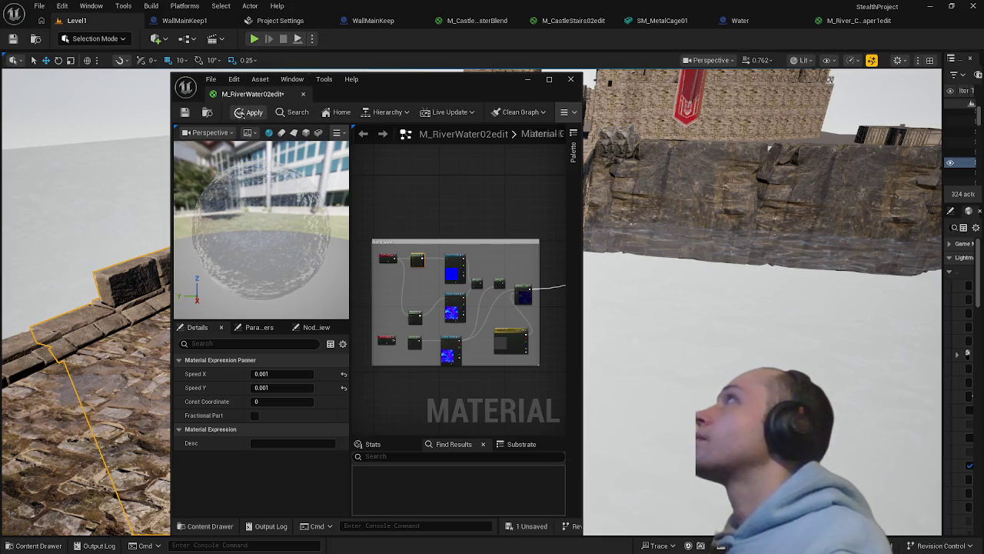
{"action": "left_click_drag", "start_coordinate": [660, 294], "coordinate": [660, 362]}
{"action": "left_click", "coordinate": [184, 111]}
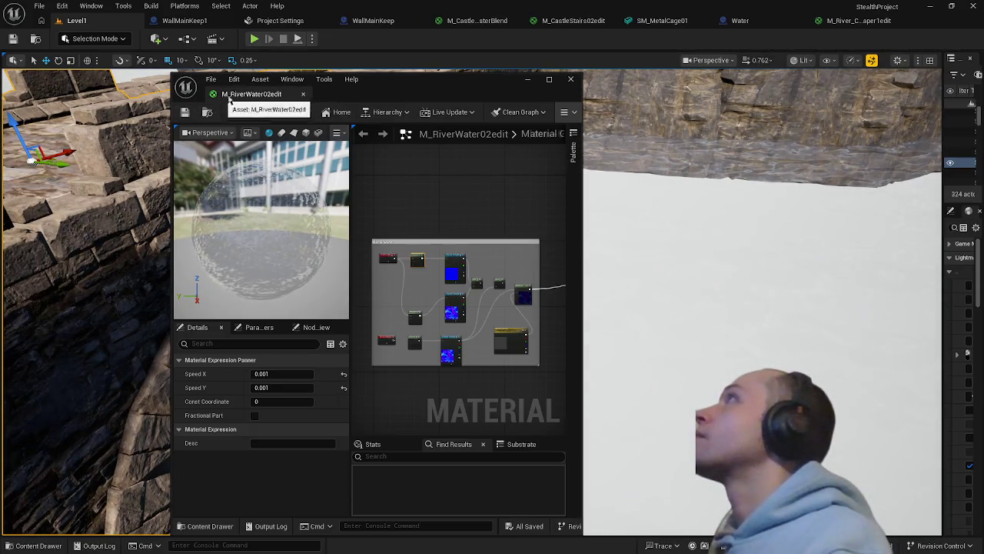
Close the material editor, save all assets, and run a quick play test
{"action": "left_click", "coordinate": [65, 20]}
{"action": "left_click", "coordinate": [39, 5]}
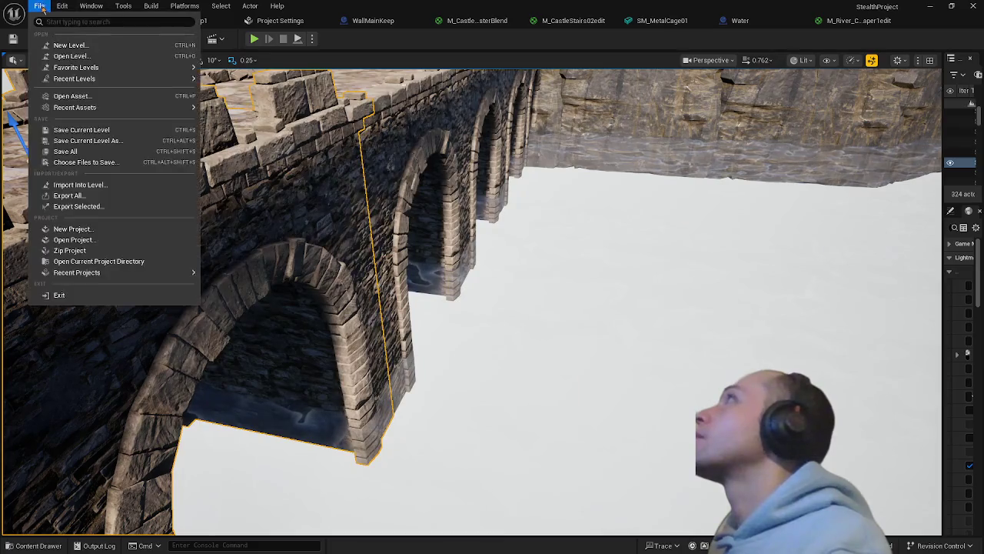
{"action": "left_click", "coordinate": [92, 151]}
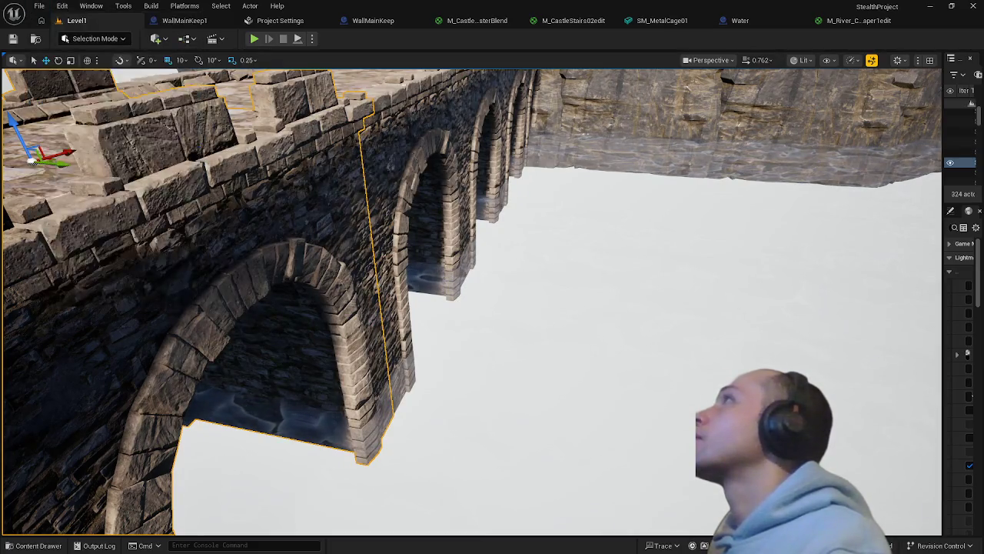
{"action": "left_click", "coordinate": [254, 39]}
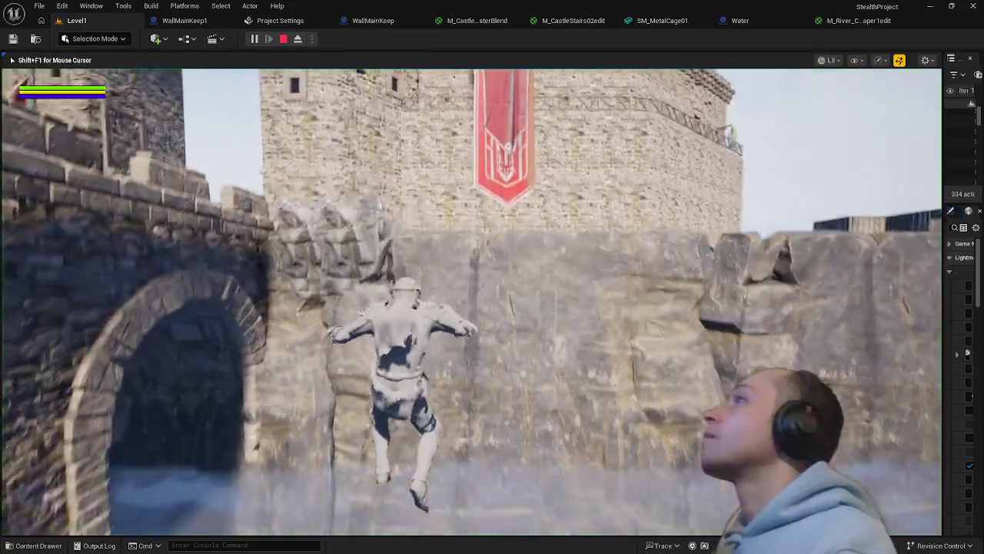
{"action": "key", "text": "Escape"}
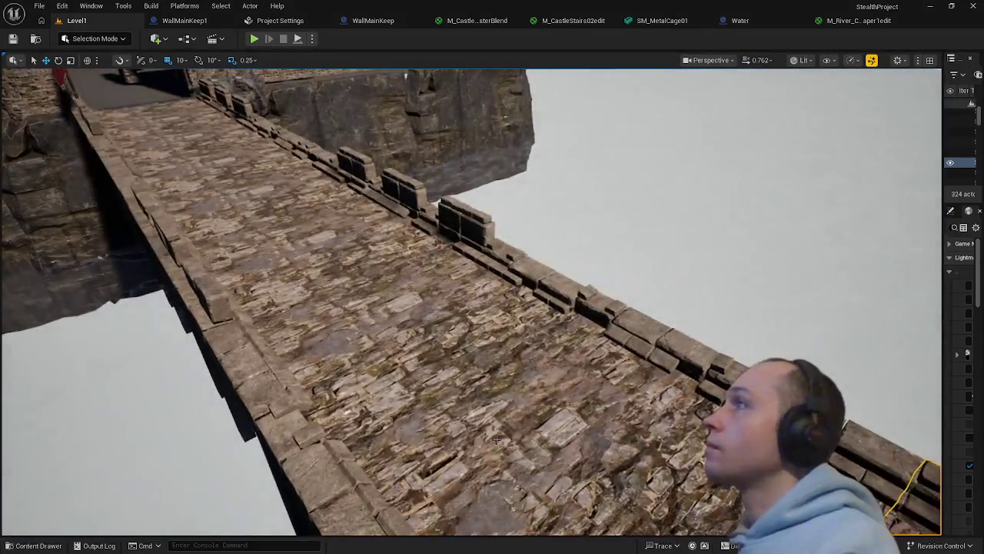
Search Quick Add for 'player' and place a Player Start on the stone bridge
{"action": "right_click", "coordinate": [499, 87]}
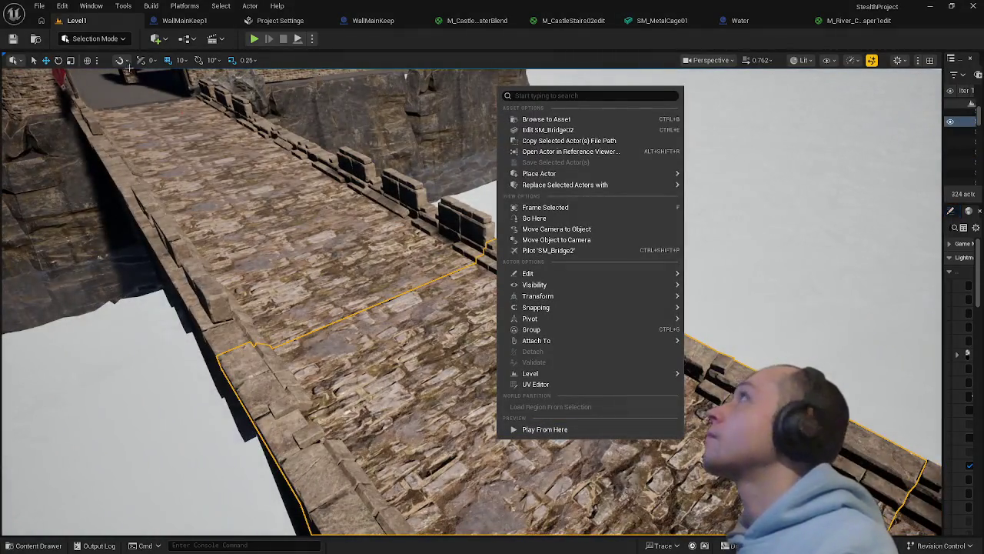
{"action": "left_click", "coordinate": [156, 38]}
{"action": "mouse_move", "coordinate": [201, 167]}
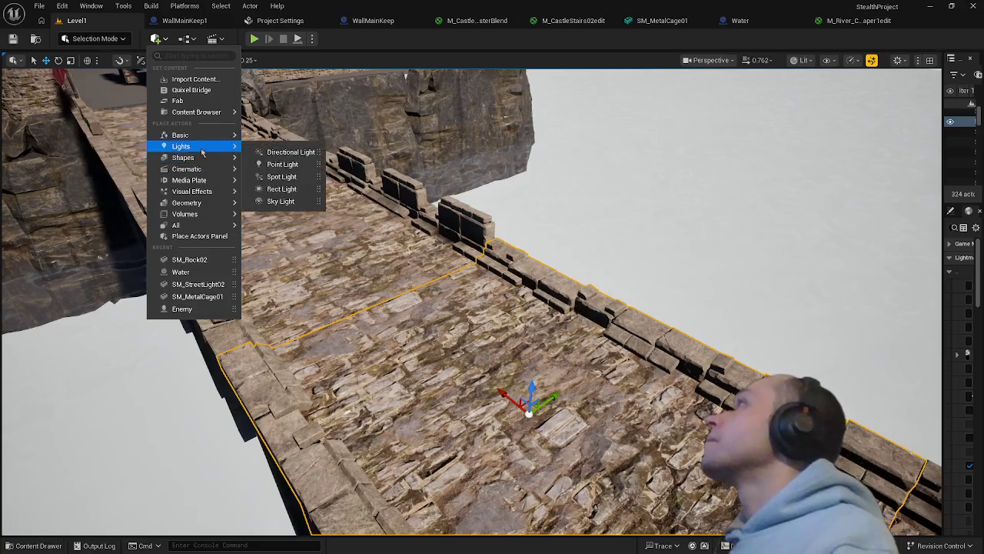
{"action": "type", "text": "pl"}
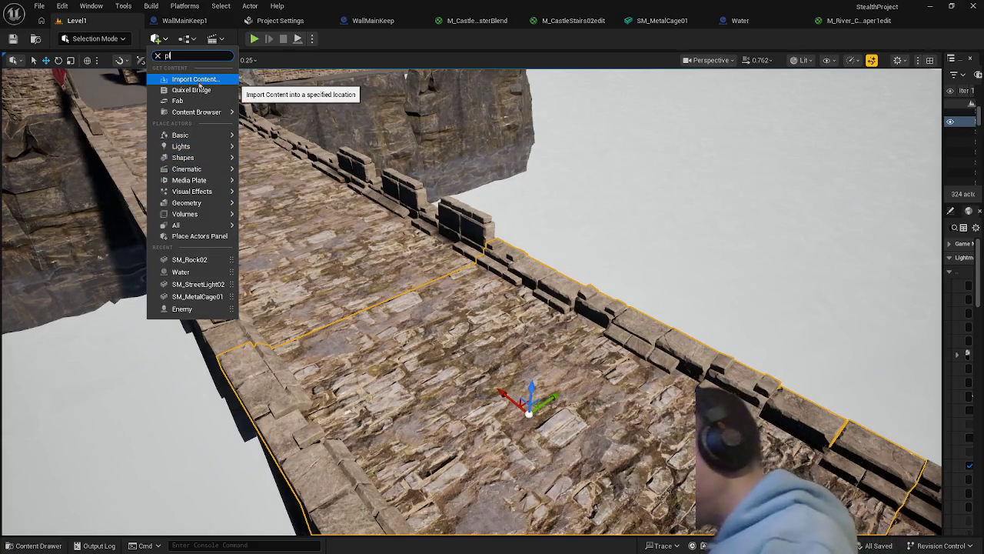
{"action": "type", "text": "ayer"}
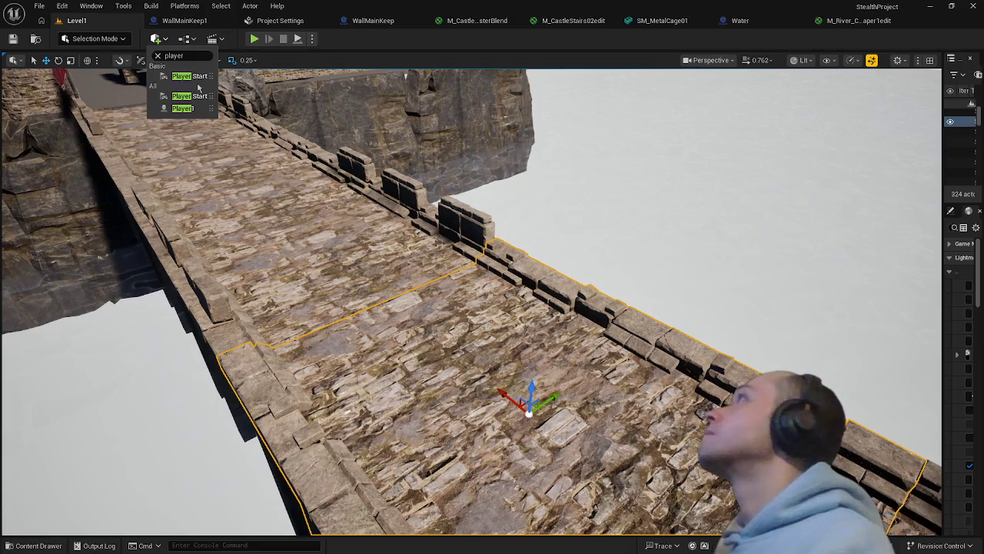
{"action": "left_click_drag", "start_coordinate": [198, 85], "coordinate": [486, 369]}
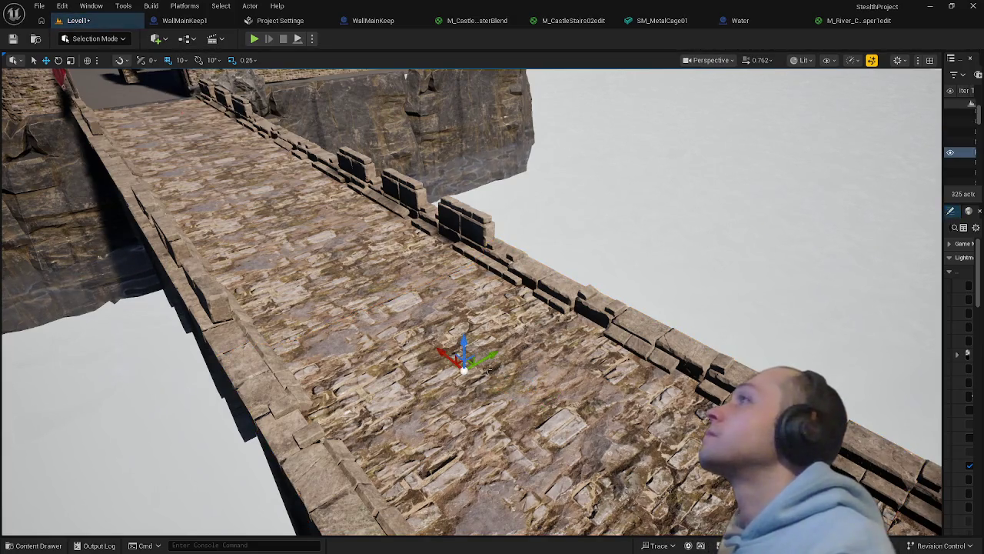
Play from the bridge, run the character across it, then stop
{"action": "right_click", "coordinate": [497, 446]}
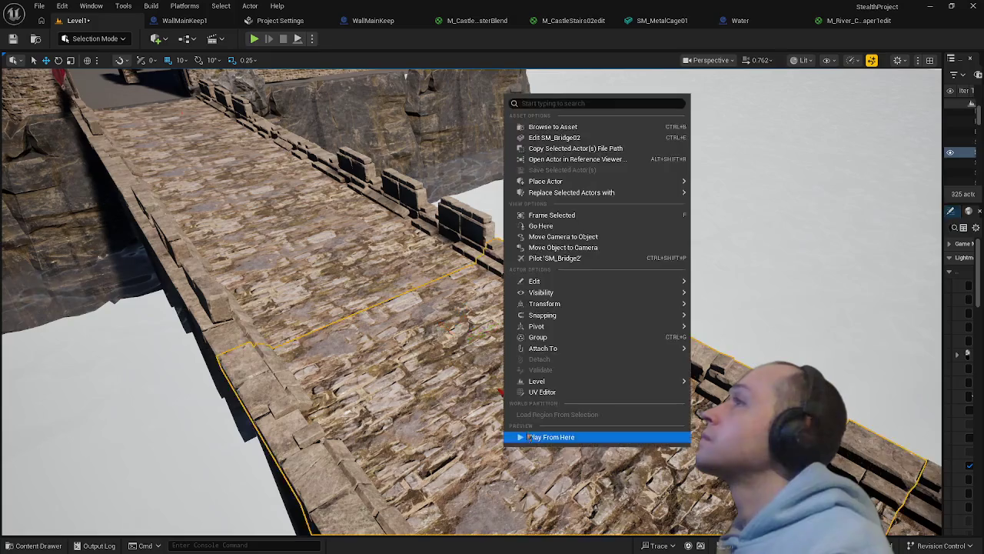
{"action": "left_click", "coordinate": [531, 433]}
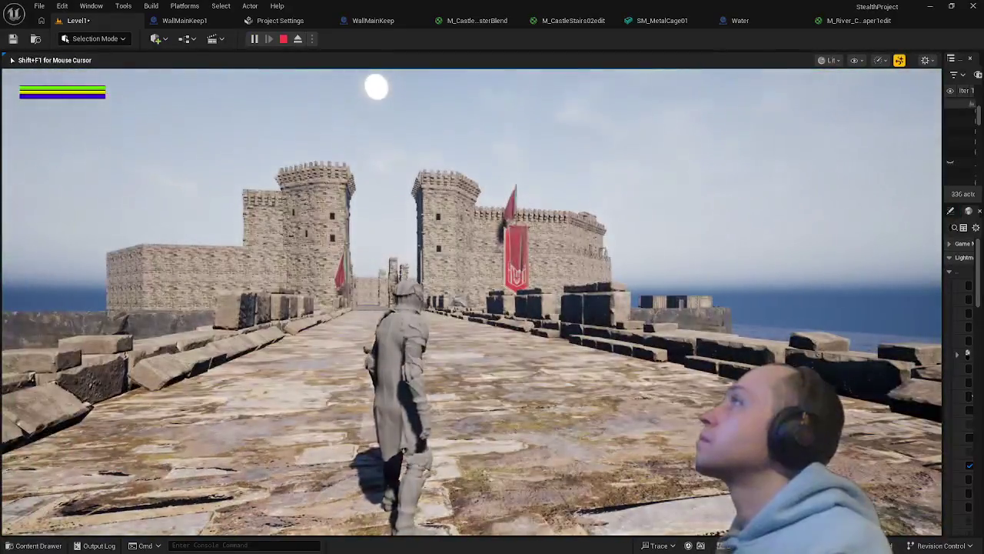
{"action": "key", "text": "w"}
{"action": "key", "text": "w"}
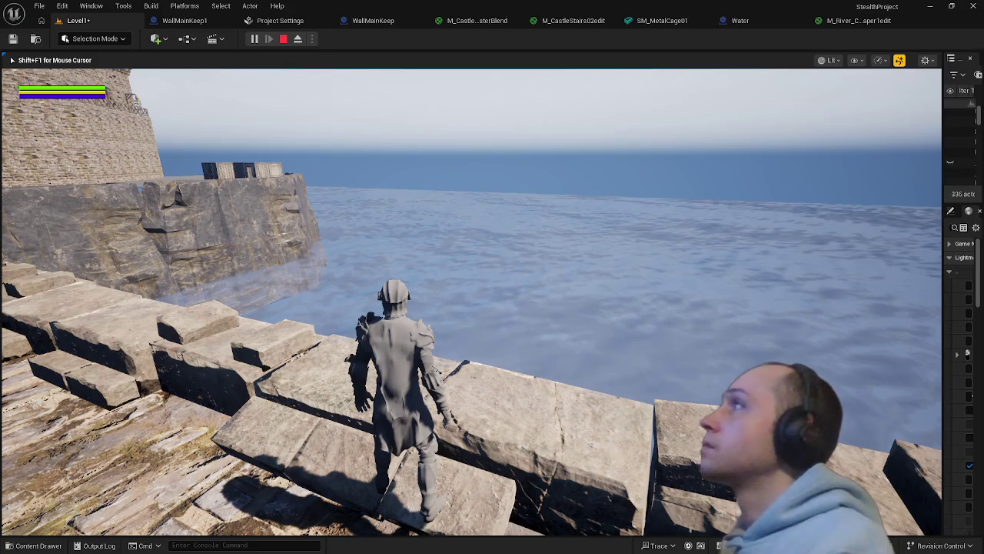
{"action": "key", "text": "Escape"}
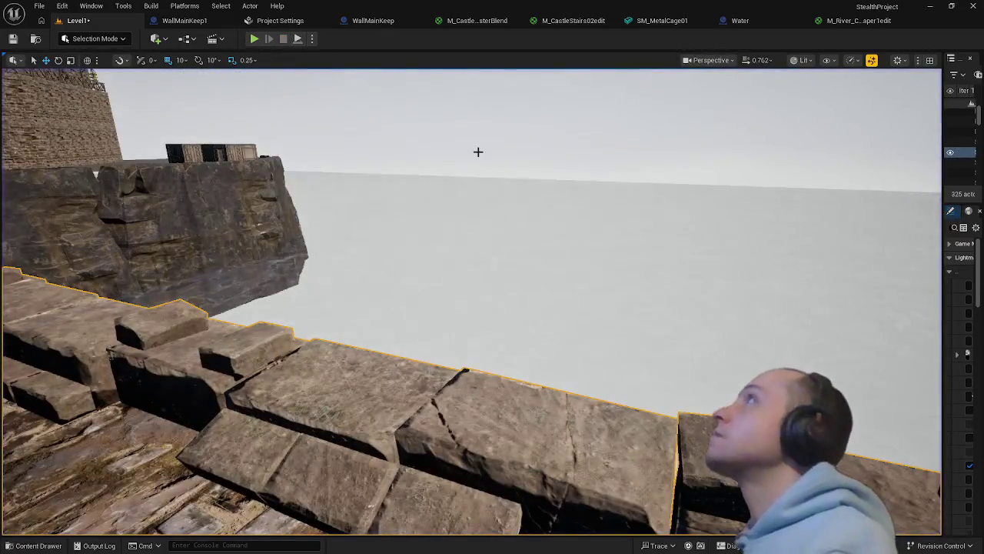
Close the M_River_Cheaper1edit material editor, applying its changes
{"action": "left_click", "coordinate": [781, 21]}
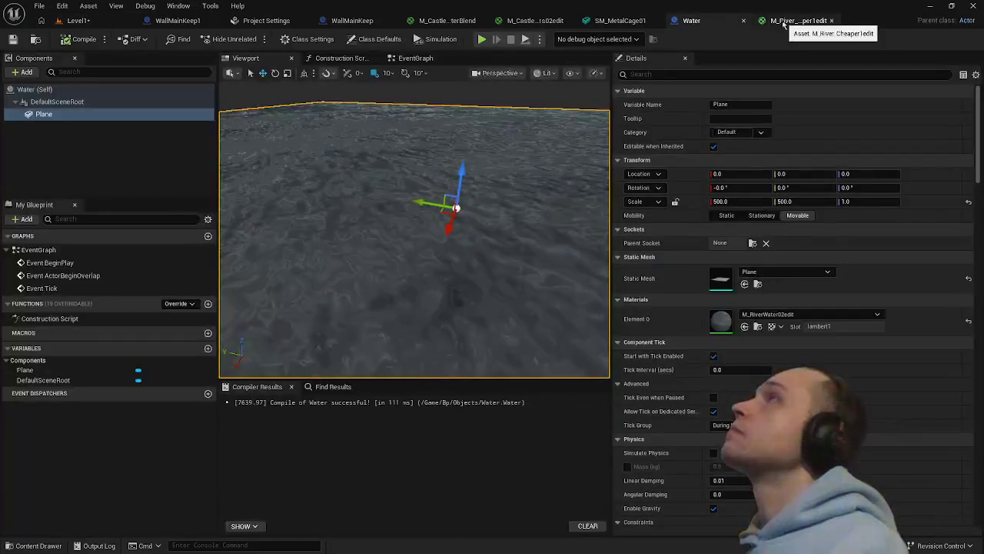
{"action": "left_click", "coordinate": [784, 21]}
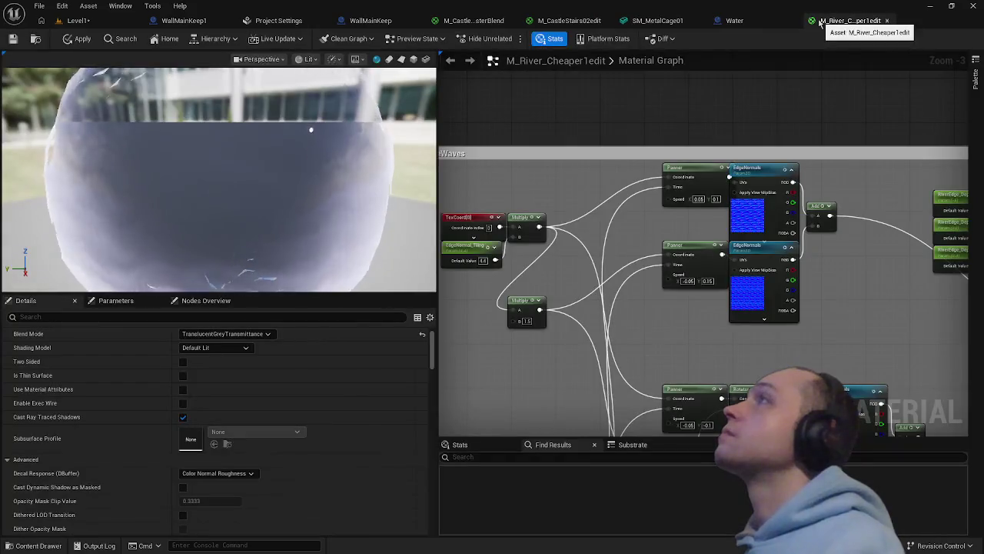
{"action": "left_click", "coordinate": [887, 21]}
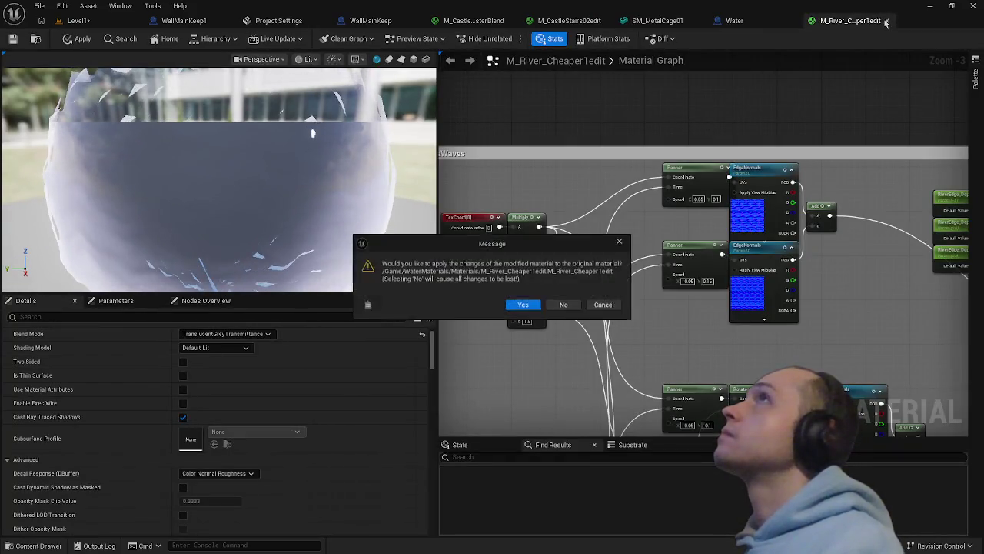
{"action": "left_click", "coordinate": [524, 306]}
Open M_RiverWater02edit from the Content Drawer and centre its Normal Waves Panner nodes
{"action": "key", "text": "ctrl+space"}
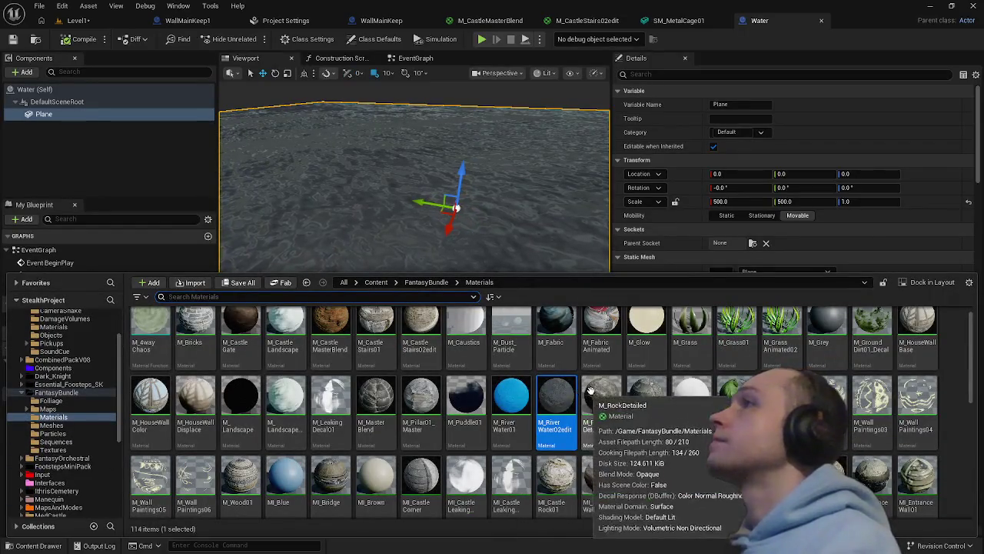
{"action": "double_click", "coordinate": [569, 405]}
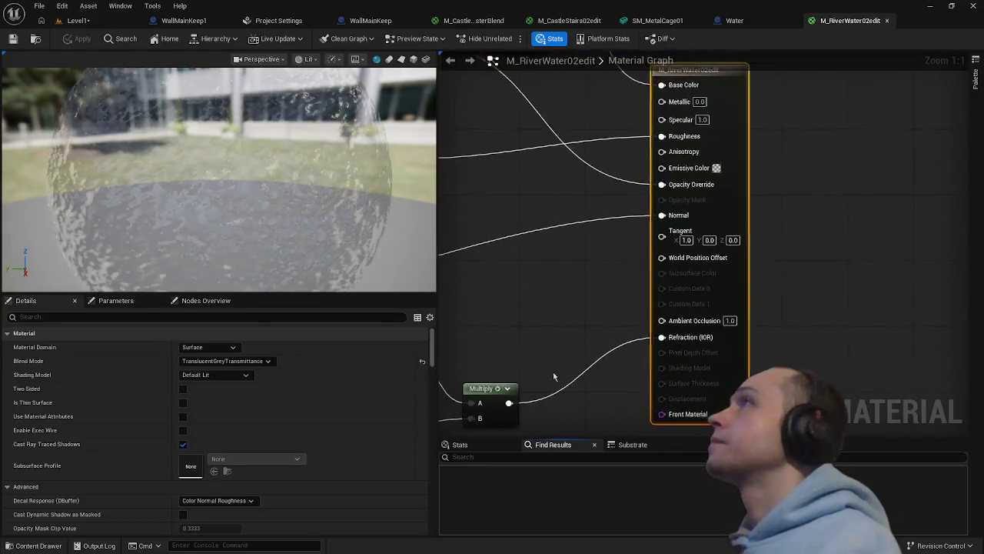
{"action": "scroll", "coordinate": [546, 299], "scroll_direction": "down", "scroll_amount": 5}
{"action": "left_click_drag", "start_coordinate": [555, 290], "coordinate": [638, 288]}
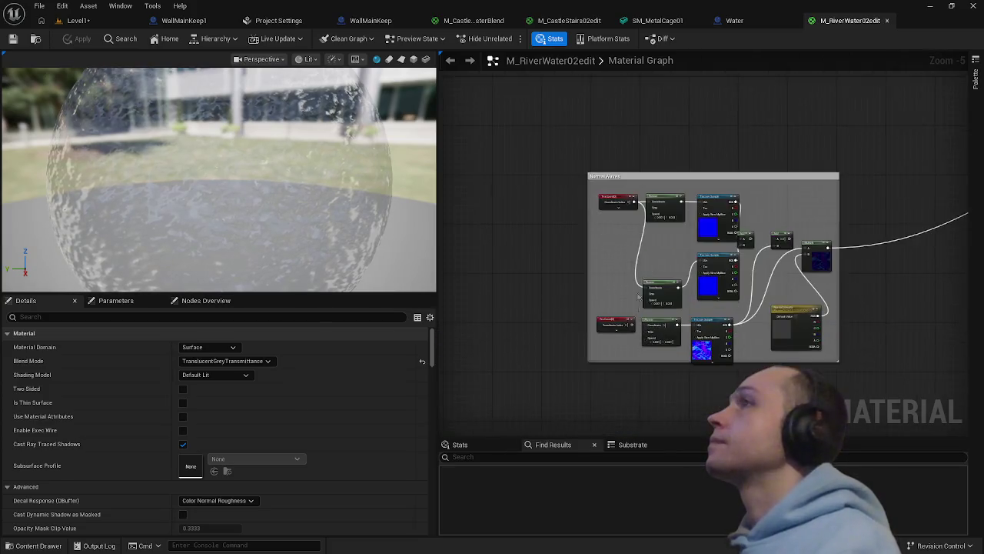
{"action": "scroll", "coordinate": [640, 289], "scroll_direction": "up", "scroll_amount": 5}
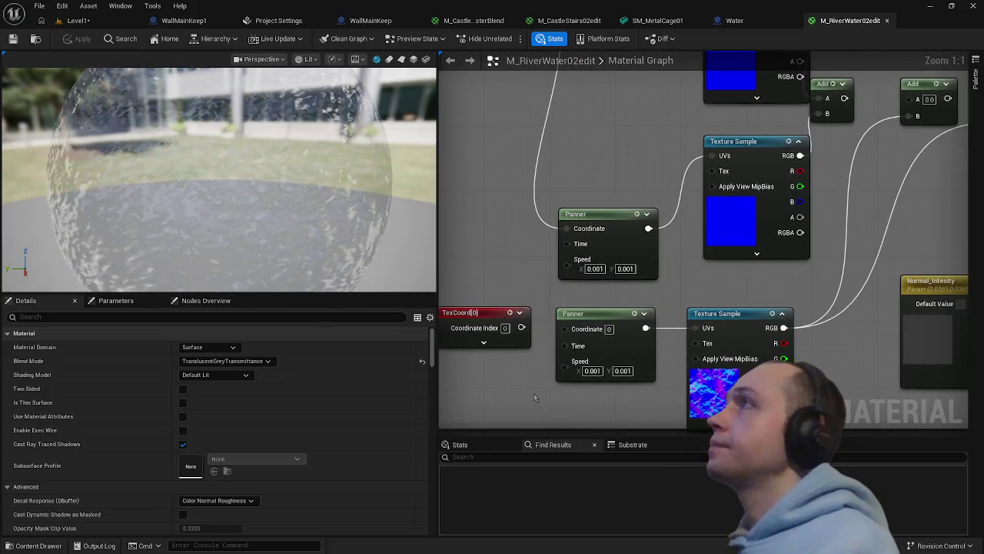
{"action": "left_click_drag", "start_coordinate": [534, 397], "coordinate": [505, 398]}
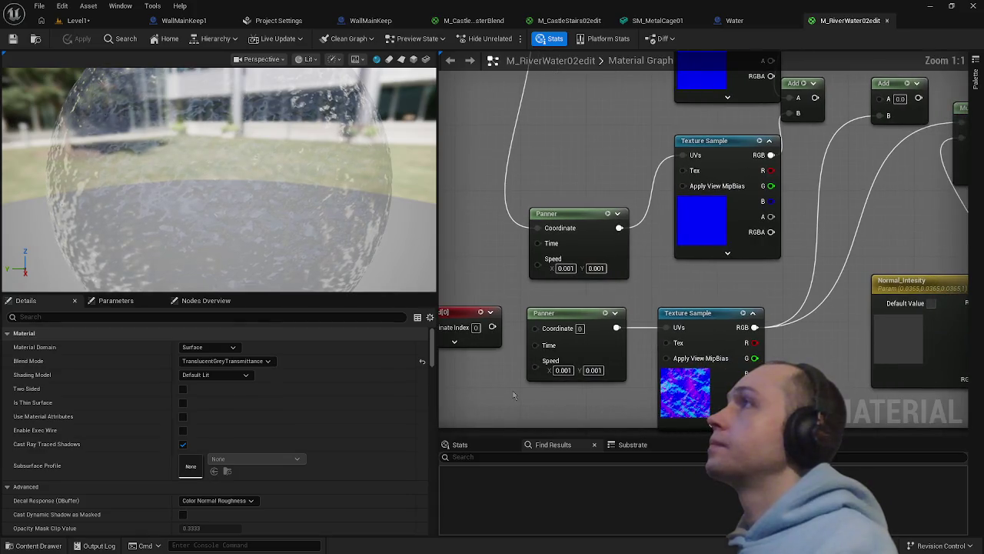
Set the TexCoord node's UTiling and VTiling to 0.0
{"action": "left_click", "coordinate": [461, 311]}
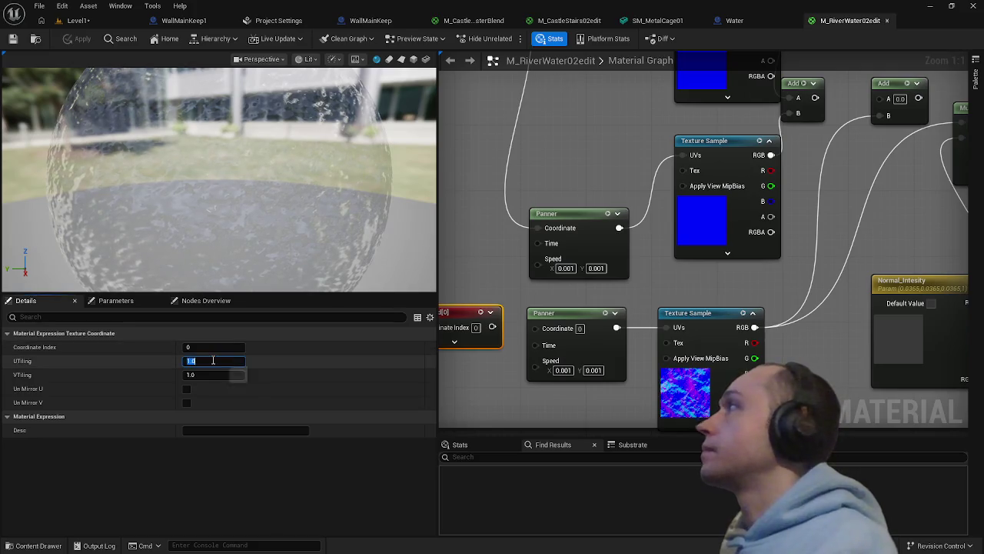
{"action": "type", "text": "0"}
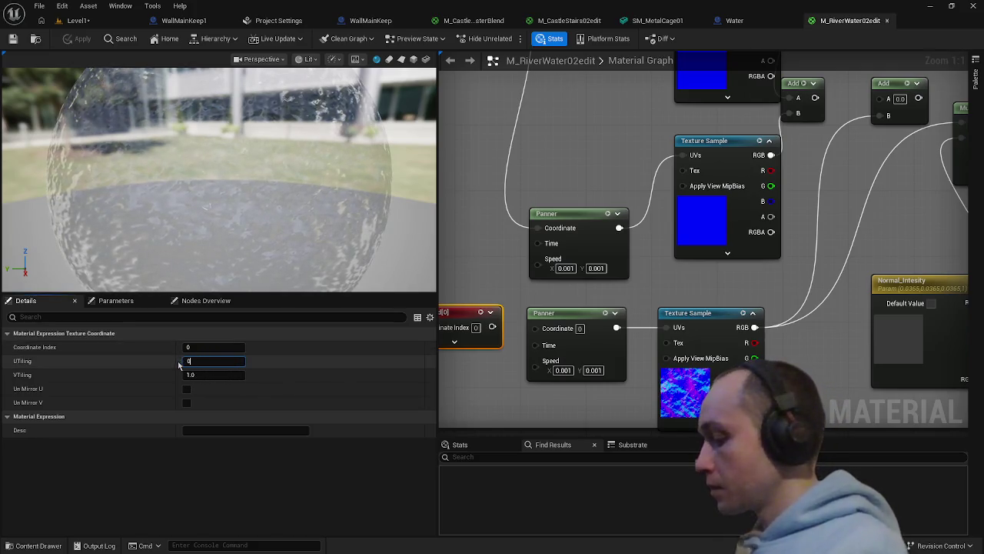
{"action": "left_click", "coordinate": [201, 375]}
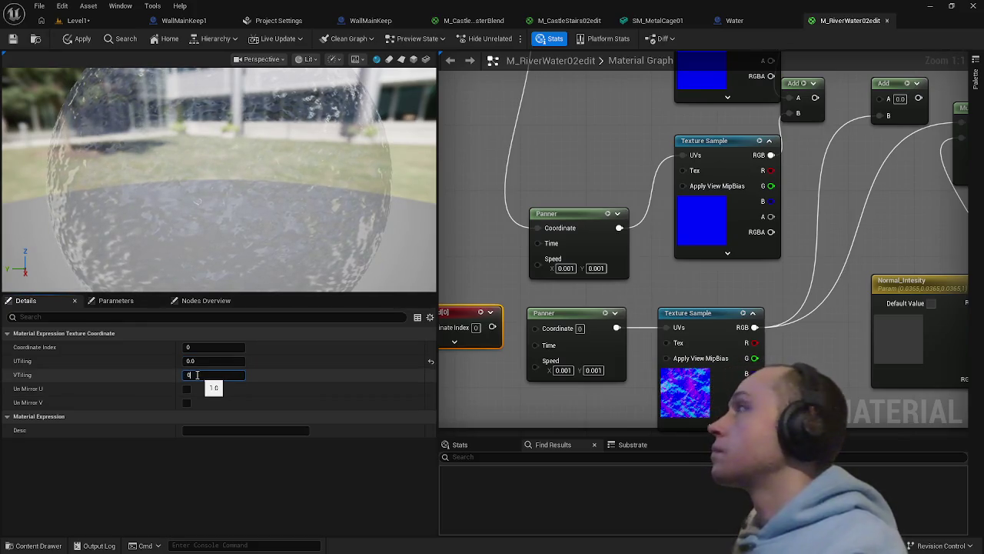
{"action": "key", "text": "Return"}
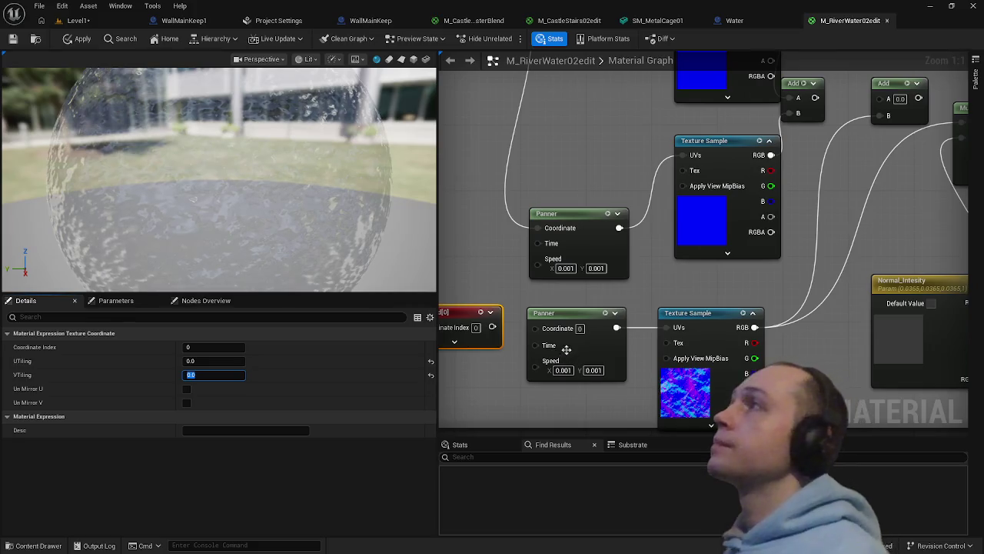
Select the lower Normal Waves Panner node, leaving its speed unchanged
{"action": "left_click", "coordinate": [567, 370]}
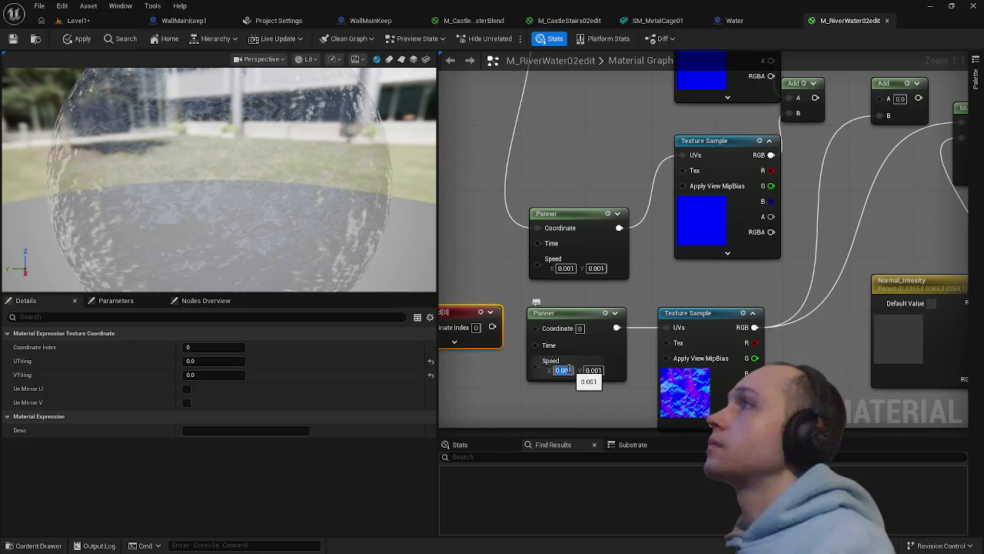
{"action": "left_click", "coordinate": [508, 385]}
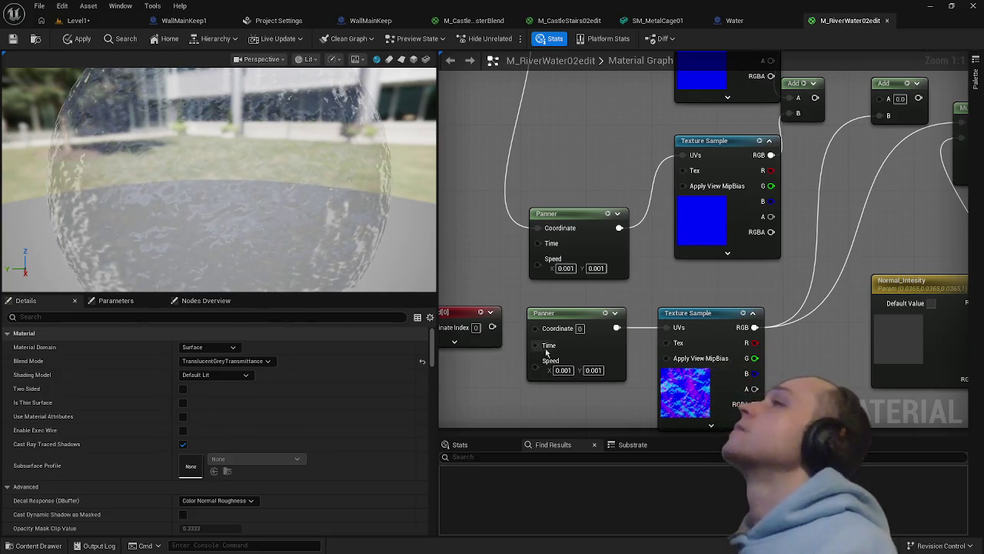
{"action": "left_click", "coordinate": [565, 311]}
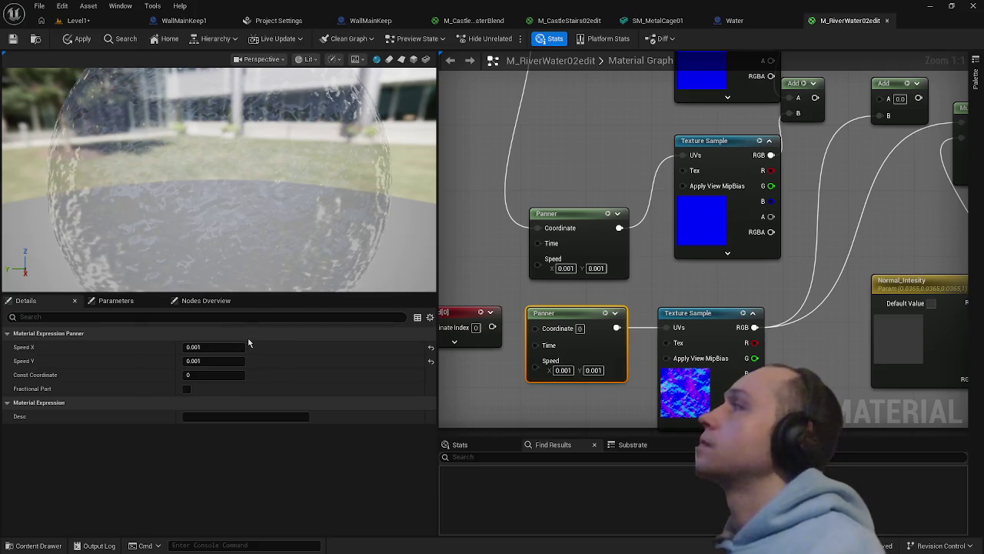
Set the lower Panner's Speed X and Speed Y to 0.005 and apply the material
{"action": "left_click", "coordinate": [210, 347]}
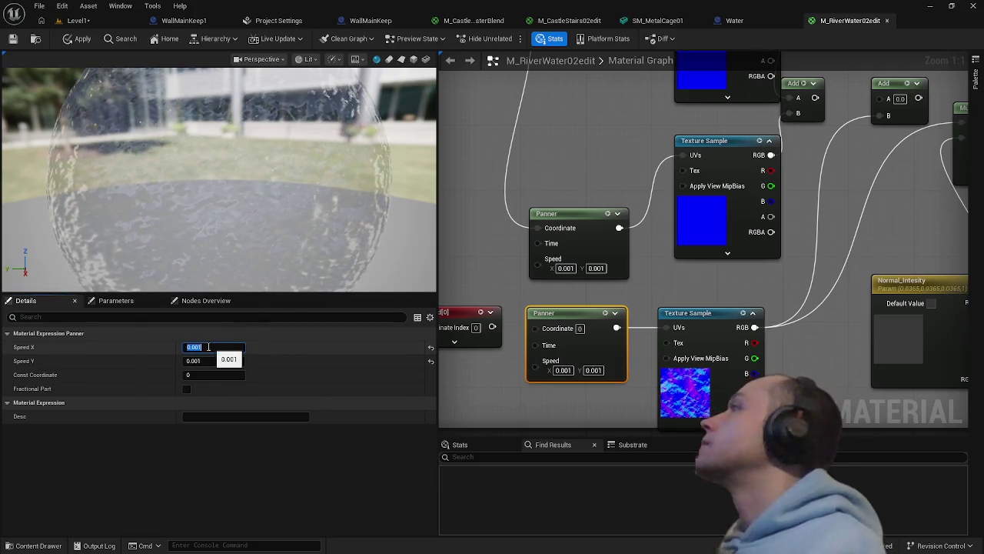
{"action": "left_click", "coordinate": [207, 348]}
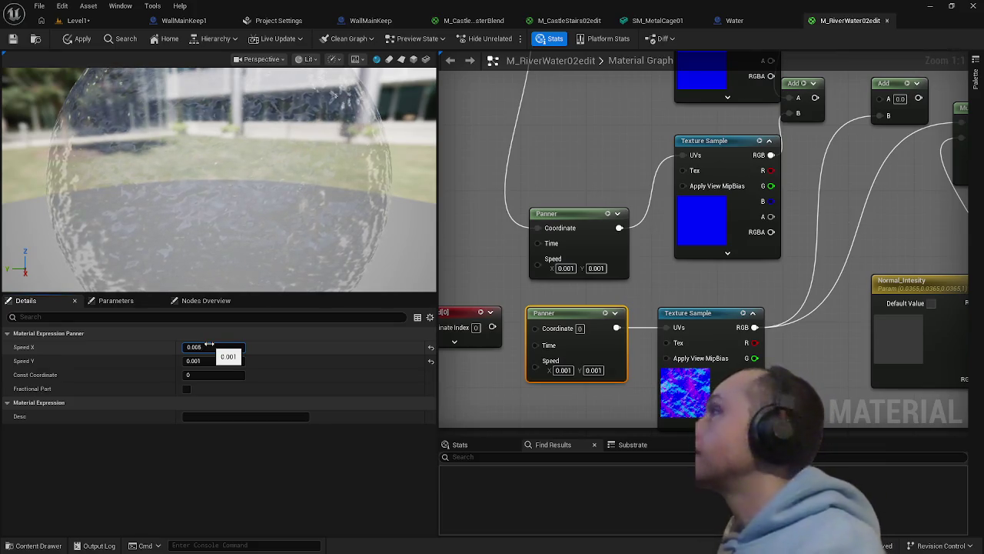
{"action": "key", "text": "Tab"}
{"action": "type", "text": "0.00"}
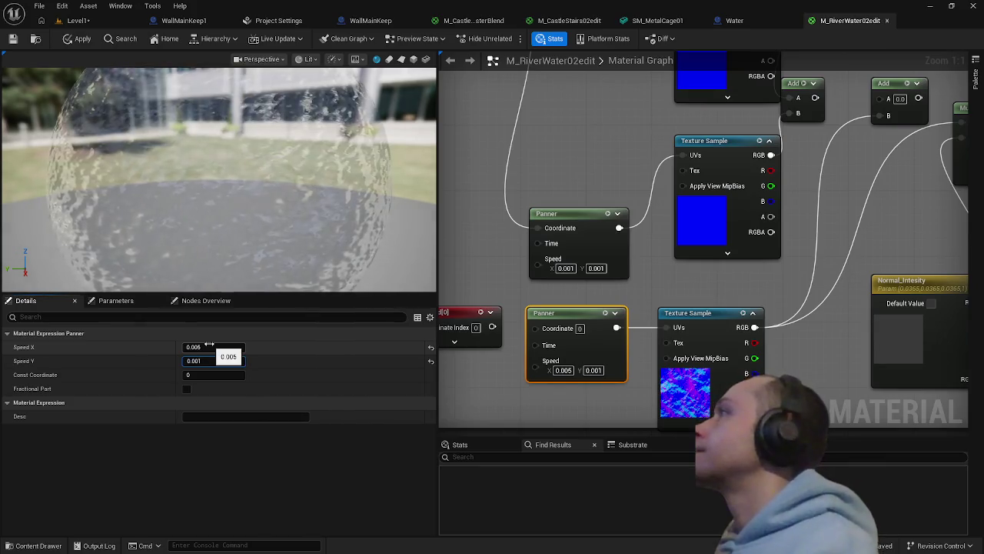
{"action": "type", "text": "5"}
{"action": "key", "text": "Return"}
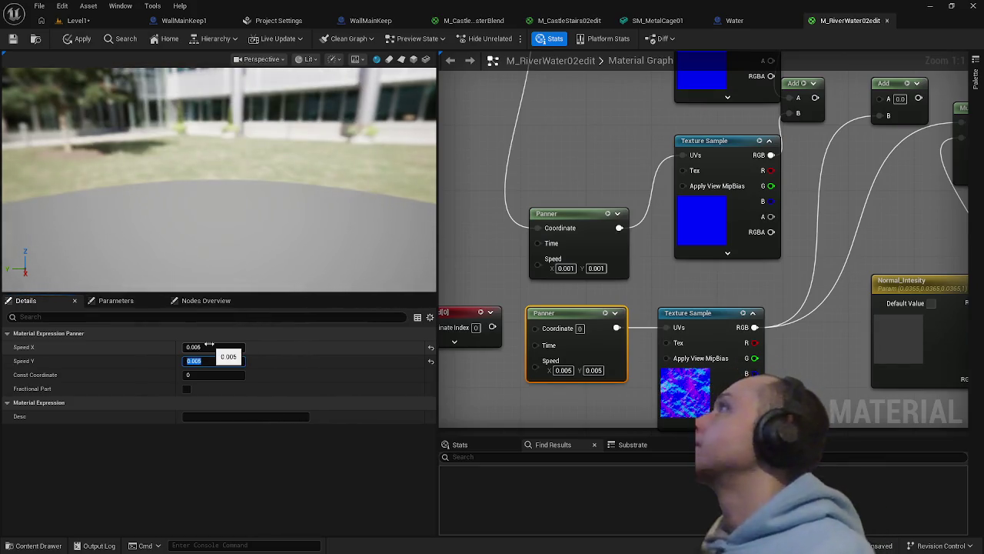
{"action": "left_click", "coordinate": [86, 41]}
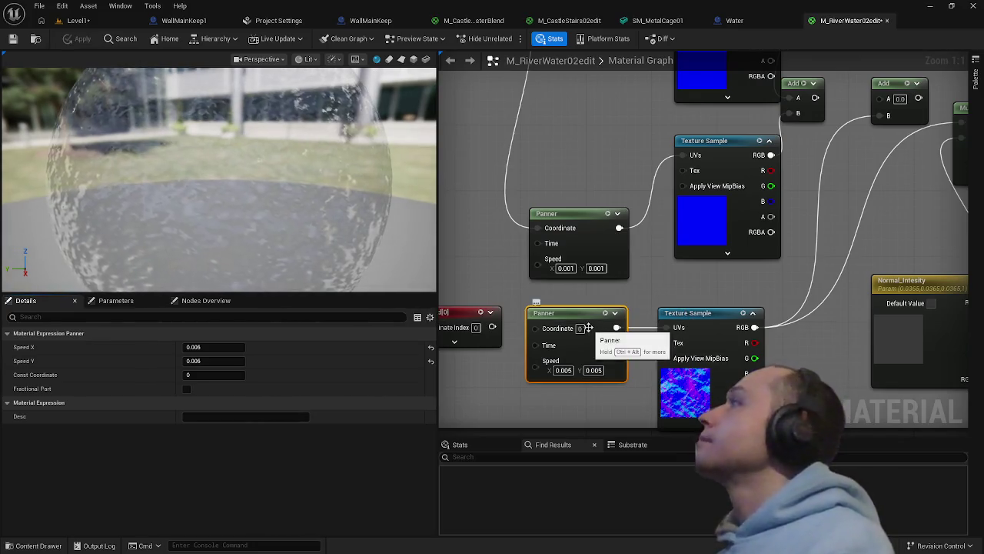
Set the upper Panner's Speed X and Speed Y to 0.005 and apply the material
{"action": "left_click", "coordinate": [584, 217]}
{"action": "left_click_drag", "start_coordinate": [585, 218], "coordinate": [613, 316]}
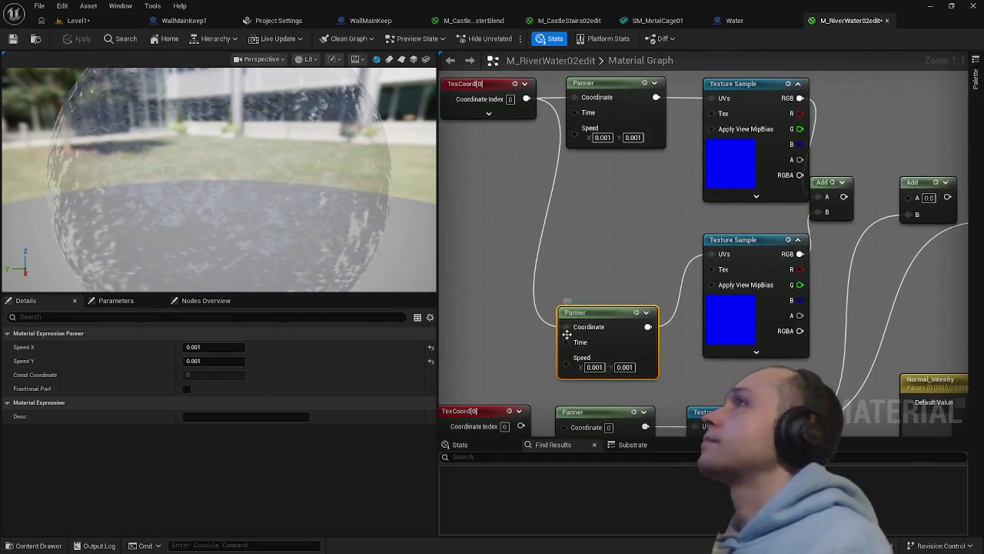
{"action": "left_click", "coordinate": [574, 97], "text": "alt"}
{"action": "left_click", "coordinate": [83, 39]}
{"action": "mouse_move", "coordinate": [661, 307]}
{"action": "left_mouse_down"}
{"action": "mouse_move", "coordinate": [583, 268]}
{"action": "mouse_move", "coordinate": [565, 273]}
{"action": "left_mouse_up"}
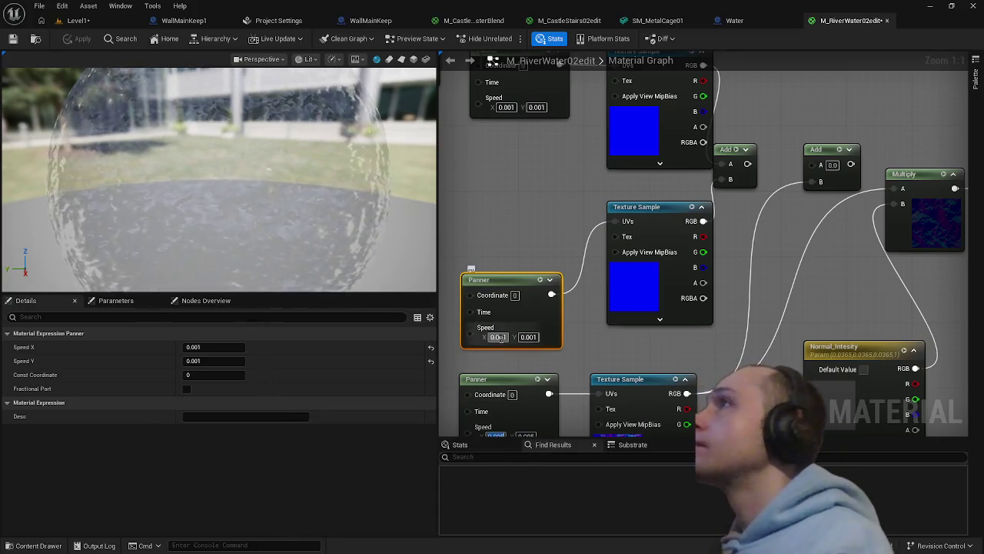
{"action": "type", "text": "0.005"}
{"action": "key", "text": "Return"}
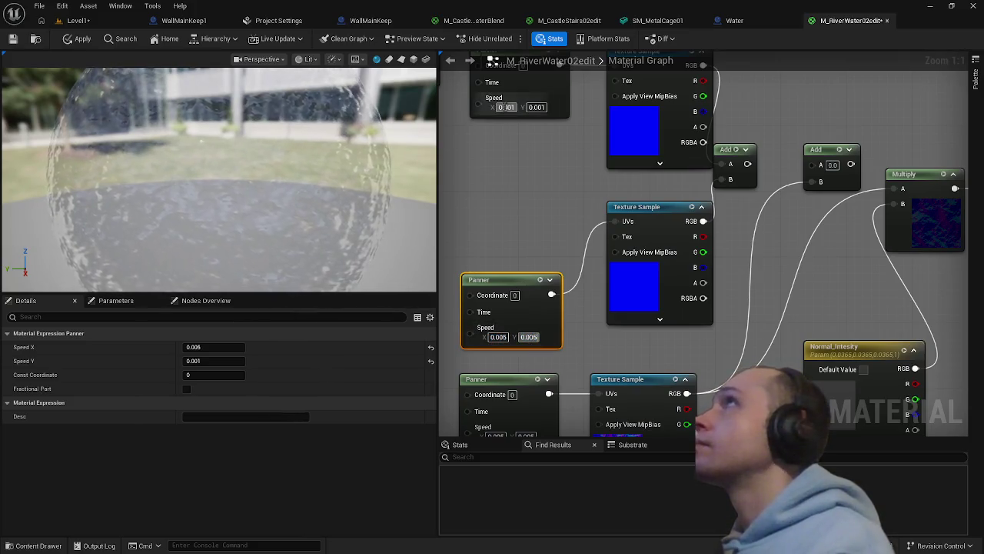
{"action": "key", "text": "Tab"}
{"action": "type", "text": "0.005"}
{"action": "key", "text": "Return"}
{"action": "left_click", "coordinate": [80, 40]}
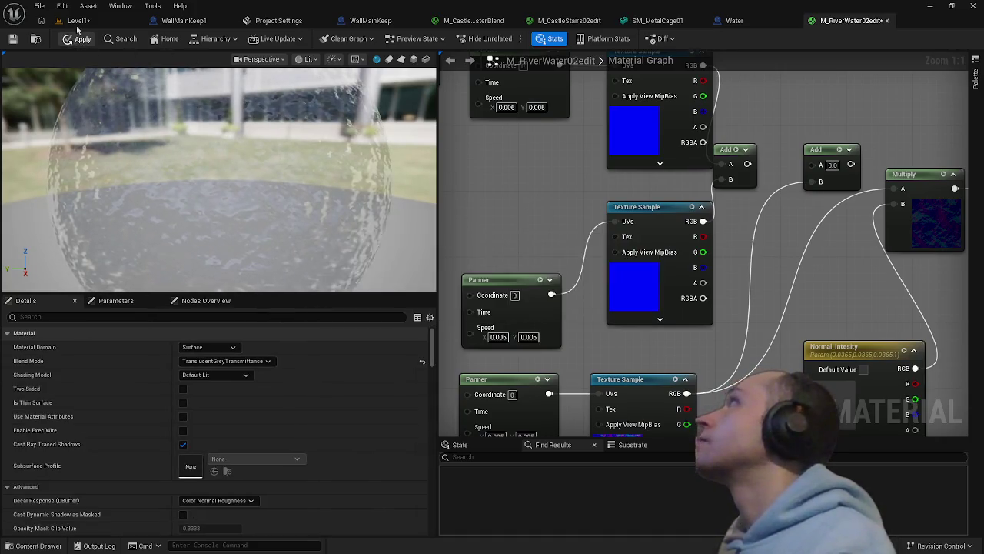
Play Level1 from the castle-wall spot, walk to the river, stop, and open the content drawer
{"action": "left_click", "coordinate": [74, 23]}
{"action": "right_click", "coordinate": [250, 465]}
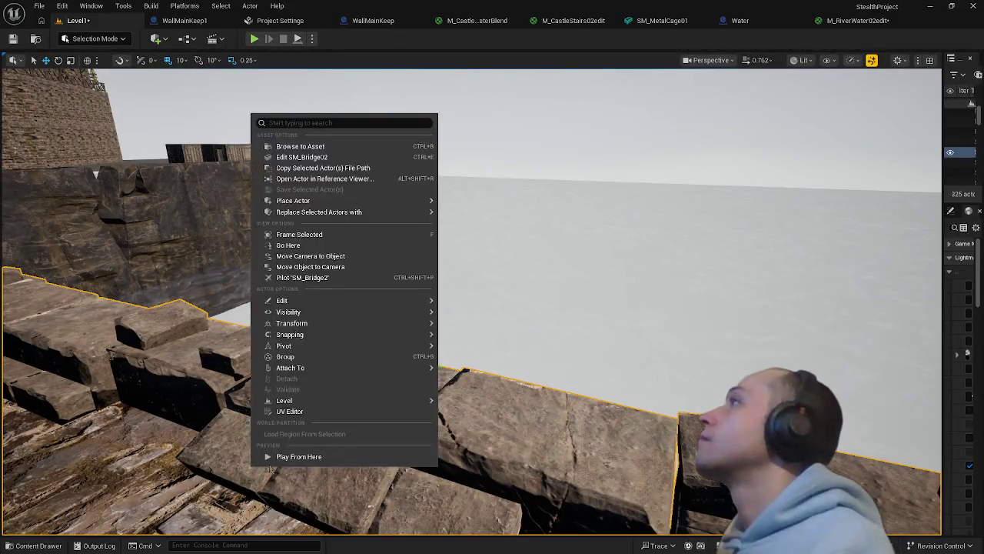
{"action": "left_click", "coordinate": [279, 459]}
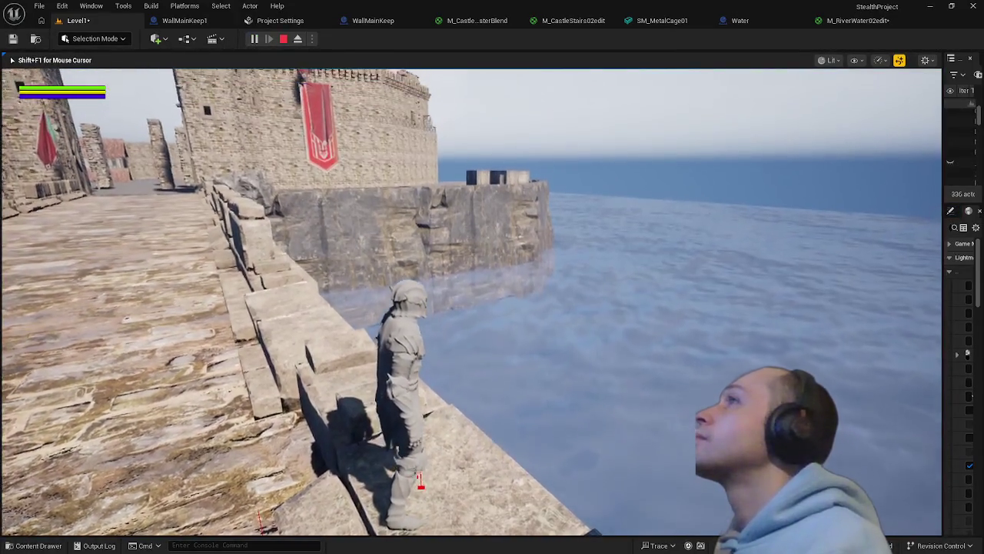
{"action": "key", "text": "w"}
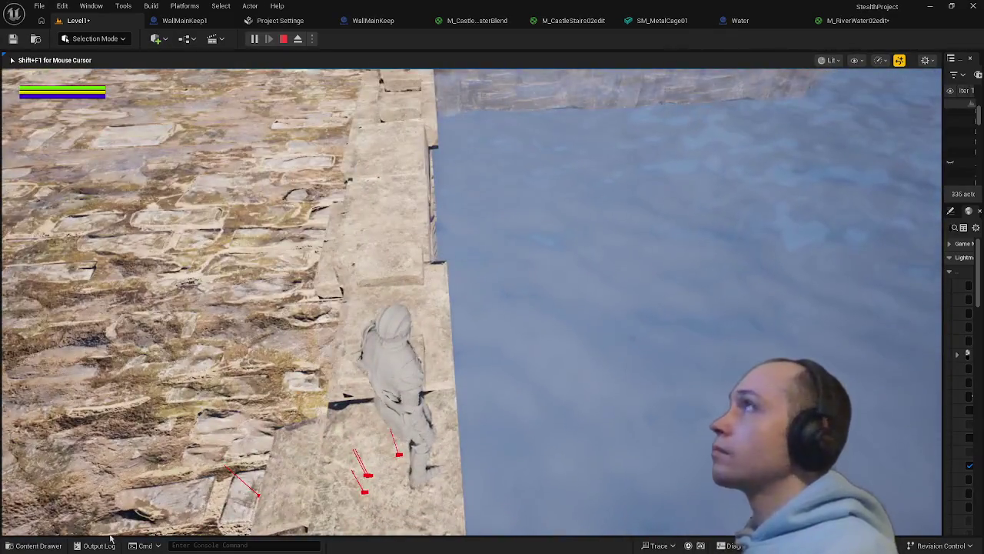
{"action": "key", "text": "Escape"}
{"action": "key", "text": "ctrl+space"}
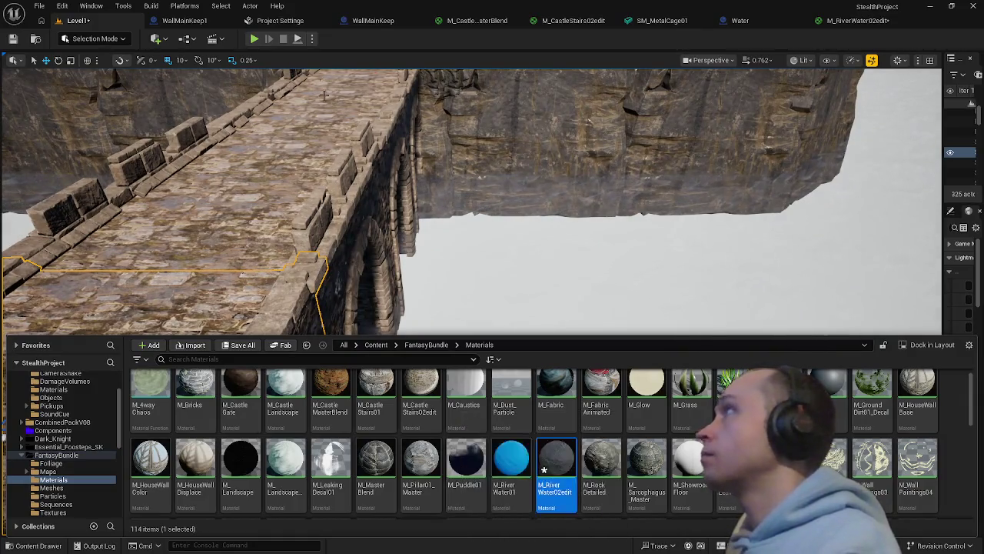
Duplicate the Water blueprint's Plane, lower the copy beneath the water, and assign M_RockDetailed
{"action": "left_click", "coordinate": [740, 20]}
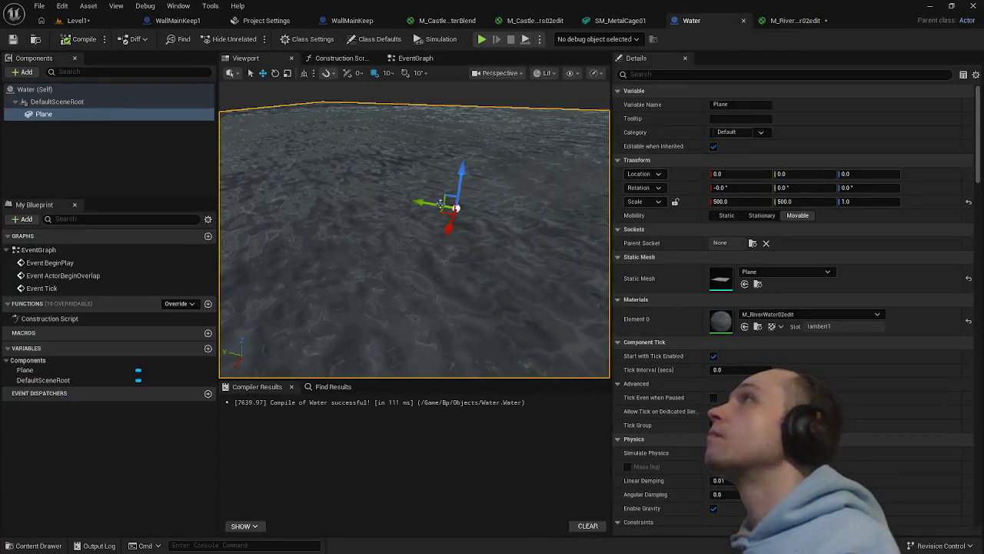
{"action": "left_click", "coordinate": [112, 116]}
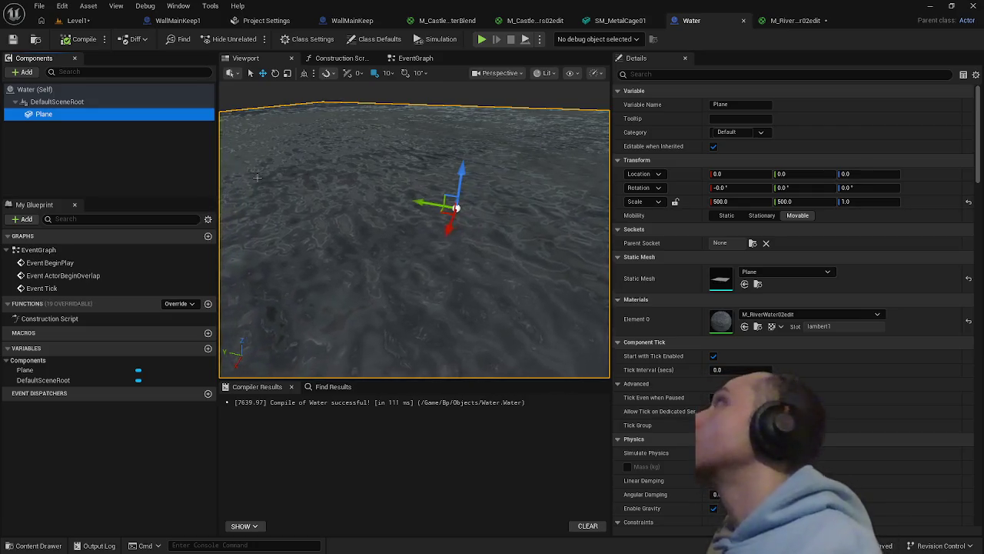
{"action": "key", "text": "ctrl+d"}
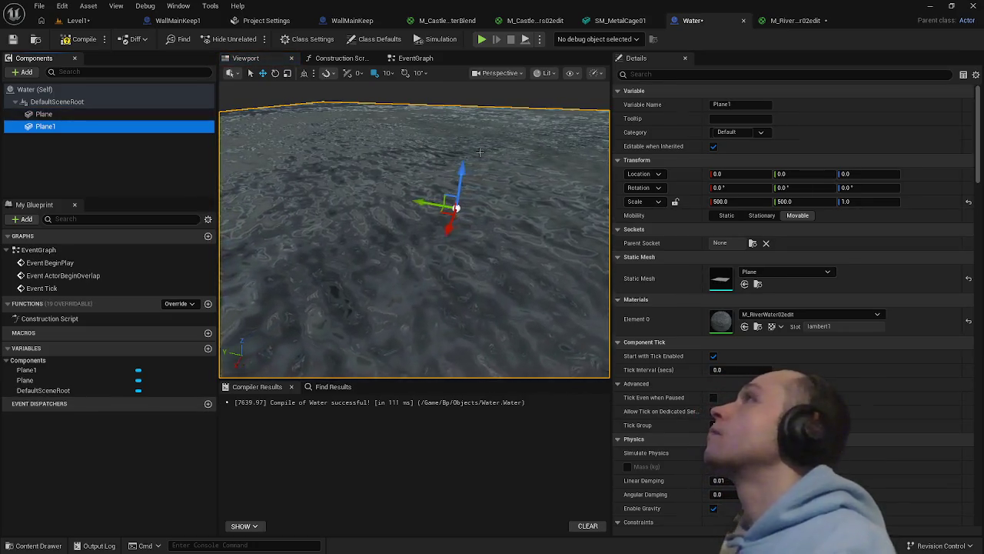
{"action": "left_click_drag", "start_coordinate": [462, 166], "coordinate": [462, 172]}
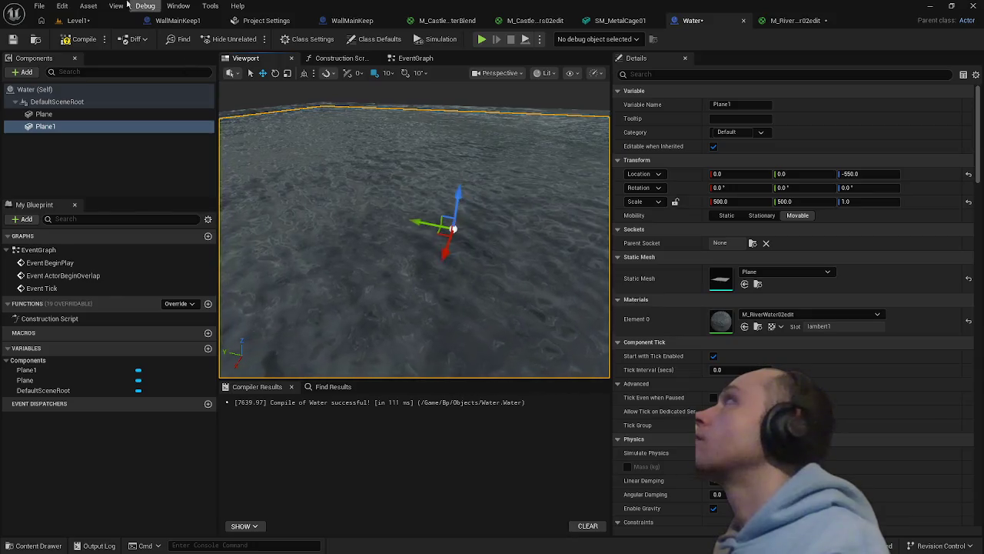
{"action": "left_click", "coordinate": [761, 315]}
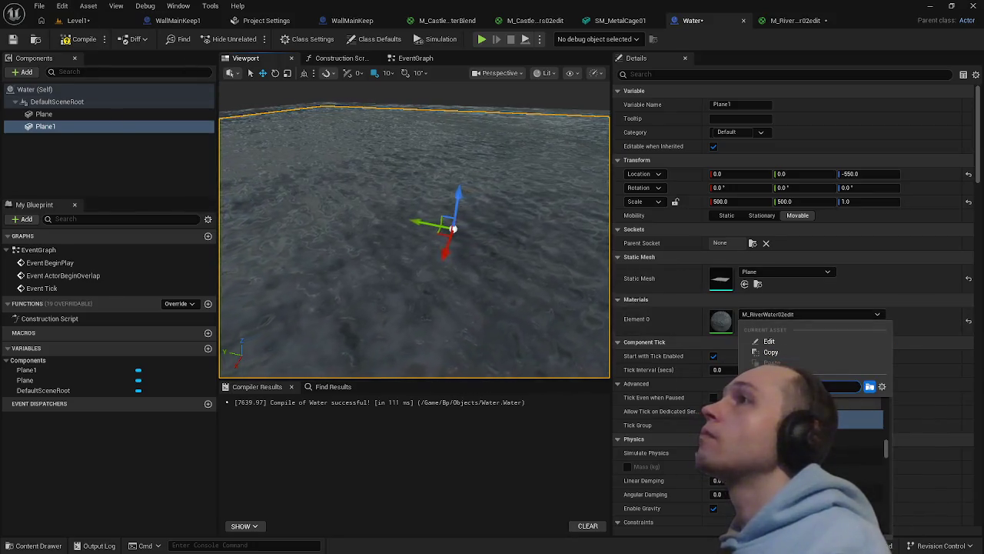
{"action": "left_click", "coordinate": [769, 406]}
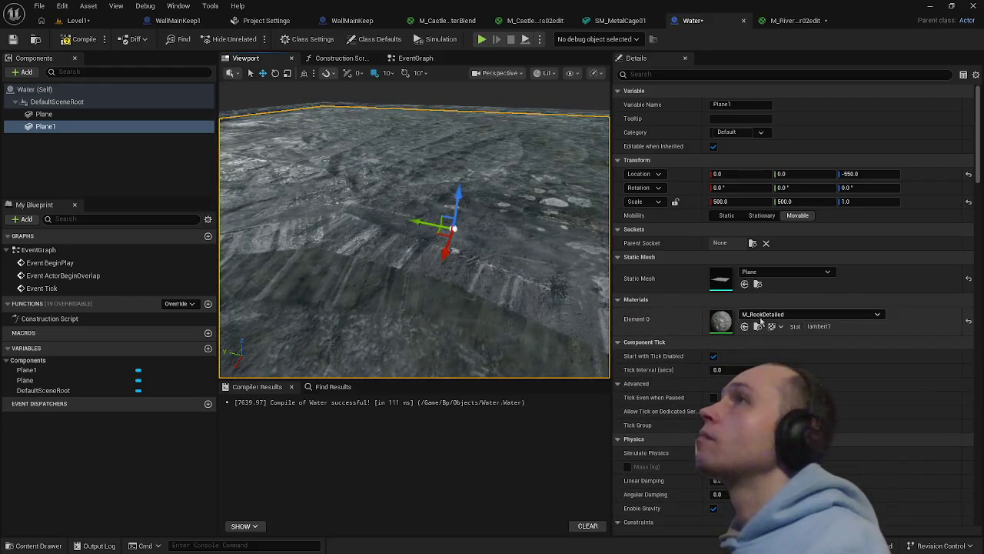
Change the duplicate plane Plane1's material to M_Sand1
{"action": "left_click", "coordinate": [807, 314]}
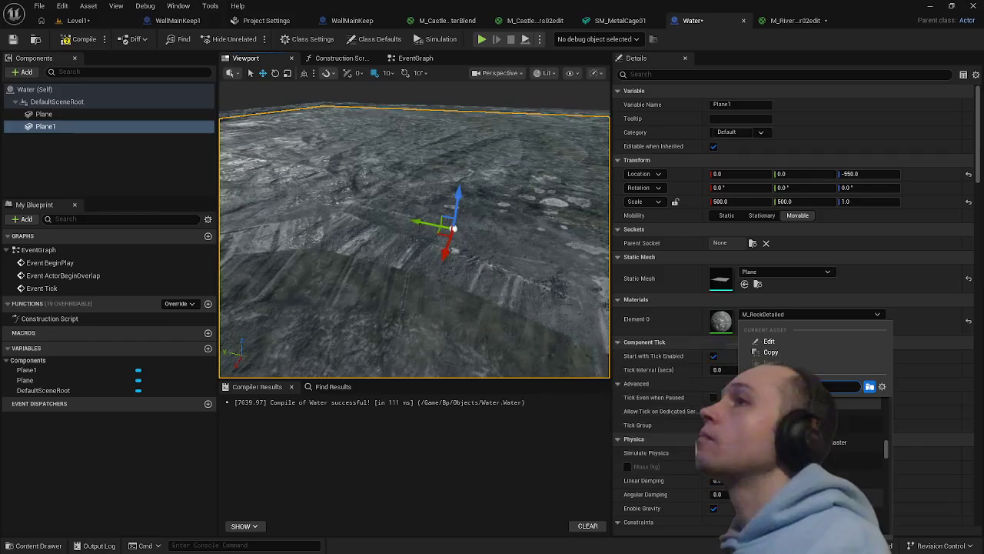
{"action": "scroll", "coordinate": [845, 462], "scroll_direction": "down", "scroll_amount": 2}
{"action": "scroll", "coordinate": [846, 462], "scroll_direction": "down", "scroll_amount": 4}
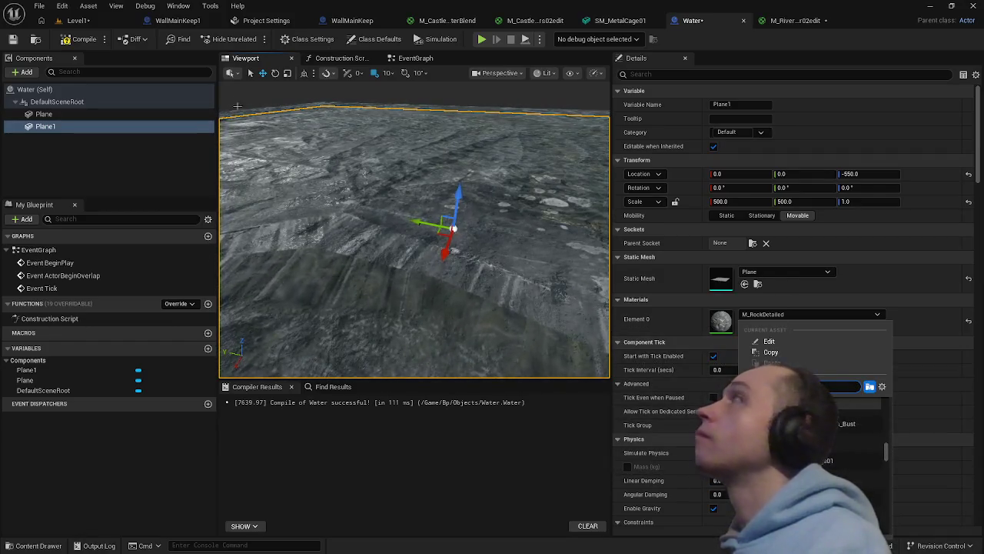
{"action": "left_click", "coordinate": [77, 29]}
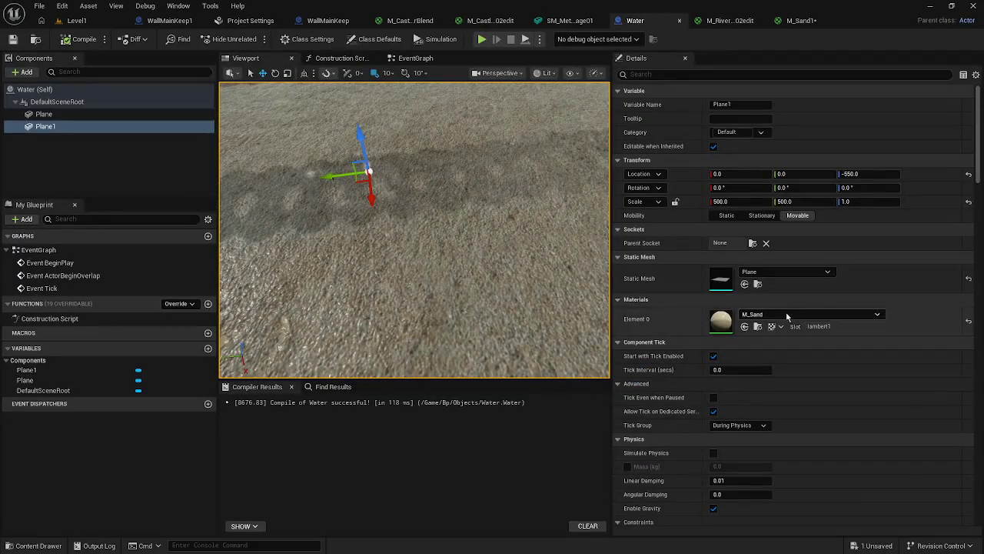
{"action": "left_click", "coordinate": [791, 313]}
{"action": "left_click", "coordinate": [803, 437]}
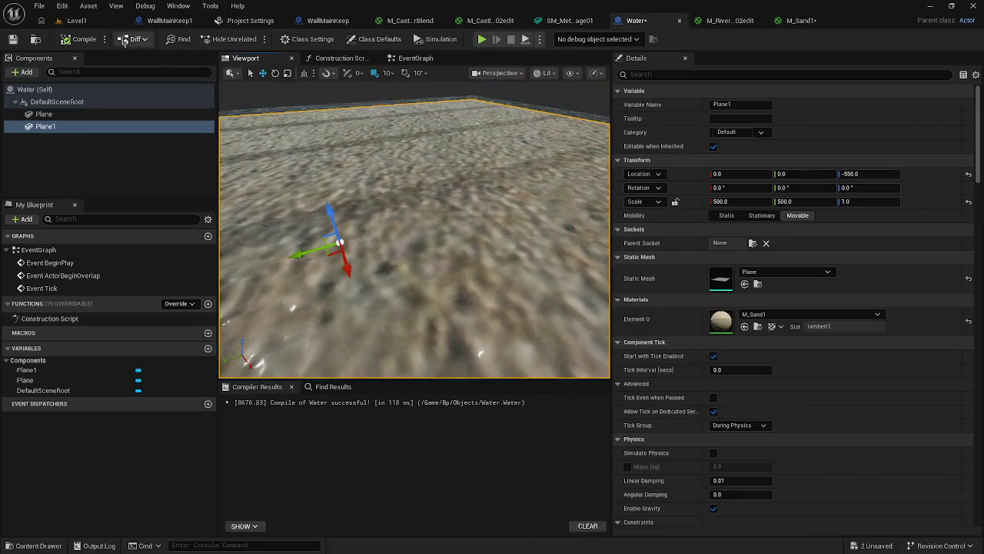
Look over the sand bed and stone bridge in Level1, then open M_Sand1
{"action": "left_click", "coordinate": [77, 20]}
{"action": "scroll", "coordinate": [312, 263], "scroll_direction": "down", "scroll_amount": 3}
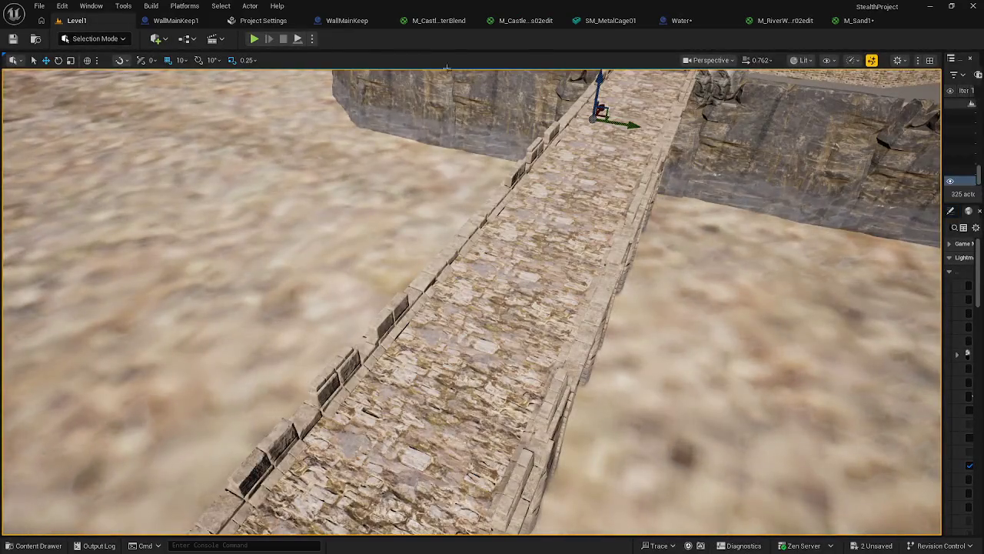
{"action": "left_click_drag", "start_coordinate": [312, 263], "coordinate": [154, 263]}
{"action": "mouse_move", "coordinate": [820, 97]}
{"action": "left_mouse_down"}
{"action": "mouse_move", "coordinate": [769, 154]}
{"action": "mouse_move", "coordinate": [819, 96]}
{"action": "left_mouse_up"}
{"action": "left_click", "coordinate": [857, 20]}
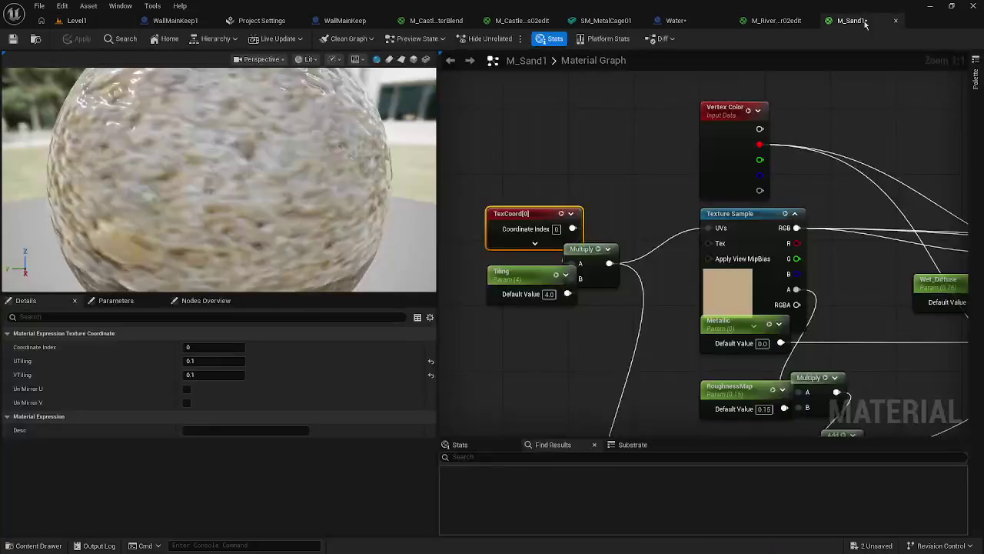
Set M_Sand1's UTiling and VTiling to 0.5, apply, and check the sand in Level1
{"action": "left_click", "coordinate": [207, 360]}
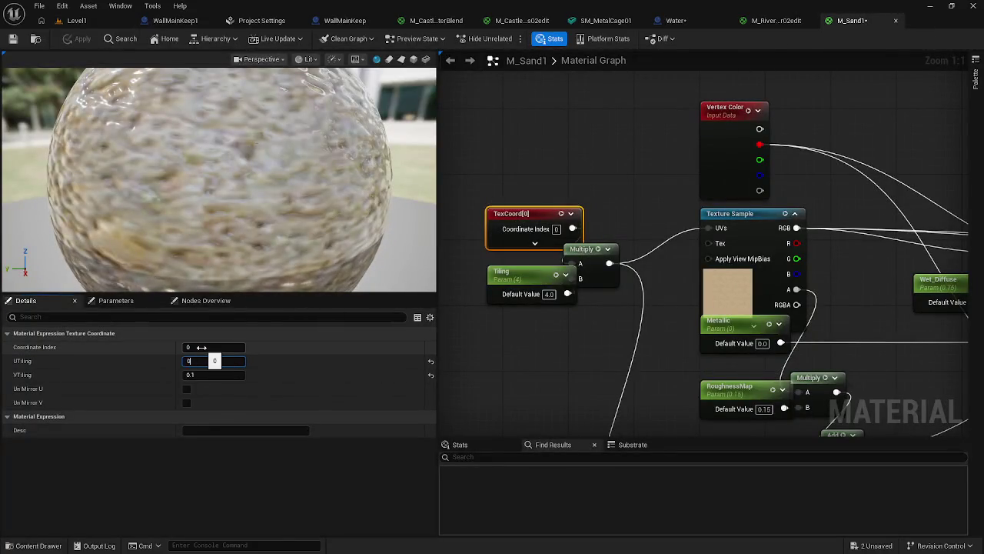
{"action": "type", "text": ".5"}
{"action": "type", "text": "0.6"}
{"action": "key", "text": "Return"}
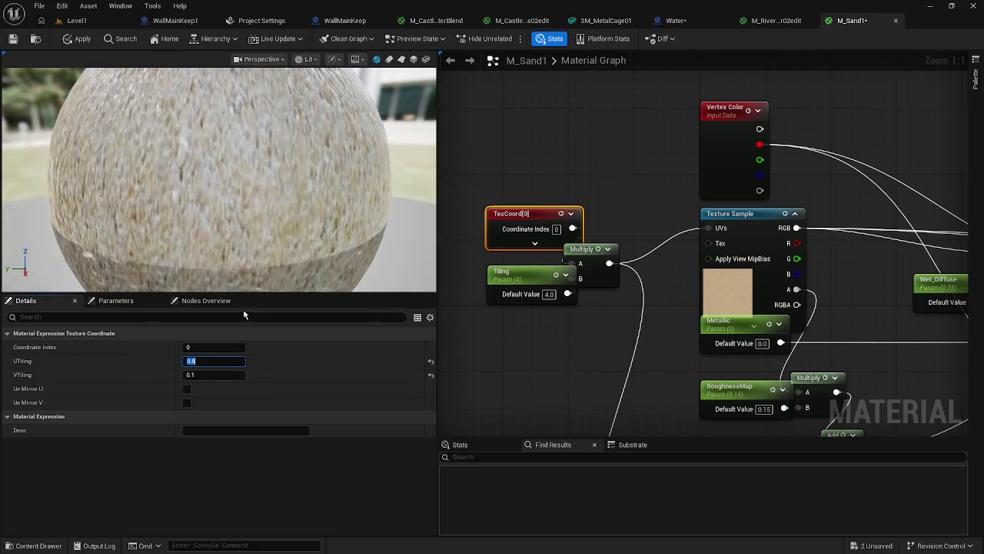
{"action": "left_click", "coordinate": [223, 374]}
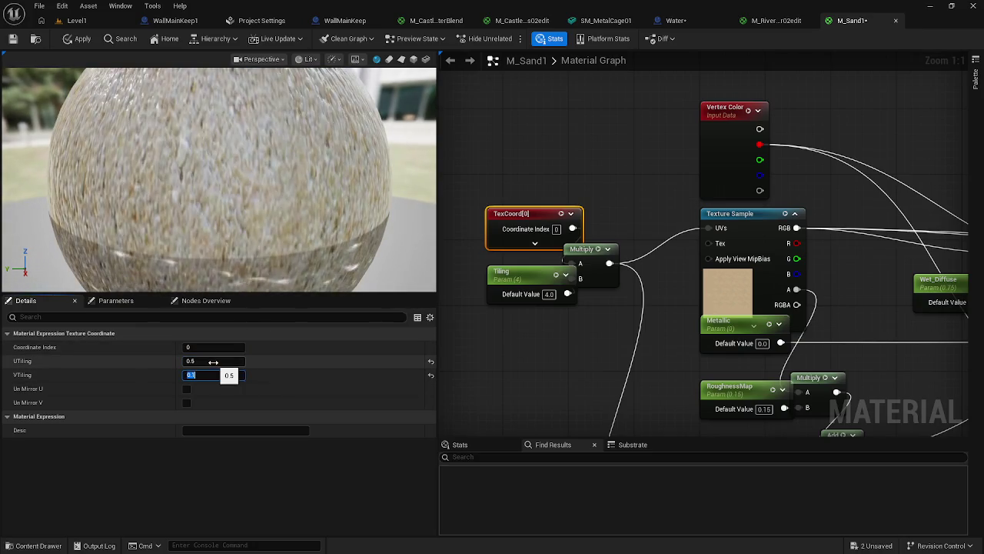
{"action": "type", "text": "0.5"}
{"action": "key", "text": "Return"}
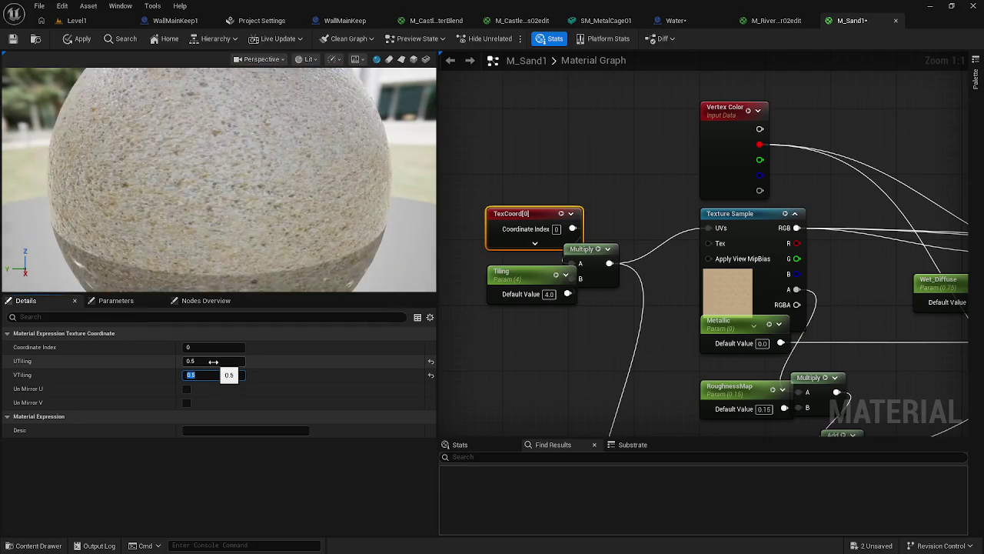
{"action": "left_click", "coordinate": [80, 39]}
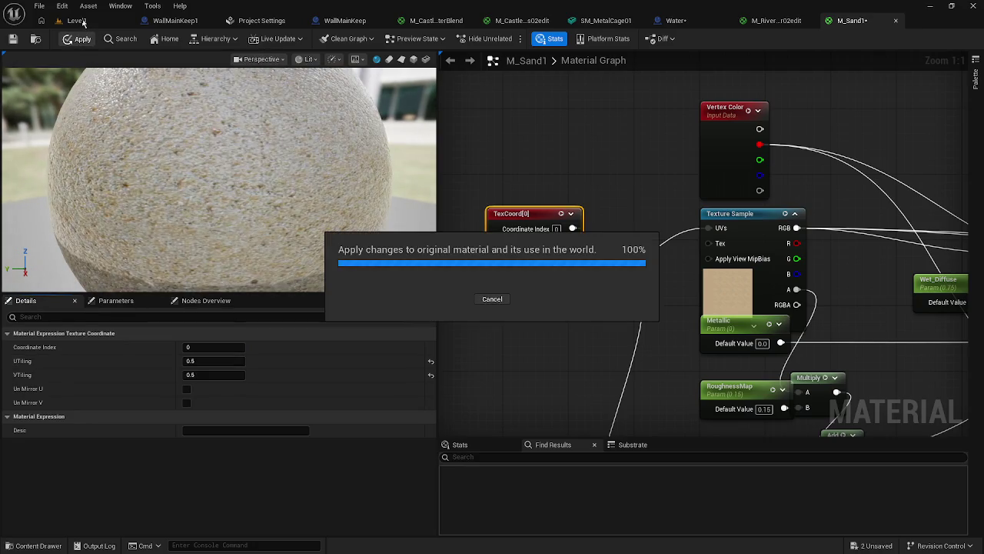
{"action": "left_click", "coordinate": [83, 22]}
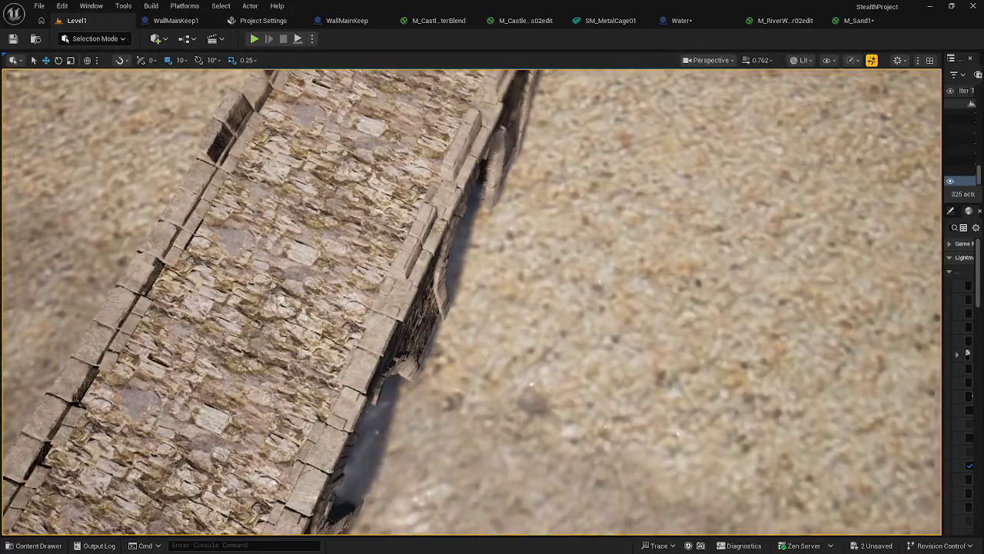
Raise M_Sand1's tiling to 10.0, apply it, and return to Level1
{"action": "key", "text": "ctrl+space"}
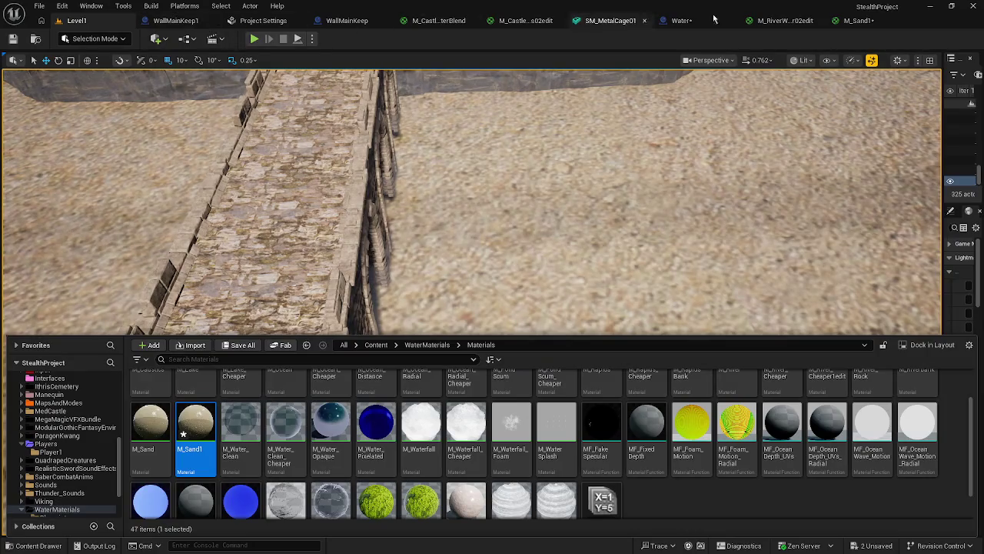
{"action": "left_click", "coordinate": [888, 25]}
{"action": "left_click", "coordinate": [206, 362]}
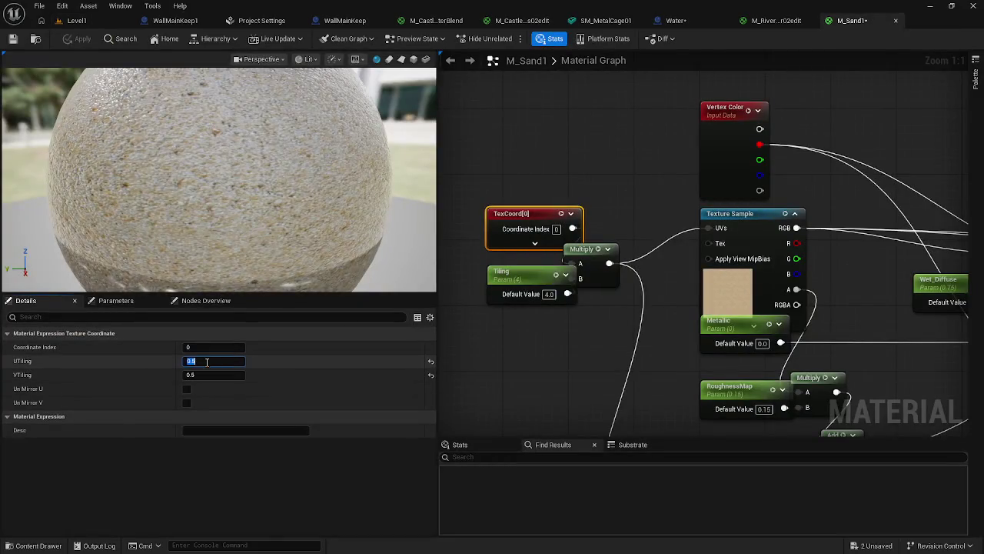
{"action": "type", "text": "0"}
{"action": "key", "text": "Return"}
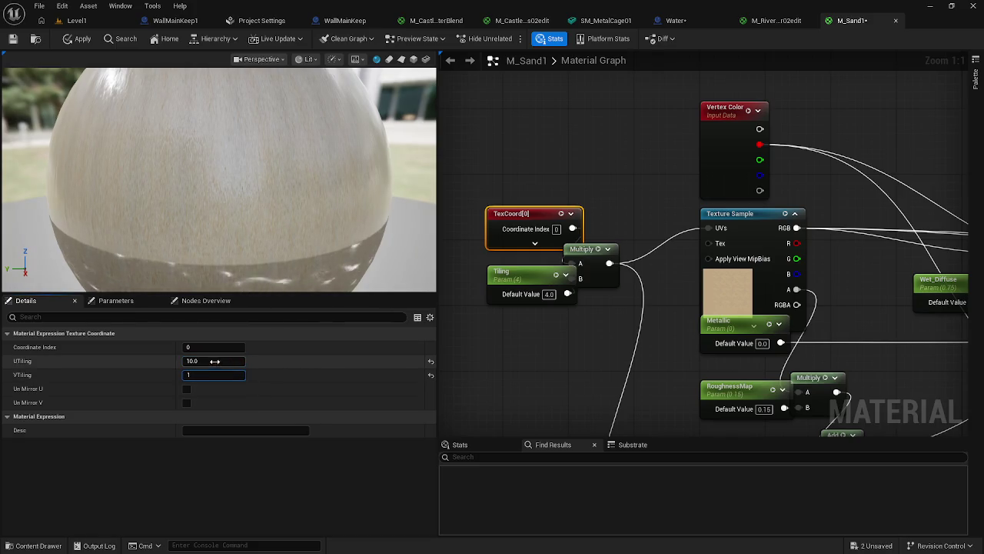
{"action": "left_click", "coordinate": [78, 40]}
{"action": "left_click", "coordinate": [79, 20]}
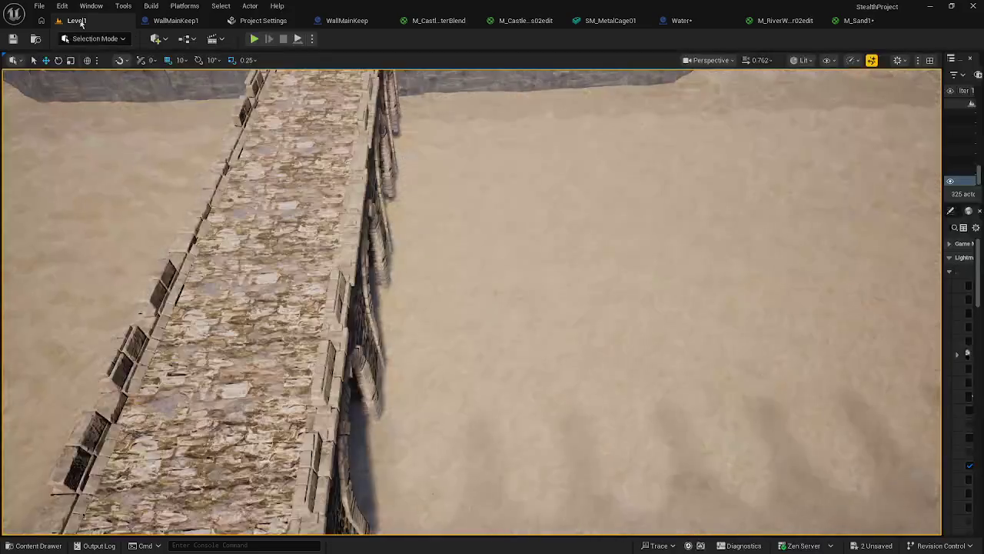
Orbit the view over the sand riverbed by the castle and rock wall, then select the Water blueprint's Plane
{"action": "mouse_move", "coordinate": [430, 343]}
{"action": "left_mouse_down"}
{"action": "mouse_move", "coordinate": [538, 343]}
{"action": "mouse_move", "coordinate": [461, 342]}
{"action": "mouse_move", "coordinate": [461, 234]}
{"action": "mouse_move", "coordinate": [754, 231]}
{"action": "mouse_move", "coordinate": [615, 292]}
{"action": "mouse_move", "coordinate": [738, 273]}
{"action": "mouse_move", "coordinate": [700, 279]}
{"action": "left_mouse_up"}
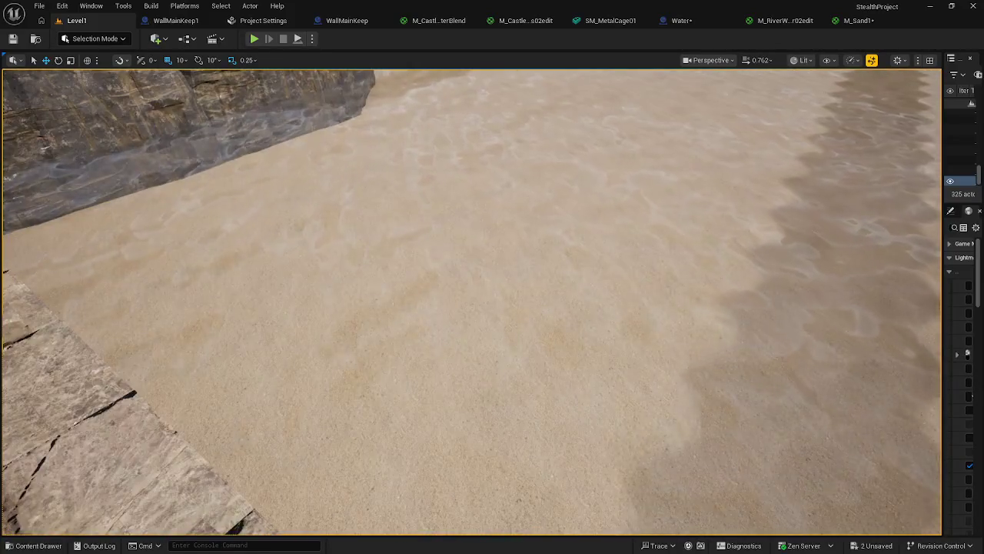
{"action": "left_click_drag", "start_coordinate": [431, 341], "coordinate": [346, 323]}
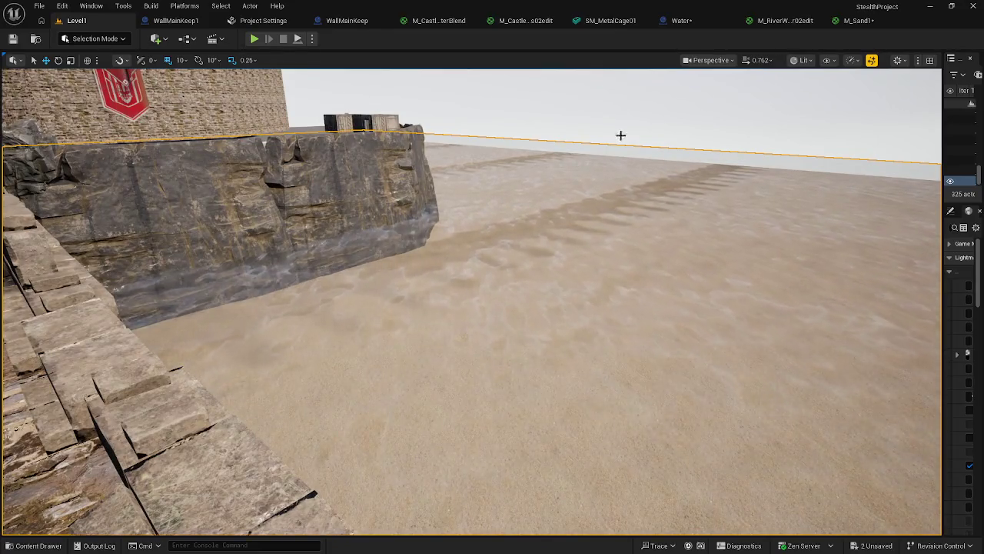
{"action": "left_click", "coordinate": [860, 22]}
{"action": "left_click", "coordinate": [684, 23]}
{"action": "left_click", "coordinate": [381, 259]}
{"action": "type", "text": "Water"}
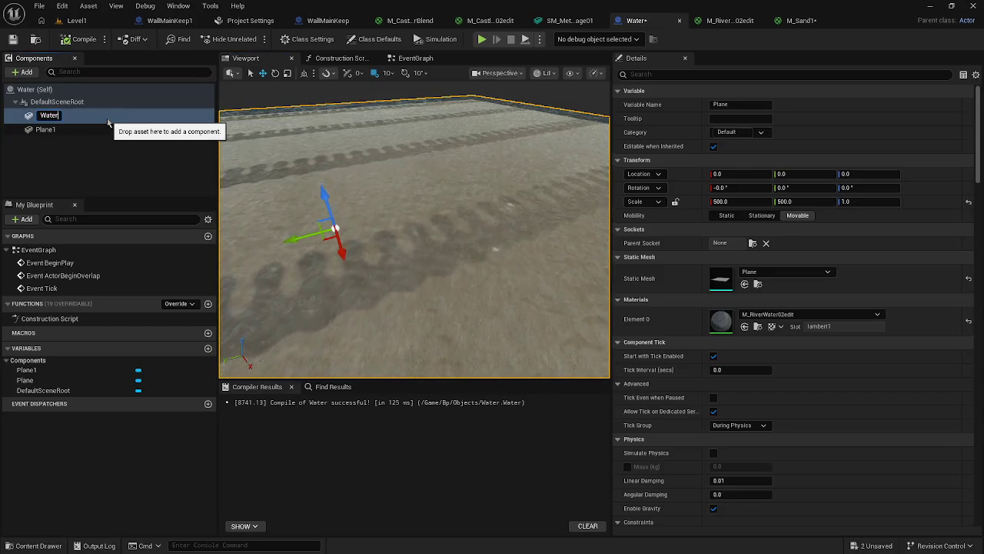
Rename the Plane component to Water and Plane1 to Bed
{"action": "key", "text": "Return"}
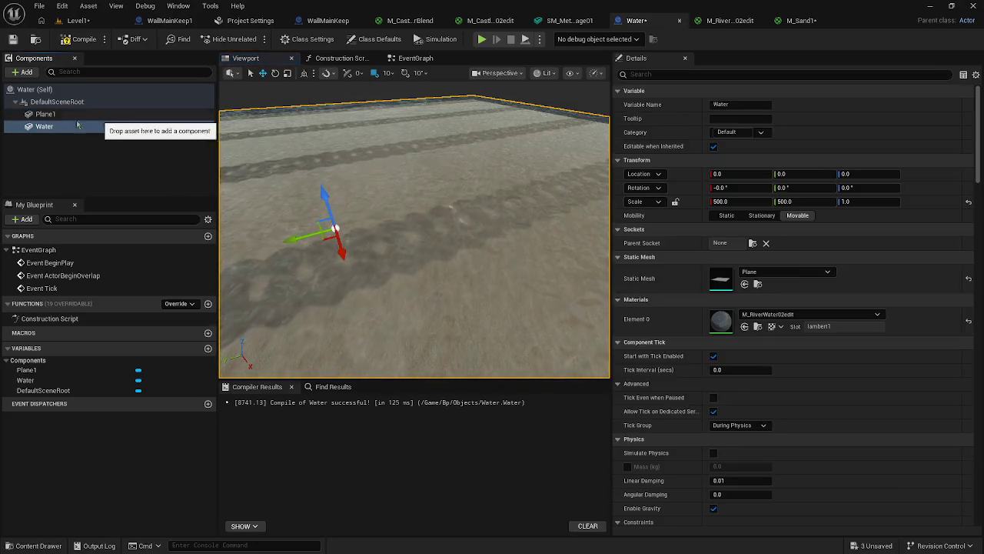
{"action": "left_click", "coordinate": [61, 117]}
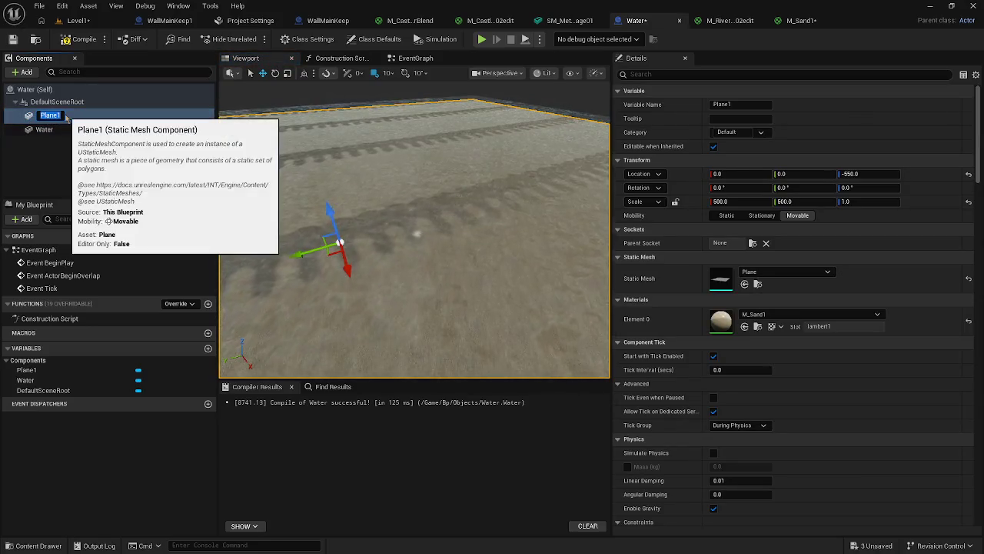
{"action": "key", "text": "F2"}
{"action": "type", "text": "Bed"}
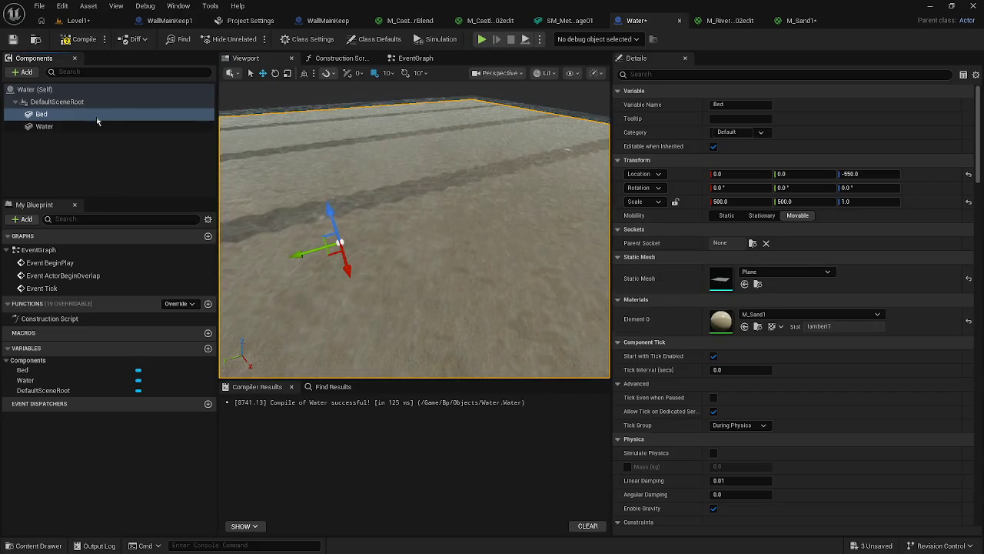
{"action": "left_click", "coordinate": [104, 126]}
{"action": "left_click", "coordinate": [757, 326]}
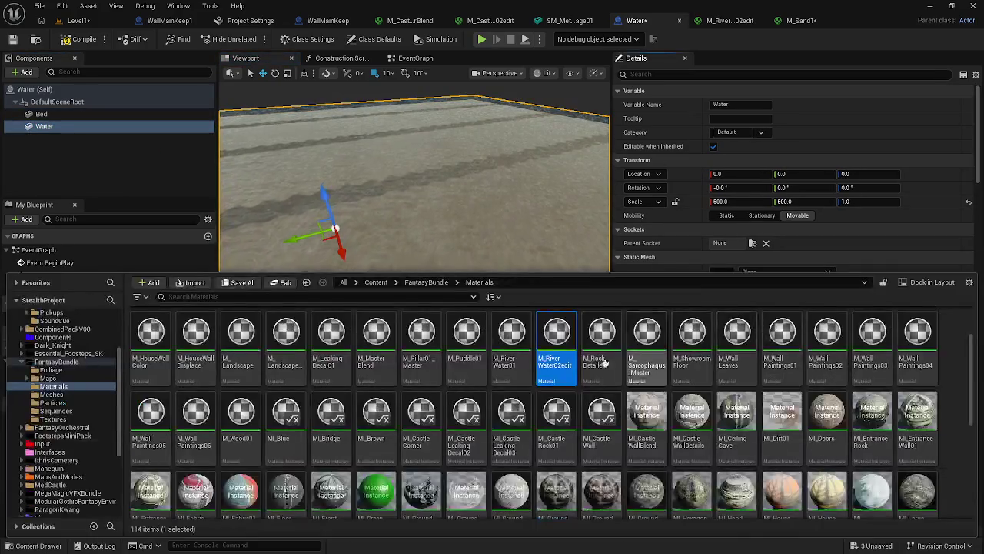
Open M_RiverWater02edit, survey its nodes around Normal_Intesity, and apply the material
{"action": "double_click", "coordinate": [555, 338]}
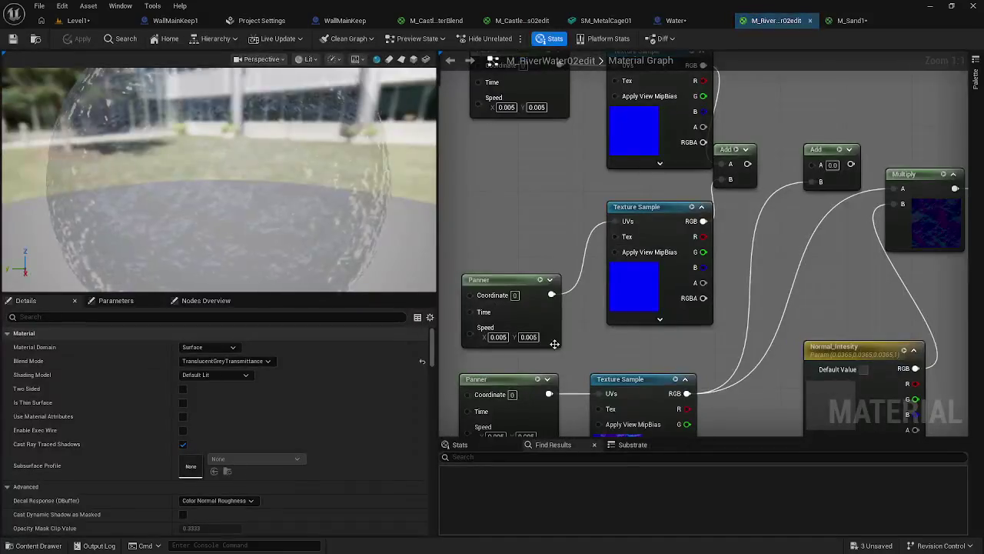
{"action": "left_click_drag", "start_coordinate": [593, 387], "coordinate": [579, 322]}
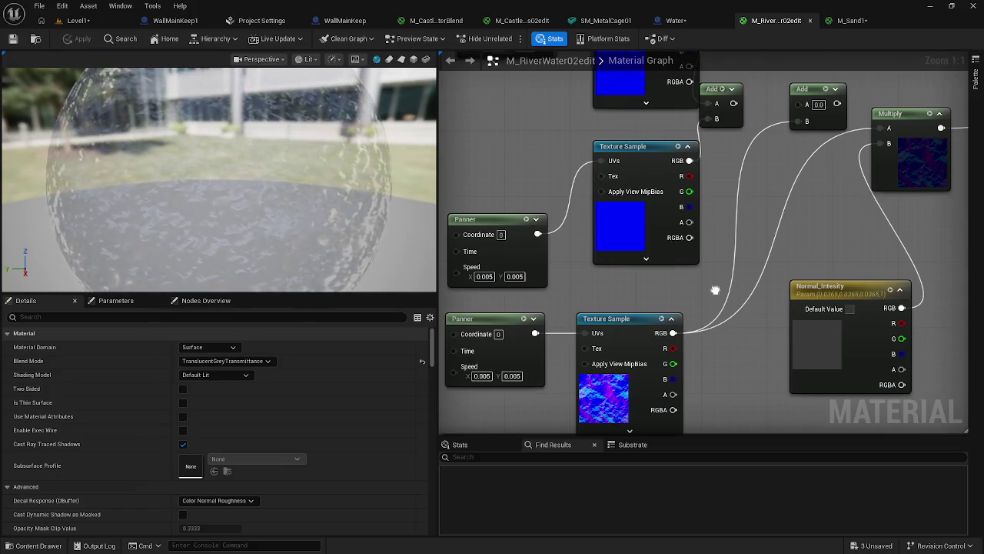
{"action": "left_click_drag", "start_coordinate": [716, 289], "coordinate": [521, 307]}
{"action": "scroll", "coordinate": [621, 284], "scroll_direction": "down", "scroll_amount": 2}
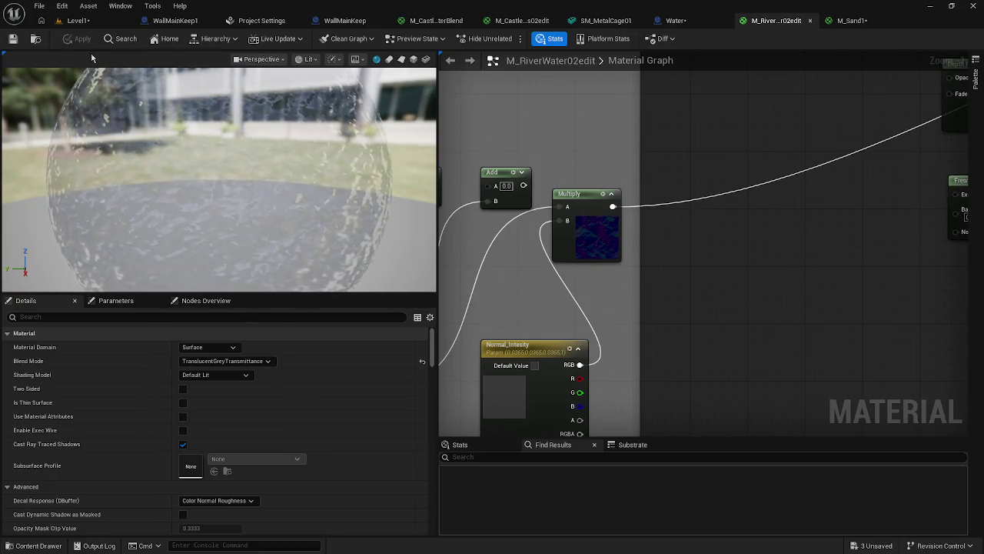
{"action": "scroll", "coordinate": [650, 226], "scroll_direction": "down", "scroll_amount": 5}
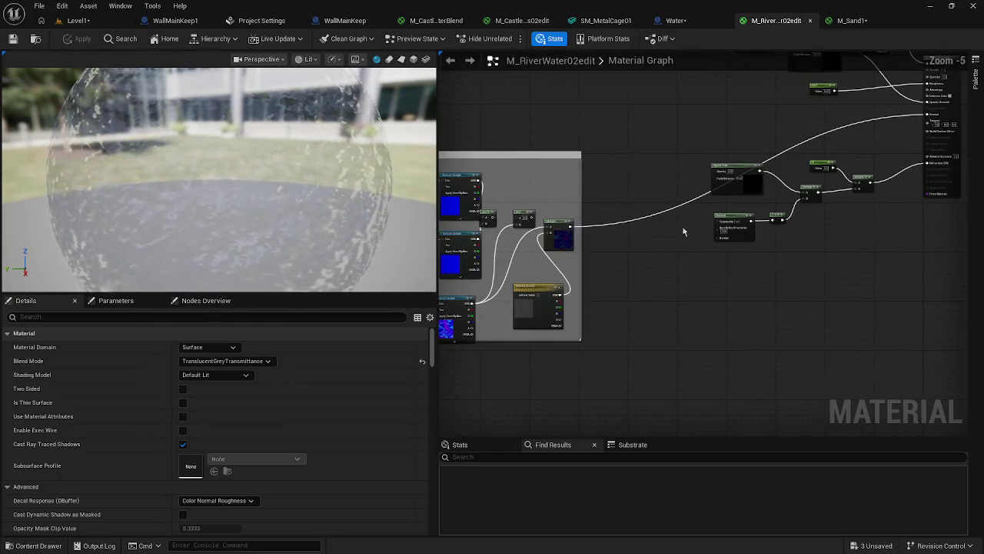
{"action": "left_click_drag", "start_coordinate": [651, 226], "coordinate": [498, 328]}
{"action": "scroll", "coordinate": [701, 283], "scroll_direction": "up", "scroll_amount": 3}
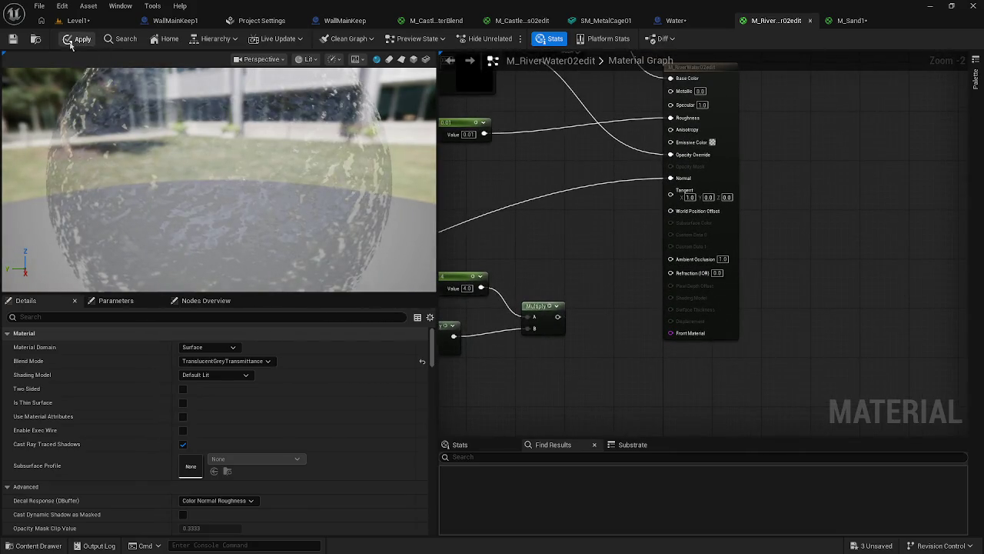
{"action": "left_click", "coordinate": [71, 42]}
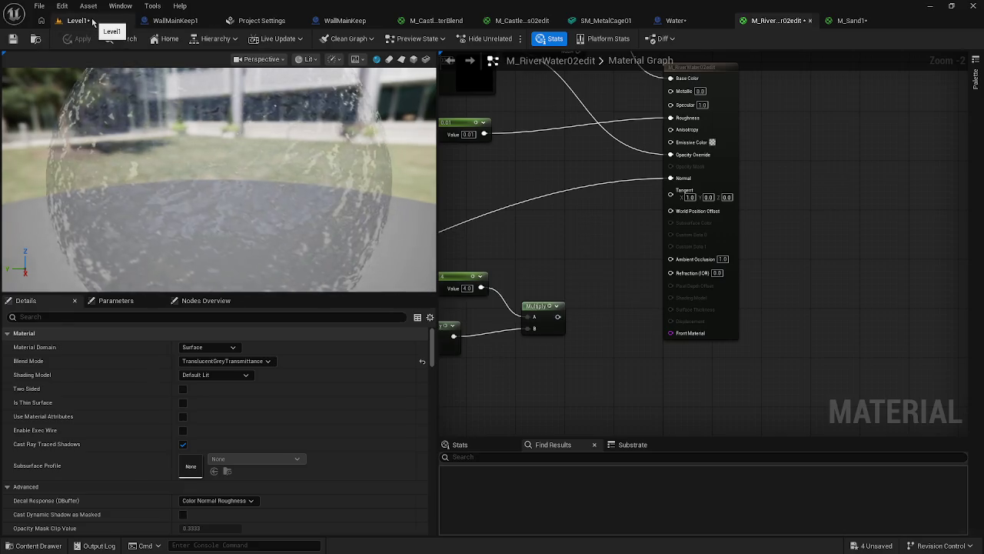
{"action": "left_click", "coordinate": [92, 21]}
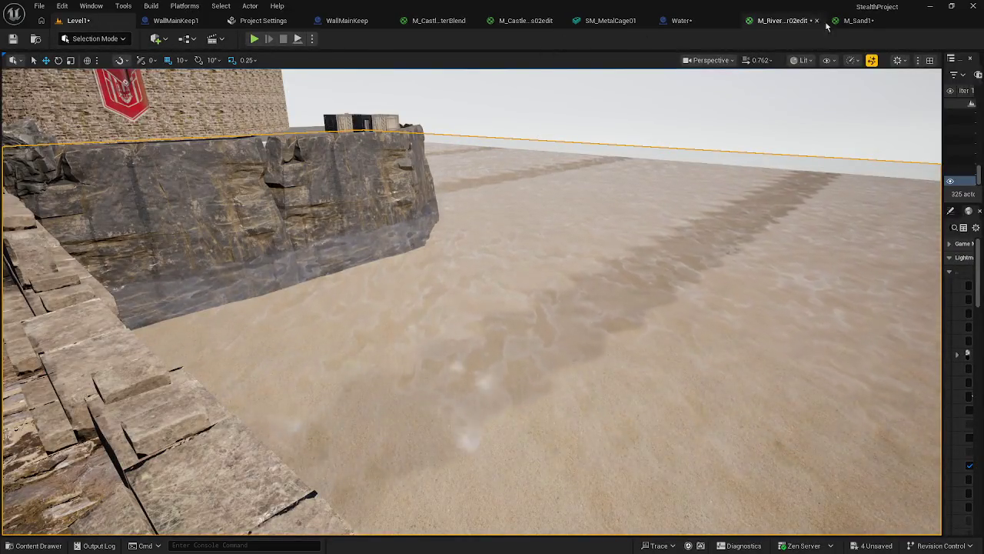
Float the M_RiverWater02edit editor as a tall window beside Level1 and zoom out its graph
{"action": "left_click", "coordinate": [854, 24]}
{"action": "left_click", "coordinate": [777, 23]}
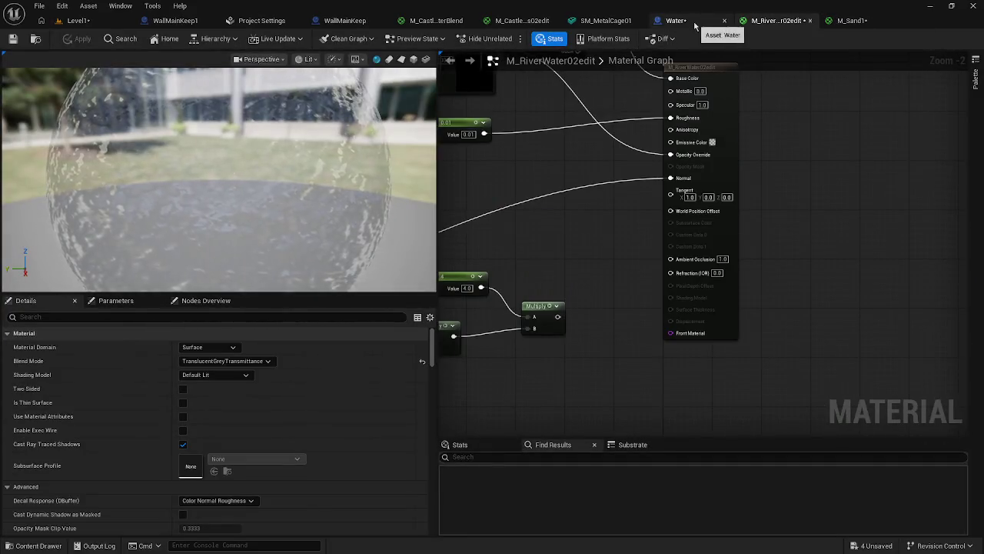
{"action": "mouse_move", "coordinate": [768, 24]}
{"action": "left_mouse_down"}
{"action": "mouse_move", "coordinate": [749, 110]}
{"action": "mouse_move", "coordinate": [523, 208]}
{"action": "left_mouse_up"}
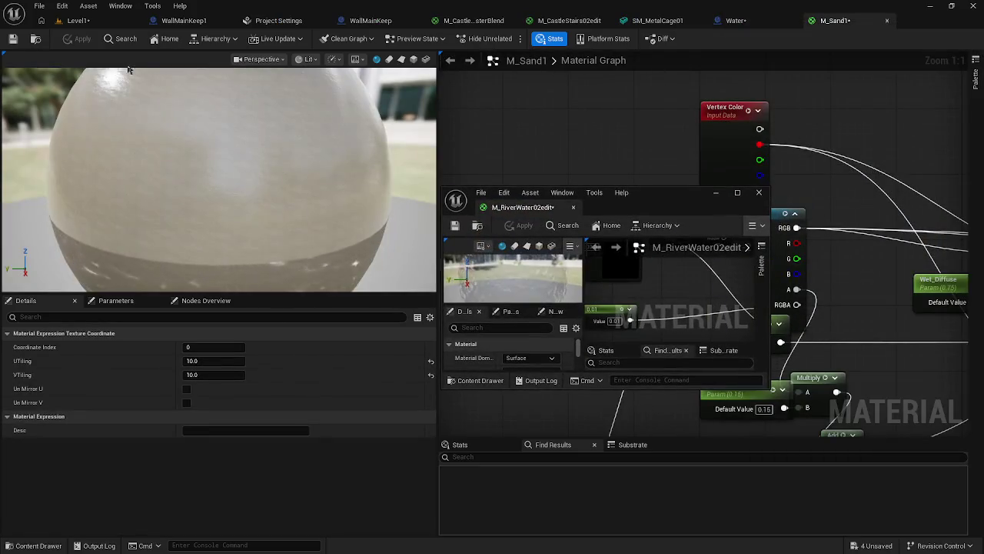
{"action": "left_click", "coordinate": [738, 22]}
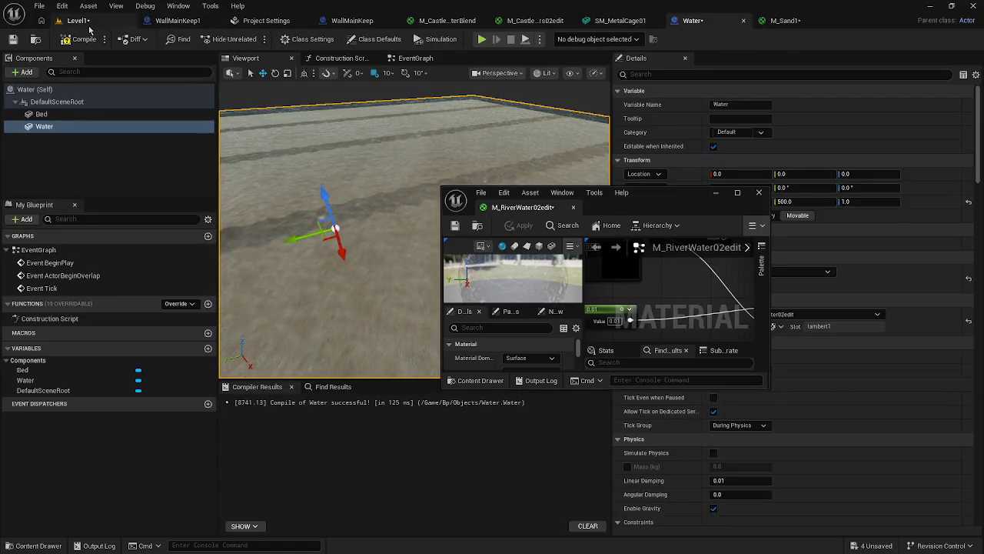
{"action": "left_click", "coordinate": [827, 301]}
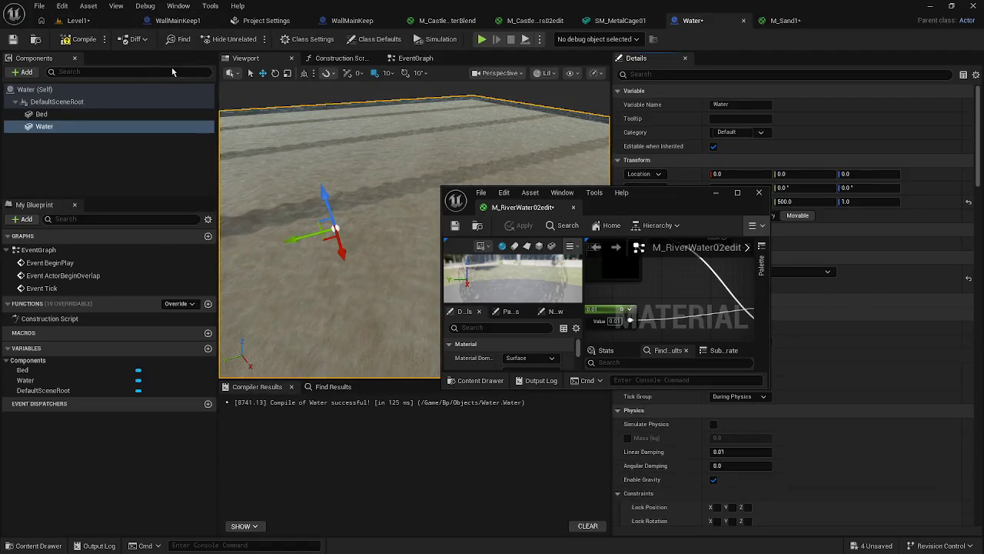
{"action": "left_click", "coordinate": [65, 24]}
{"action": "left_click_drag", "start_coordinate": [616, 186], "coordinate": [629, 7]}
{"action": "left_click_drag", "start_coordinate": [666, 191], "coordinate": [649, 263]}
{"action": "scroll", "coordinate": [648, 263], "scroll_direction": "down", "scroll_amount": 5}
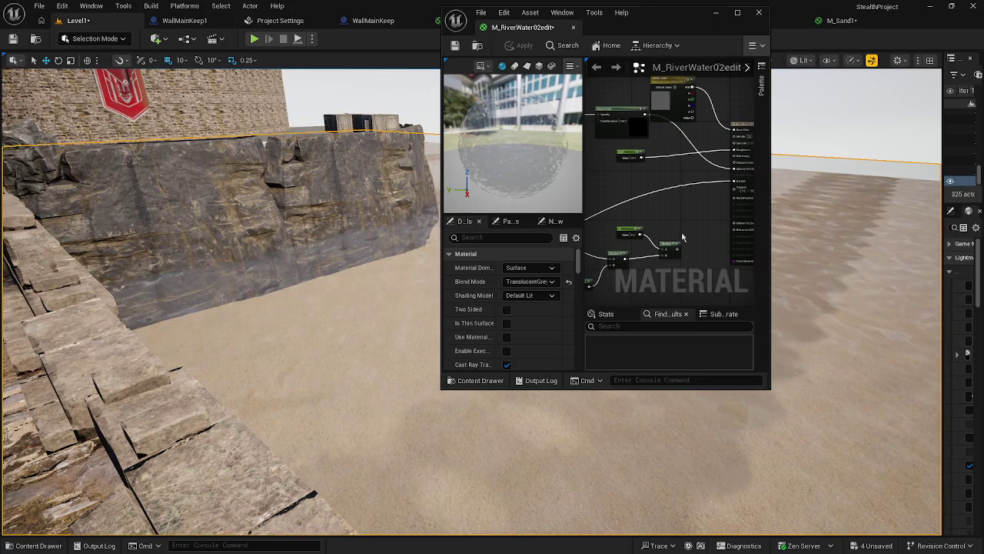
Undo the broken wire to the material output, apply, and frame the Depth Fade node
{"action": "key", "text": "ctrl+z"}
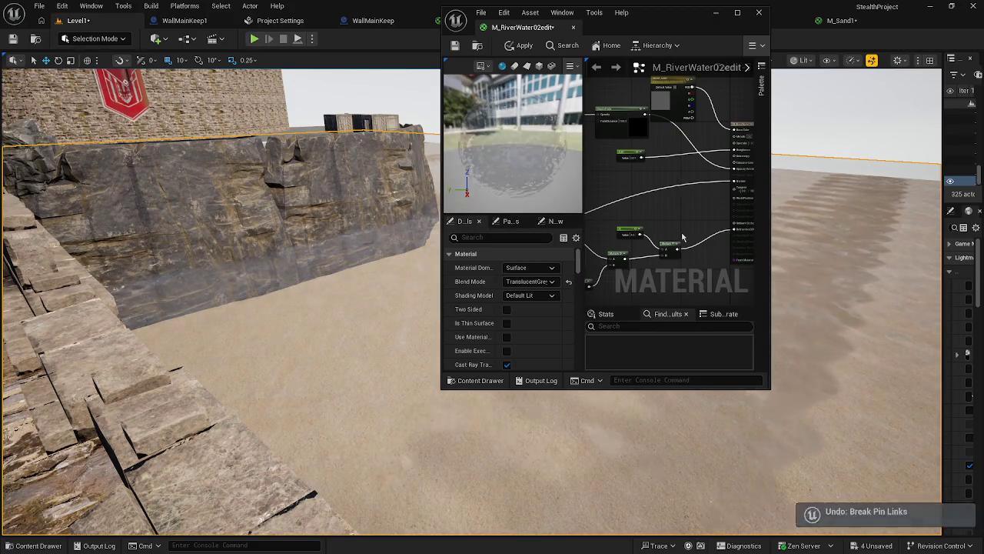
{"action": "mouse_move", "coordinate": [660, 217]}
{"action": "left_mouse_down"}
{"action": "mouse_move", "coordinate": [626, 228]}
{"action": "mouse_move", "coordinate": [622, 248]}
{"action": "mouse_move", "coordinate": [635, 269]}
{"action": "left_mouse_up"}
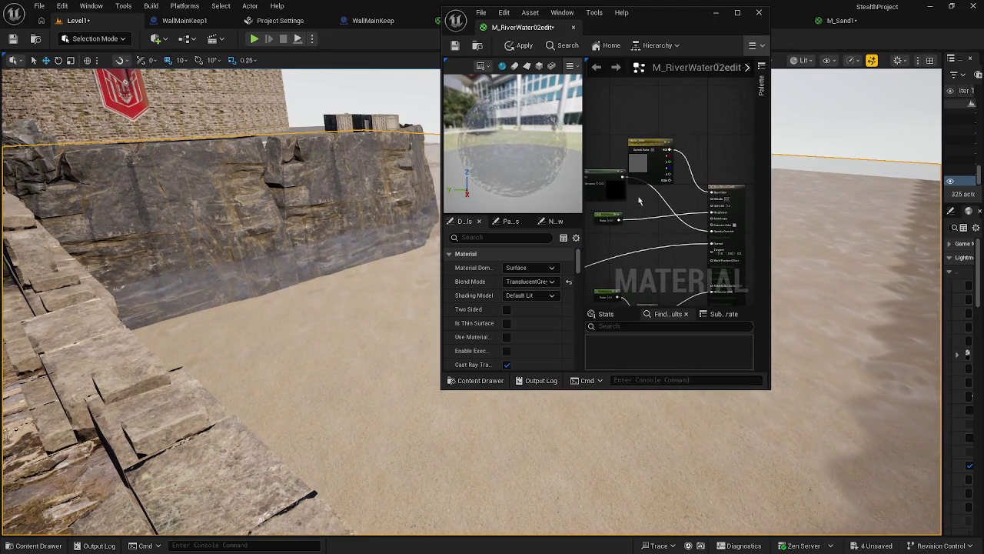
{"action": "left_click", "coordinate": [515, 48]}
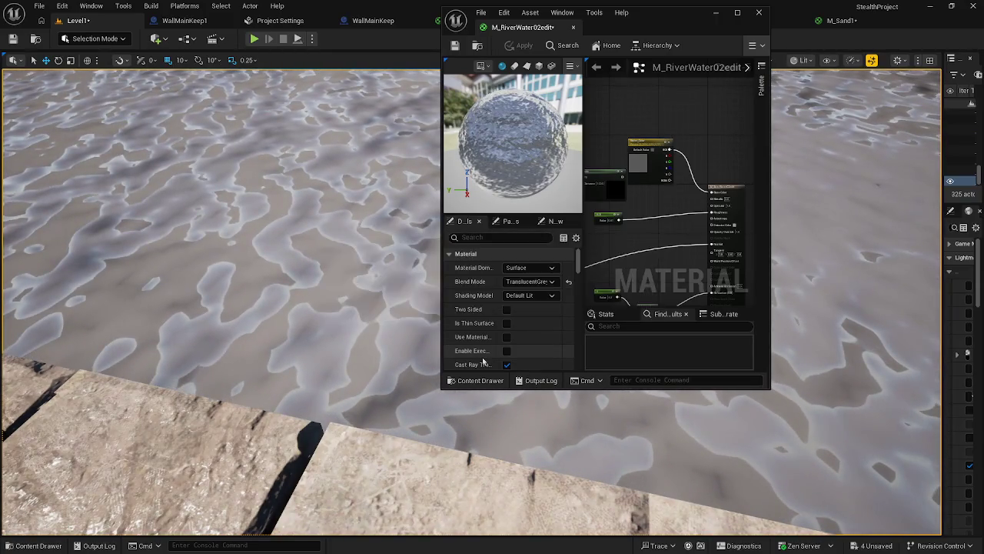
{"action": "key", "text": "ctrl+z"}
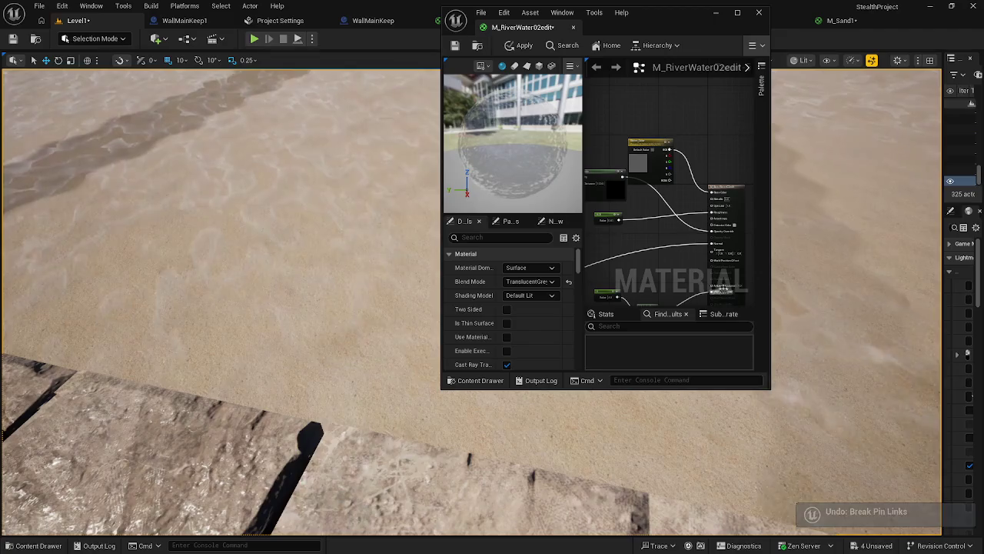
{"action": "scroll", "coordinate": [715, 243], "scroll_direction": "up", "scroll_amount": 2}
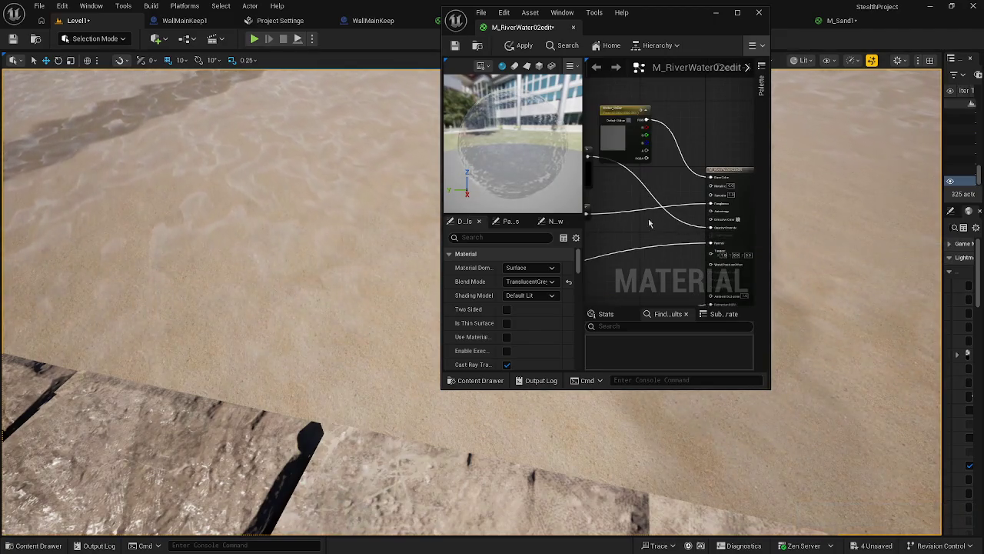
{"action": "left_click_drag", "start_coordinate": [647, 220], "coordinate": [698, 229]}
{"action": "left_click_drag", "start_coordinate": [611, 185], "coordinate": [644, 235]}
{"action": "scroll", "coordinate": [644, 234], "scroll_direction": "up", "scroll_amount": 3}
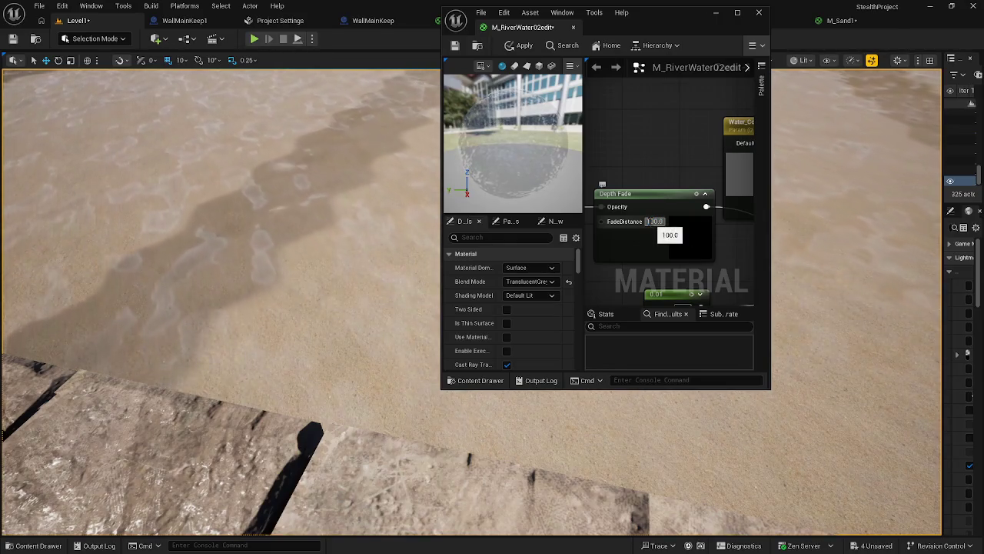
Apply the 1000 Depth Fade distance, then try Specular at 0.0 and apply it
{"action": "left_click", "coordinate": [525, 45]}
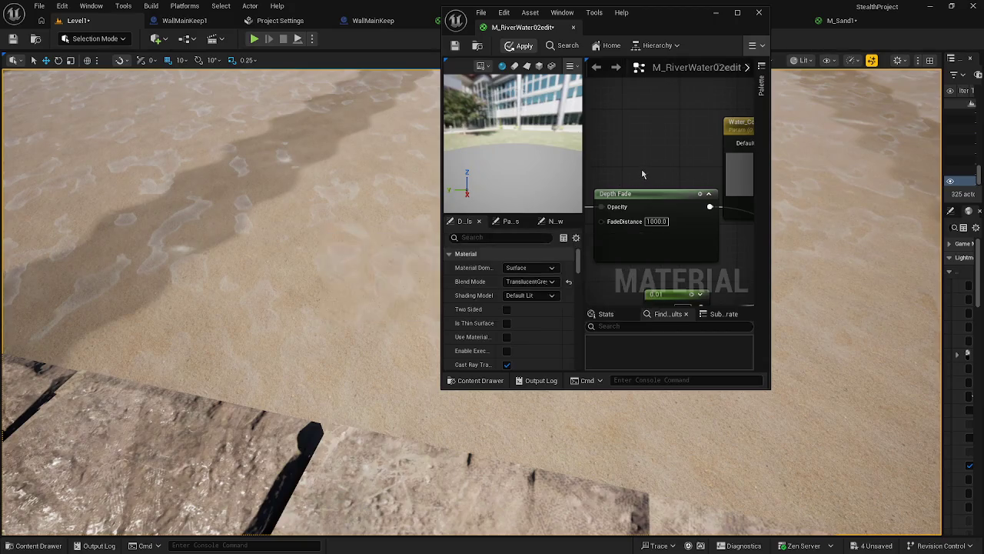
{"action": "scroll", "coordinate": [638, 168], "scroll_direction": "down", "scroll_amount": 3}
{"action": "scroll", "coordinate": [638, 168], "scroll_direction": "down", "scroll_amount": 2}
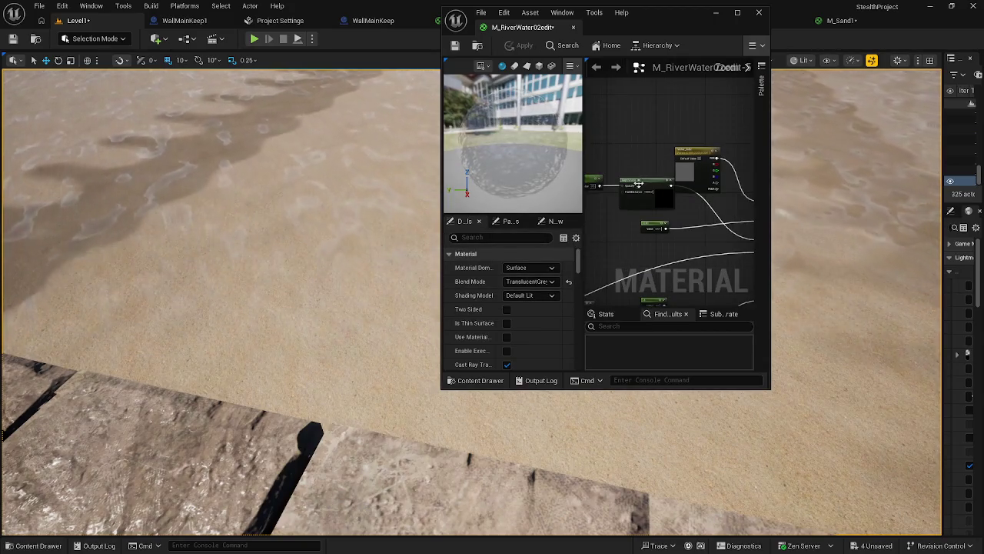
{"action": "scroll", "coordinate": [652, 241], "scroll_direction": "up", "scroll_amount": 3}
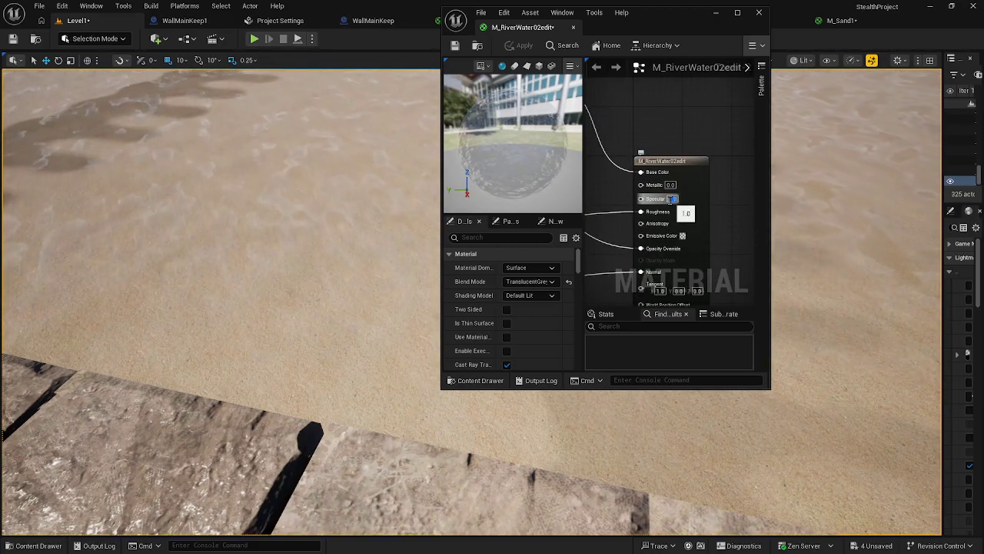
{"action": "type", "text": "0"}
{"action": "key", "text": "Return"}
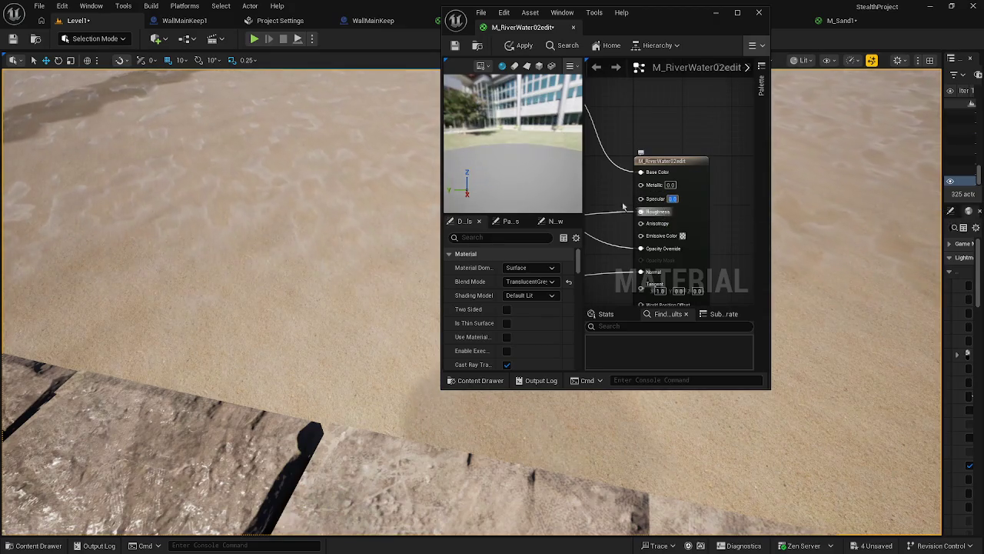
{"action": "left_click", "coordinate": [515, 46]}
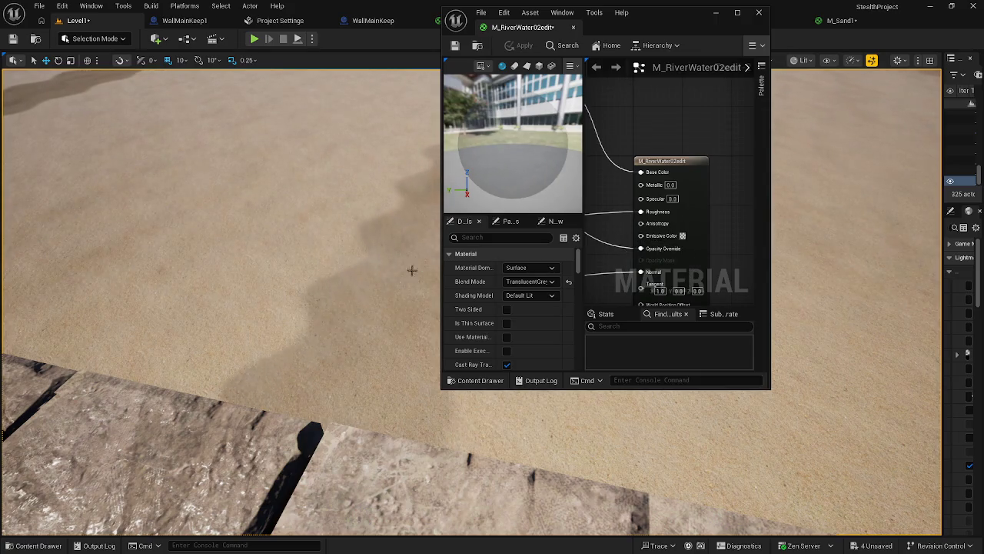
Restore the material's Specular to 1.0
{"action": "scroll", "coordinate": [364, 280], "scroll_direction": "down", "scroll_amount": 5}
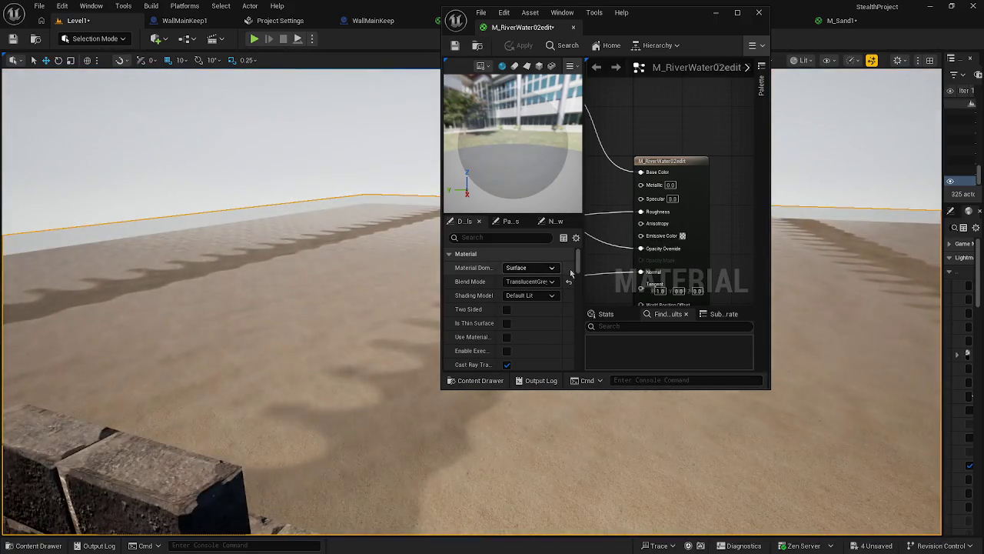
{"action": "left_click", "coordinate": [672, 198]}
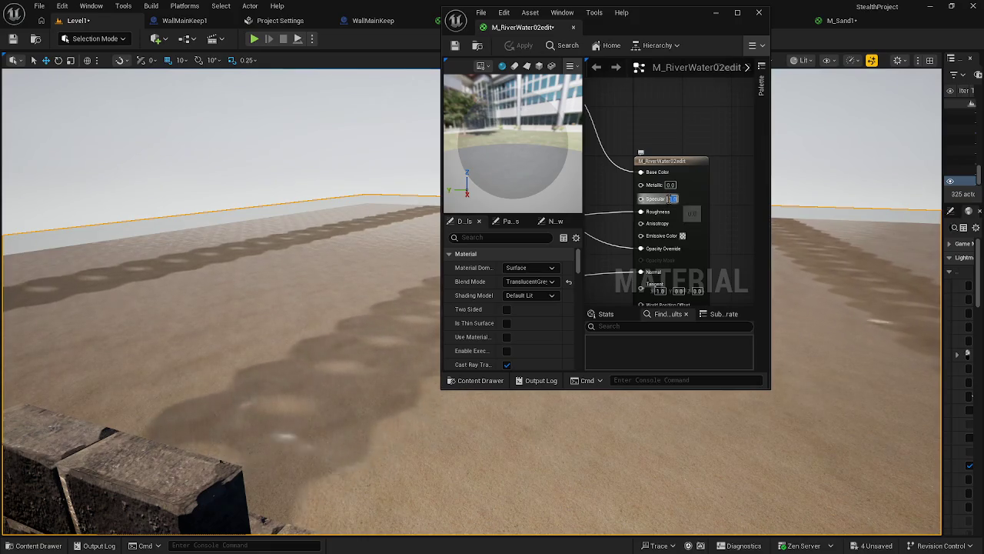
{"action": "key", "text": "Return"}
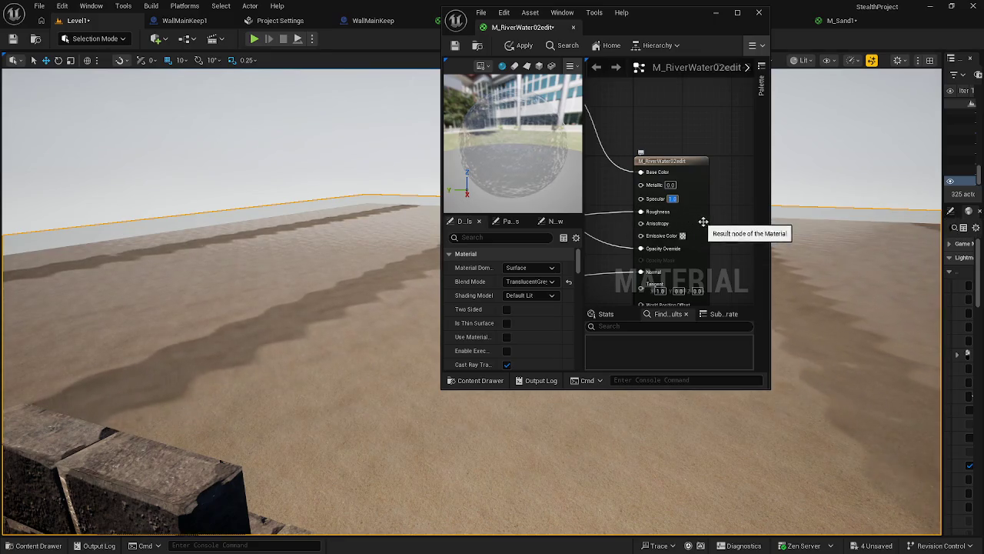
Set the output node's Ambient Occlusion to 0.0 and apply the material to the level
{"action": "left_click", "coordinate": [692, 212]}
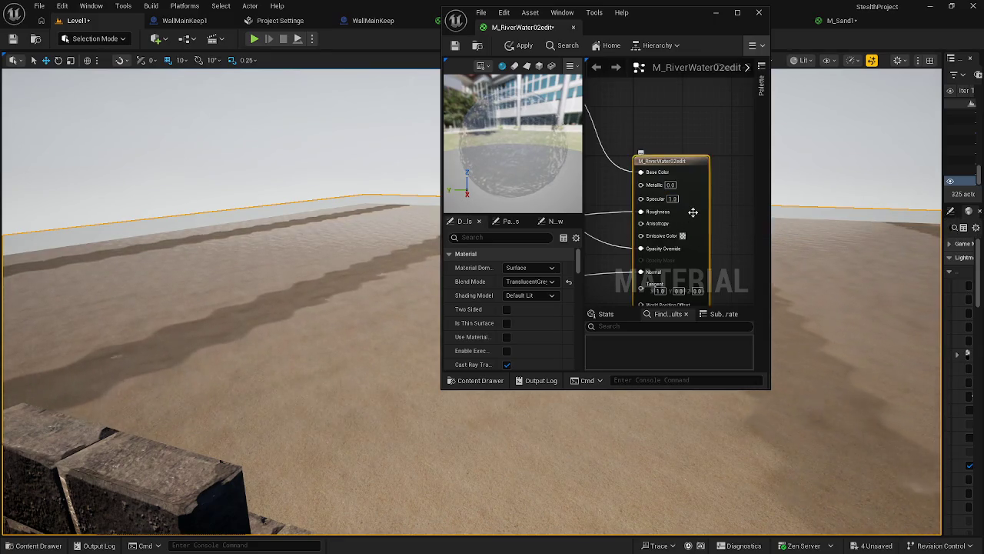
{"action": "scroll", "coordinate": [689, 236], "scroll_direction": "down", "scroll_amount": 1}
{"action": "scroll", "coordinate": [689, 236], "scroll_direction": "up", "scroll_amount": 4}
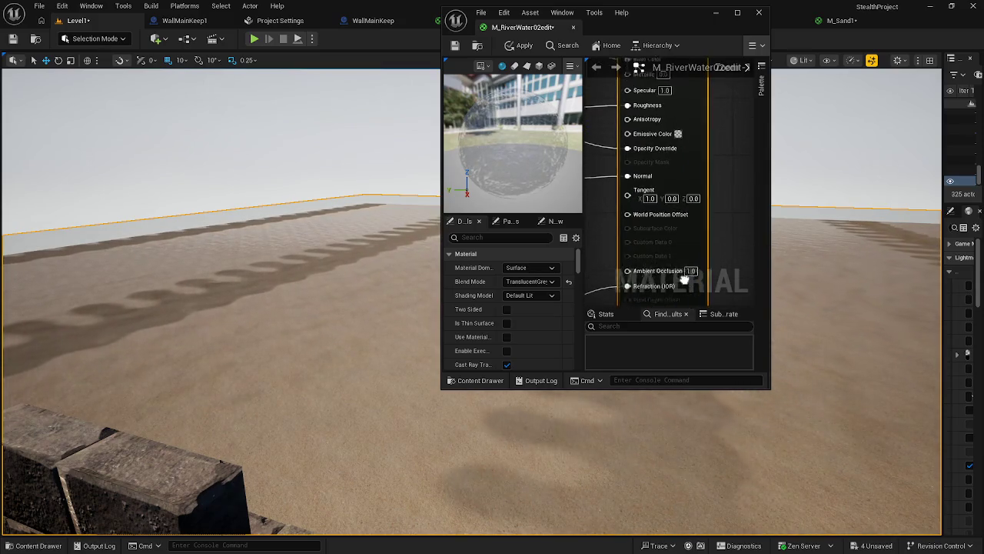
{"action": "left_click", "coordinate": [693, 255]}
{"action": "type", "text": "0"}
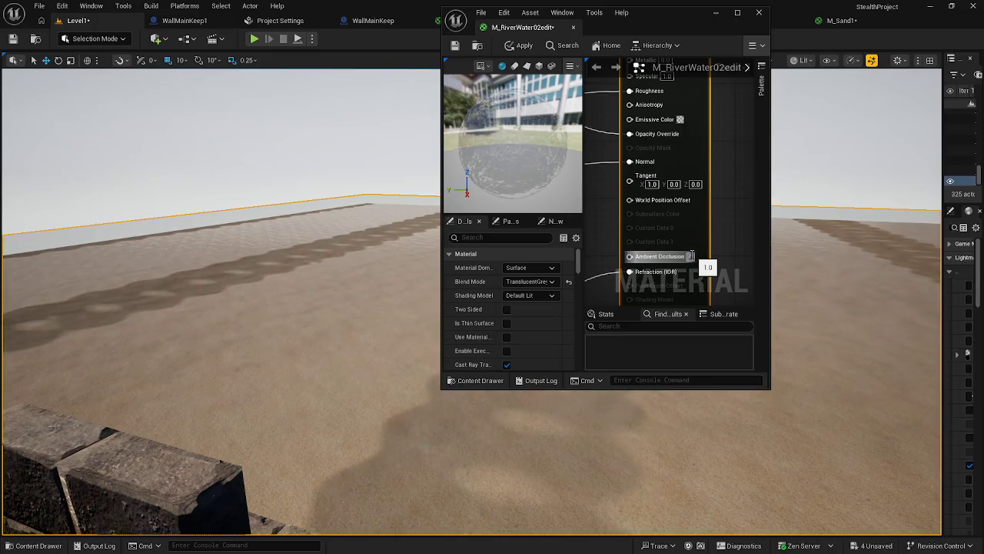
{"action": "key", "text": "Return"}
{"action": "left_click", "coordinate": [735, 210]}
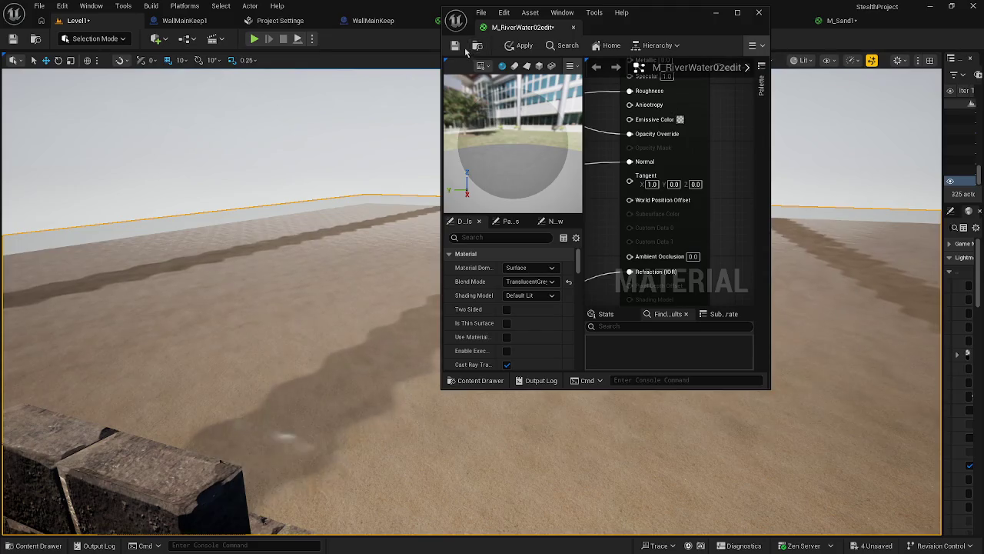
{"action": "left_click", "coordinate": [519, 45]}
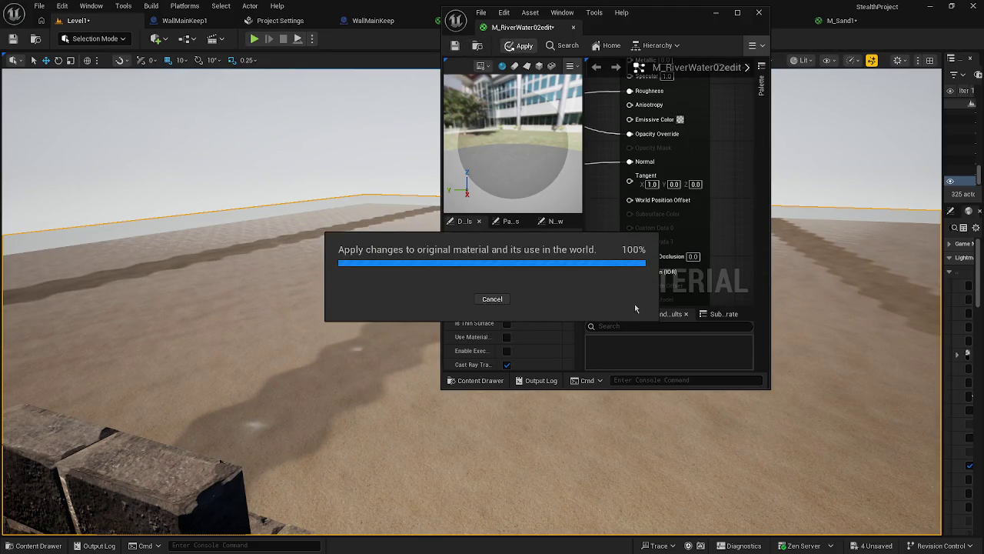
{"action": "scroll", "coordinate": [728, 235], "scroll_direction": "down", "scroll_amount": 5}
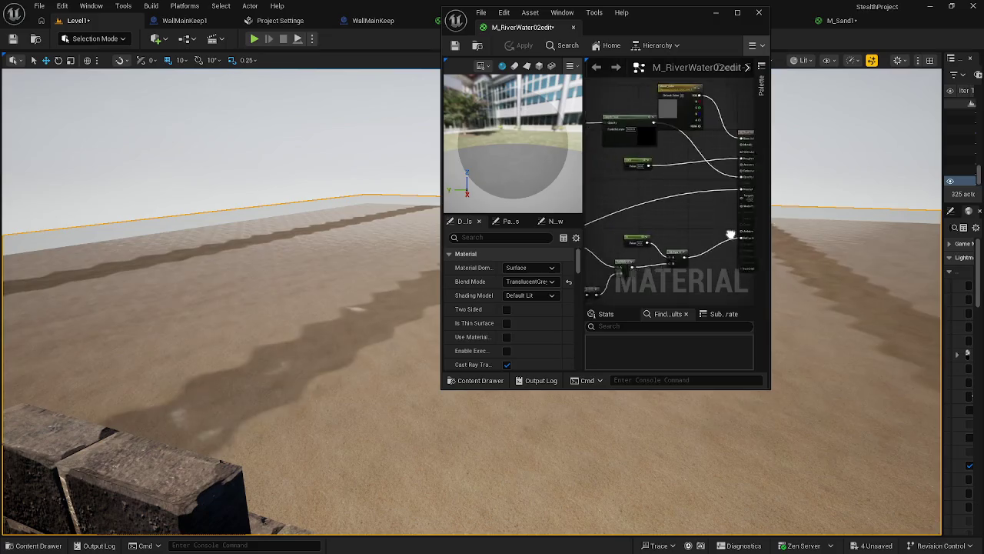
Wire the first Add into the second Add and the Add output into Multiply, then apply
{"action": "scroll", "coordinate": [728, 235], "scroll_direction": "up", "scroll_amount": 3}
{"action": "mouse_move", "coordinate": [736, 234]}
{"action": "left_mouse_down"}
{"action": "mouse_move", "coordinate": [696, 208]}
{"action": "mouse_move", "coordinate": [699, 171]}
{"action": "mouse_move", "coordinate": [624, 244]}
{"action": "mouse_move", "coordinate": [712, 200]}
{"action": "mouse_move", "coordinate": [694, 225]}
{"action": "mouse_move", "coordinate": [635, 238]}
{"action": "left_mouse_up"}
{"action": "scroll", "coordinate": [624, 244], "scroll_direction": "up", "scroll_amount": 3}
{"action": "scroll", "coordinate": [680, 218], "scroll_direction": "up", "scroll_amount": 3}
{"action": "mouse_move", "coordinate": [630, 188]}
{"action": "left_mouse_down"}
{"action": "mouse_move", "coordinate": [686, 188]}
{"action": "mouse_move", "coordinate": [684, 256]}
{"action": "mouse_move", "coordinate": [692, 223]}
{"action": "mouse_move", "coordinate": [708, 216]}
{"action": "mouse_move", "coordinate": [749, 229]}
{"action": "mouse_move", "coordinate": [726, 235]}
{"action": "left_mouse_up"}
{"action": "mouse_move", "coordinate": [710, 139]}
{"action": "left_mouse_down"}
{"action": "mouse_move", "coordinate": [763, 165]}
{"action": "mouse_move", "coordinate": [650, 163]}
{"action": "left_mouse_up"}
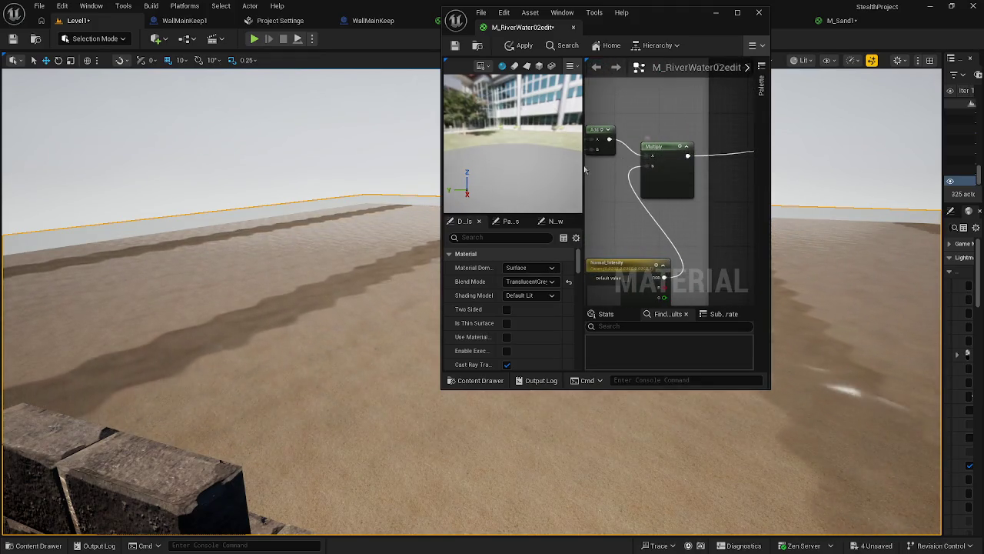
{"action": "left_click", "coordinate": [523, 46]}
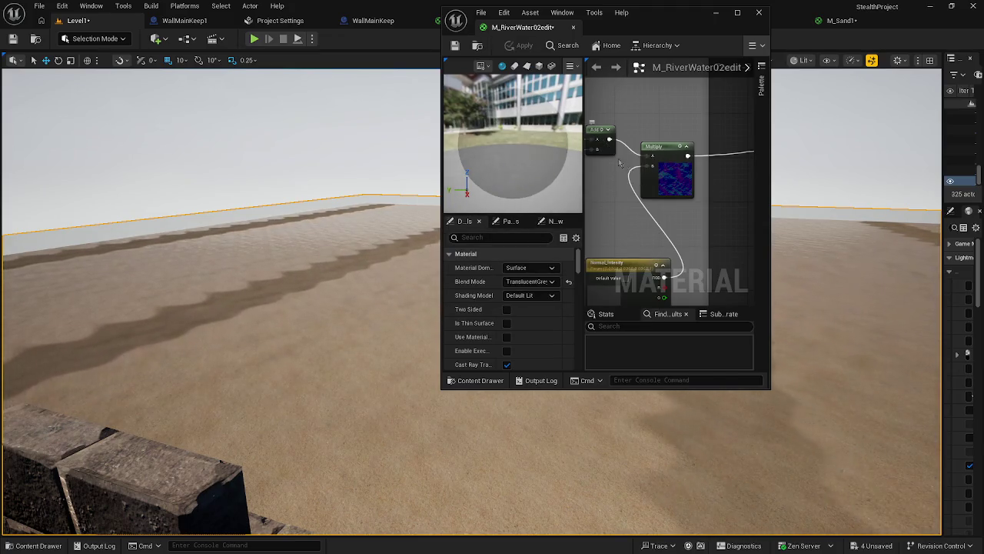
Remove the lower texture's wire into Multiply, rewire another node, and apply both edits
{"action": "scroll", "coordinate": [687, 226], "scroll_direction": "down", "scroll_amount": 3}
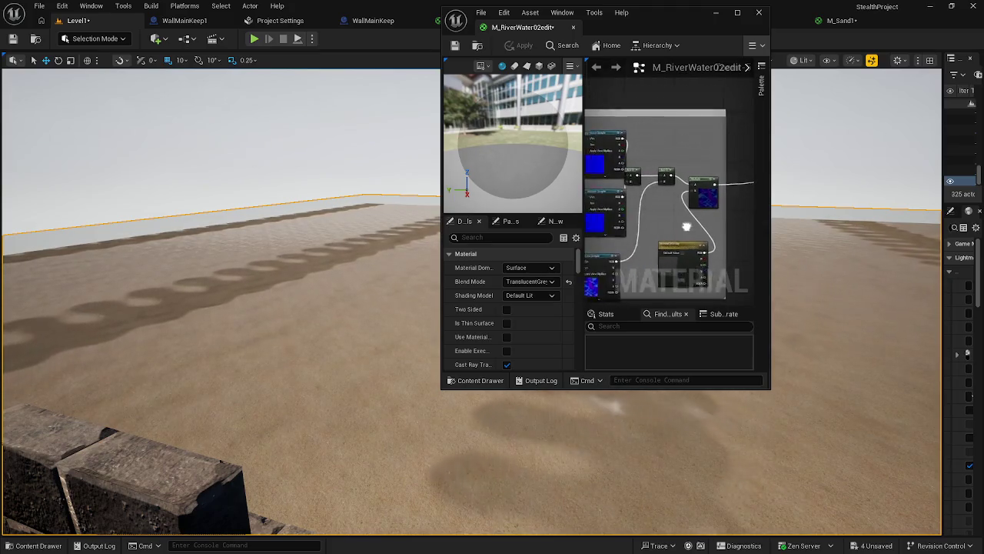
{"action": "left_click", "coordinate": [660, 252], "text": "alt"}
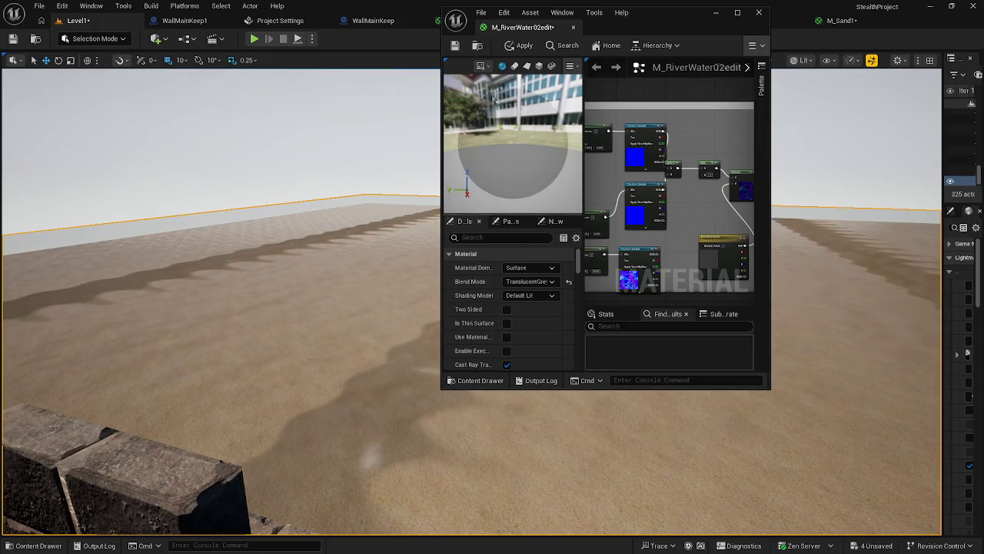
{"action": "left_click", "coordinate": [513, 47]}
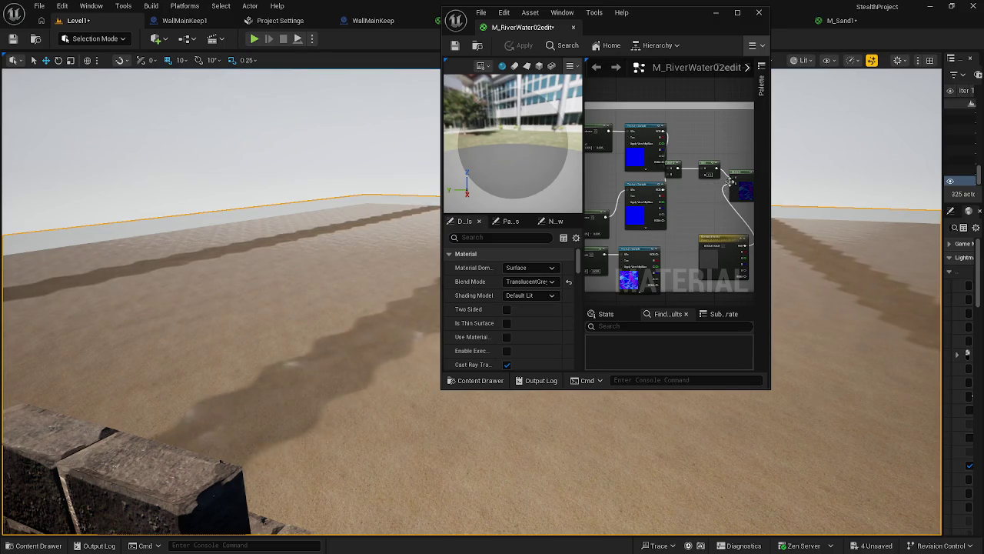
{"action": "left_click_drag", "start_coordinate": [731, 181], "coordinate": [733, 174]}
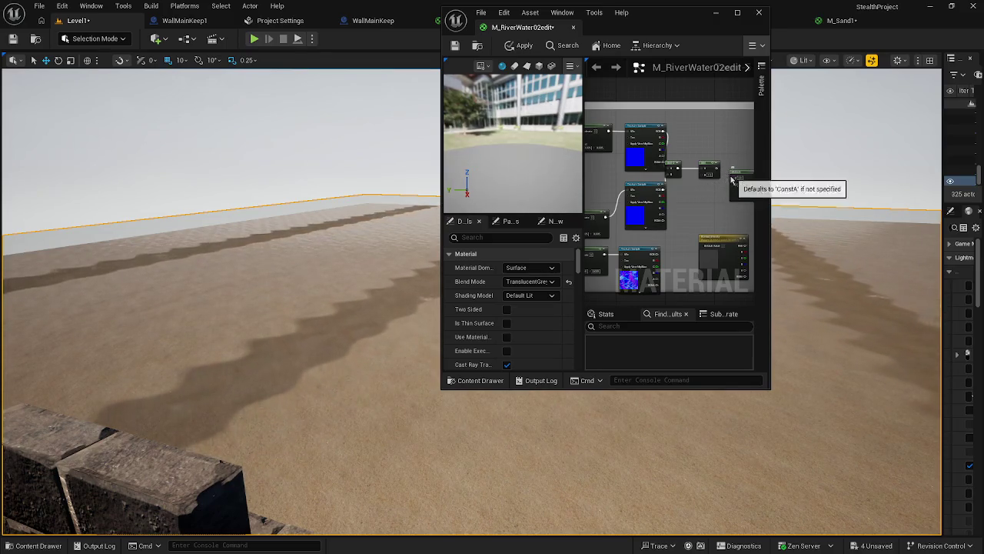
{"action": "left_click", "coordinate": [520, 46]}
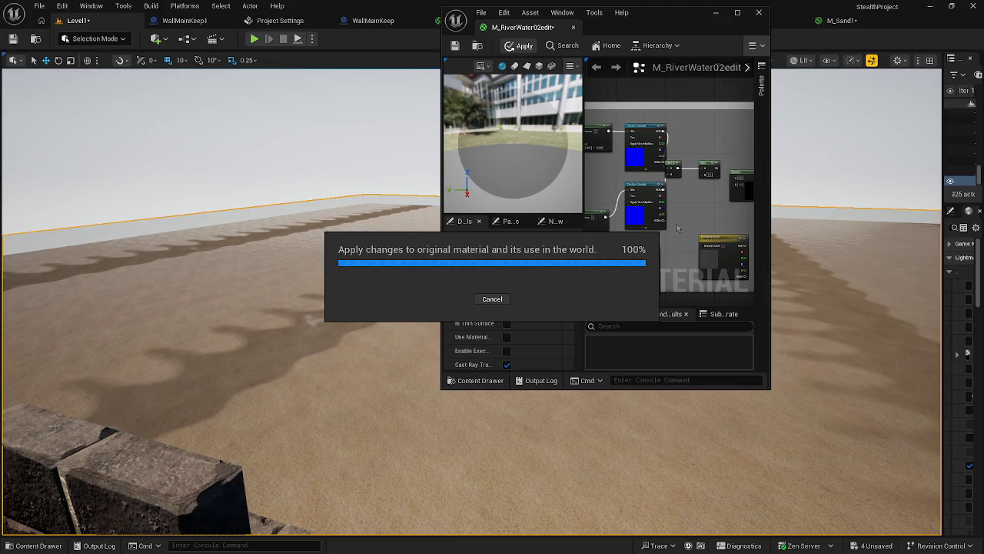
{"action": "mouse_move", "coordinate": [677, 224]}
{"action": "left_mouse_down"}
{"action": "mouse_move", "coordinate": [686, 185]}
{"action": "mouse_move", "coordinate": [704, 201]}
{"action": "mouse_move", "coordinate": [604, 238]}
{"action": "left_mouse_up"}
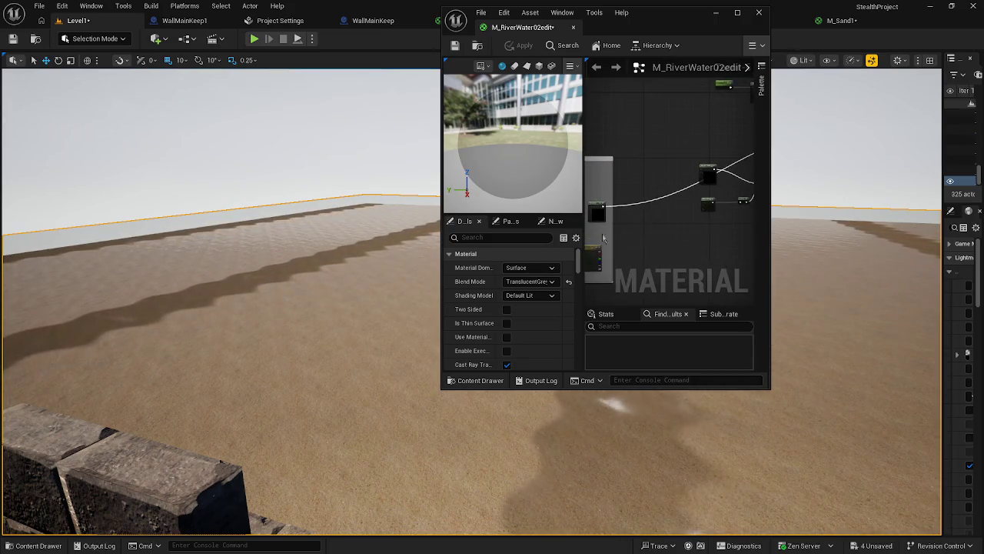
Try the opacity parameter's default at 1.0 and 0.0, settling on 0.5
{"action": "left_click_drag", "start_coordinate": [665, 236], "coordinate": [646, 240]}
{"action": "mouse_move", "coordinate": [635, 237]}
{"action": "left_mouse_down"}
{"action": "mouse_move", "coordinate": [751, 216]}
{"action": "mouse_move", "coordinate": [716, 218]}
{"action": "left_mouse_up"}
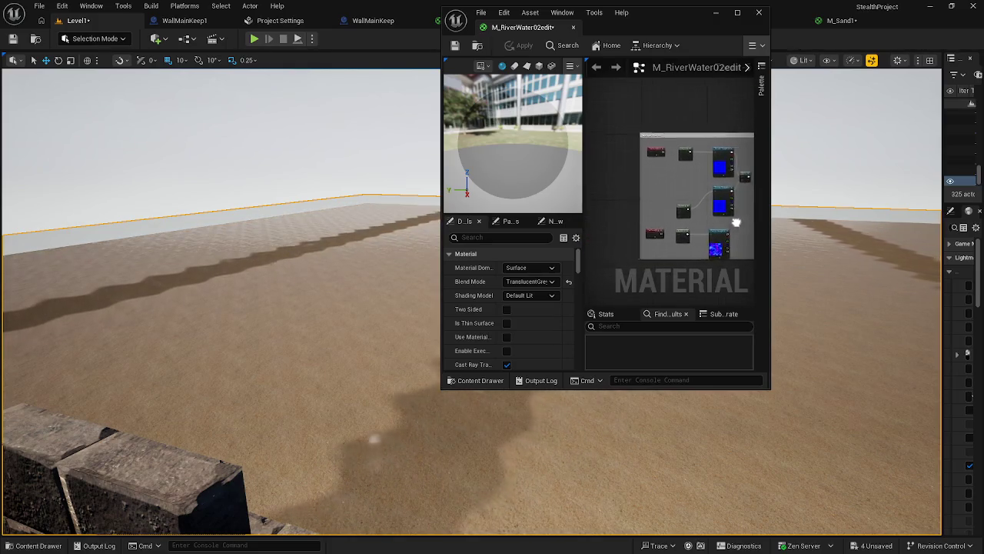
{"action": "scroll", "coordinate": [692, 215], "scroll_direction": "up", "scroll_amount": 5}
{"action": "scroll", "coordinate": [683, 213], "scroll_direction": "down", "scroll_amount": 5}
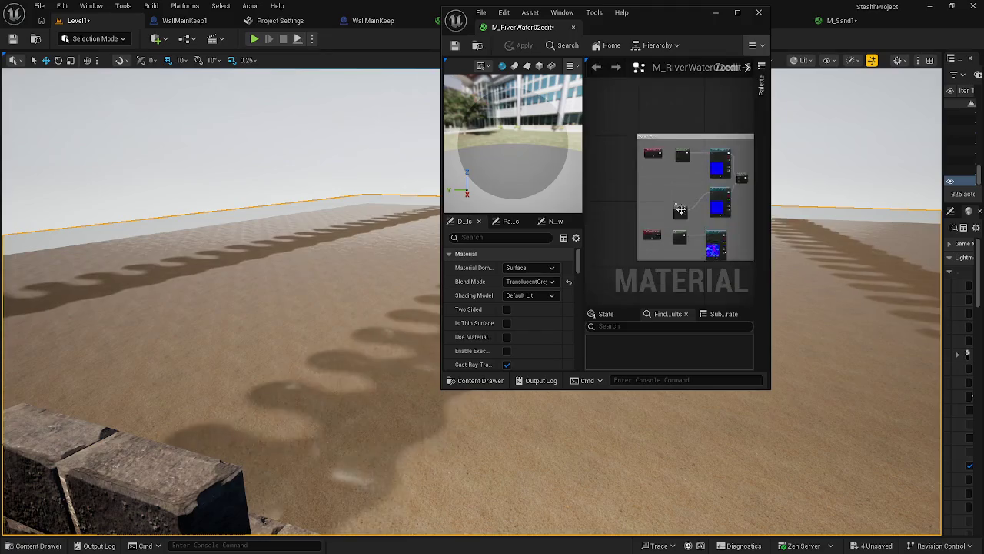
{"action": "left_click_drag", "start_coordinate": [684, 216], "coordinate": [687, 226]}
{"action": "scroll", "coordinate": [685, 219], "scroll_direction": "up", "scroll_amount": 5}
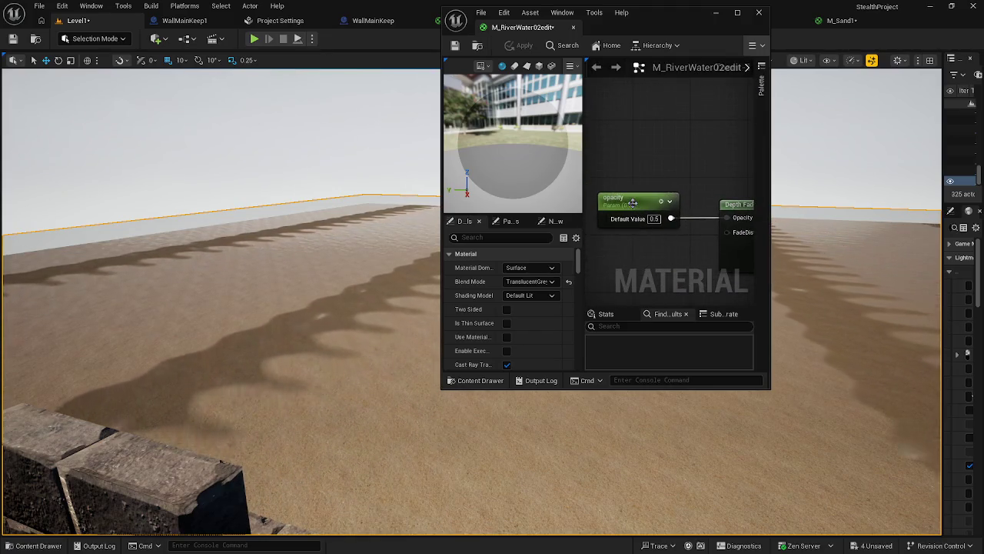
{"action": "left_click", "coordinate": [622, 202]}
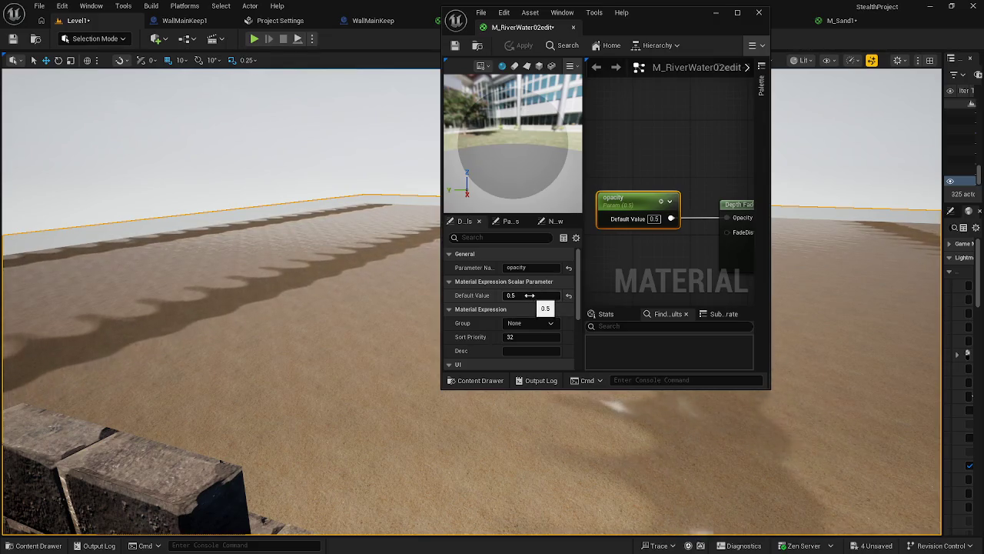
{"action": "left_click", "coordinate": [531, 296]}
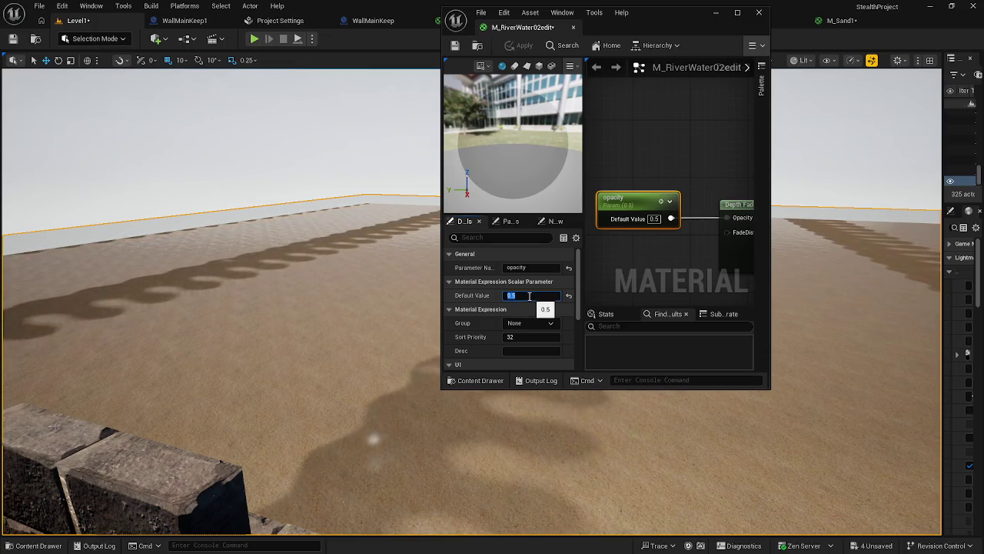
{"action": "type", "text": "1"}
{"action": "key", "text": "Return"}
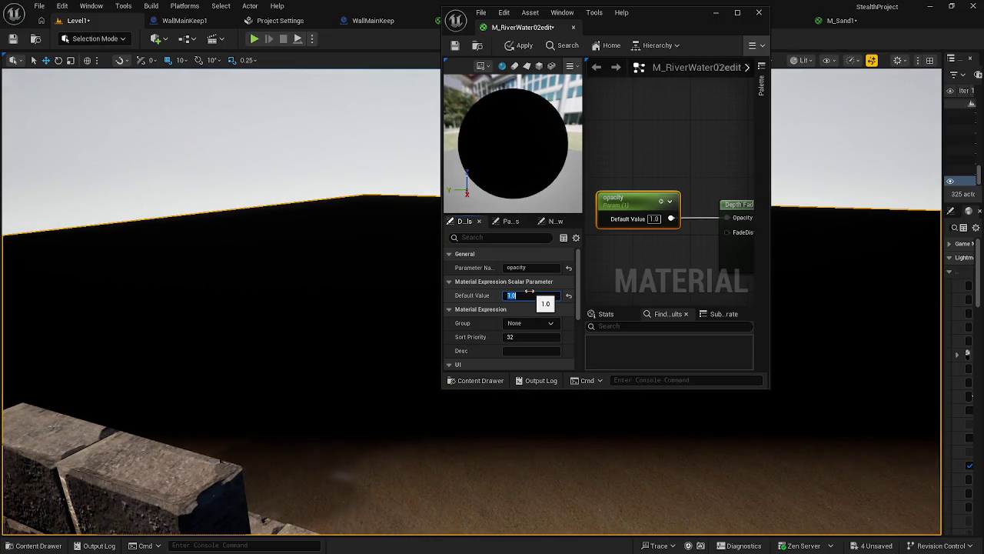
{"action": "key", "text": "Return"}
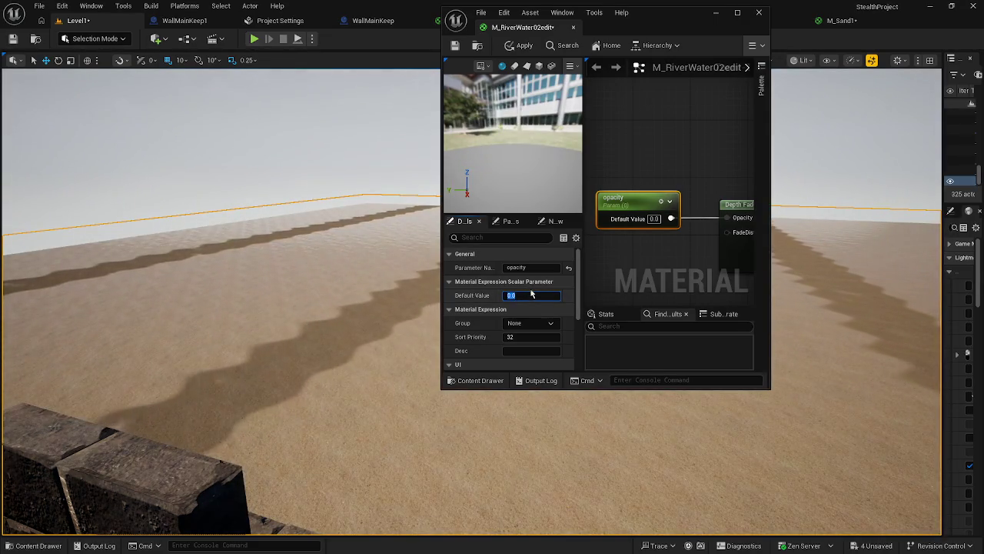
{"action": "type", "text": "0.5"}
{"action": "key", "text": "Return"}
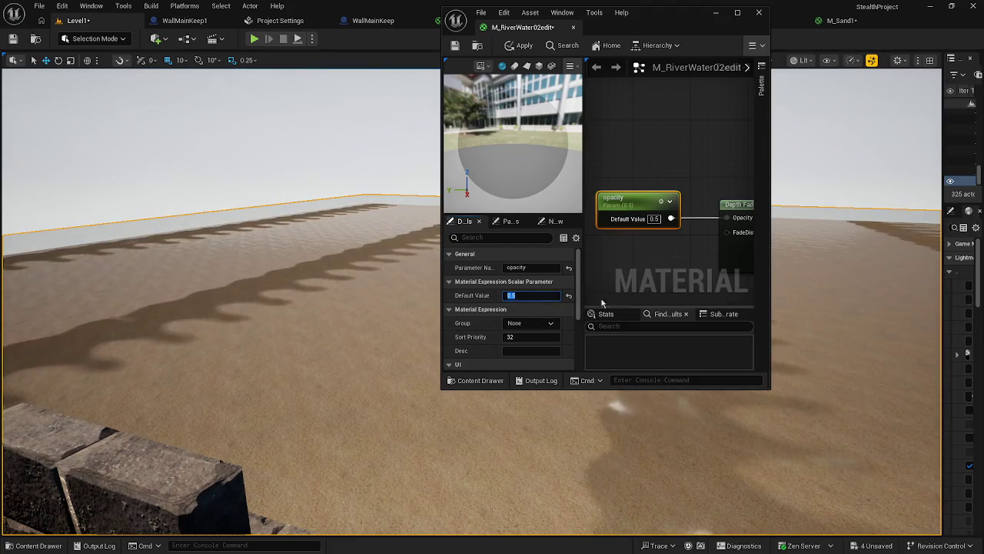
Edit the Depth Fade fade distance, preview on a sphere, and apply the material changes
{"action": "scroll", "coordinate": [608, 292], "scroll_direction": "down", "scroll_amount": 3}
{"action": "mouse_move", "coordinate": [670, 264]}
{"action": "left_mouse_down"}
{"action": "mouse_move", "coordinate": [657, 256]}
{"action": "mouse_move", "coordinate": [664, 266]}
{"action": "left_mouse_up"}
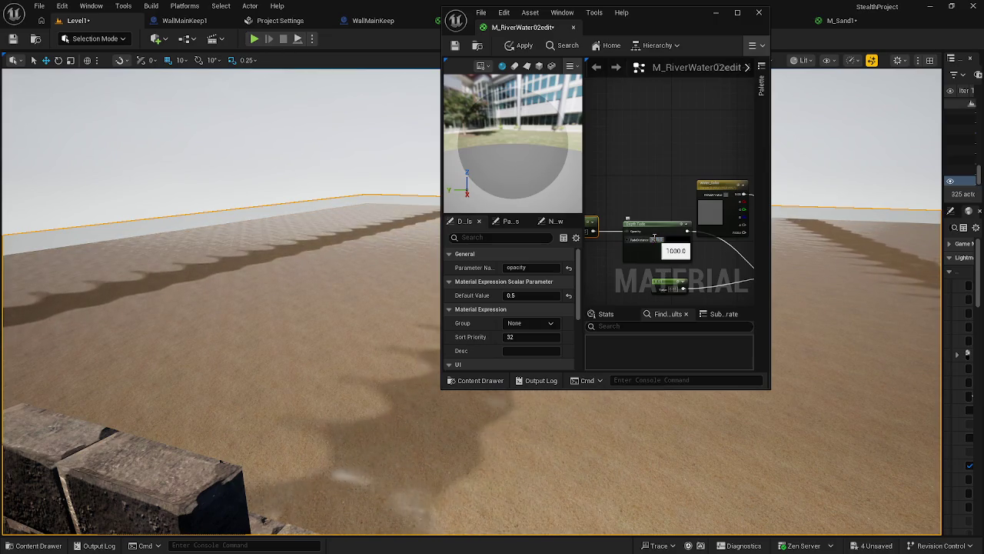
{"action": "left_click", "coordinate": [654, 239]}
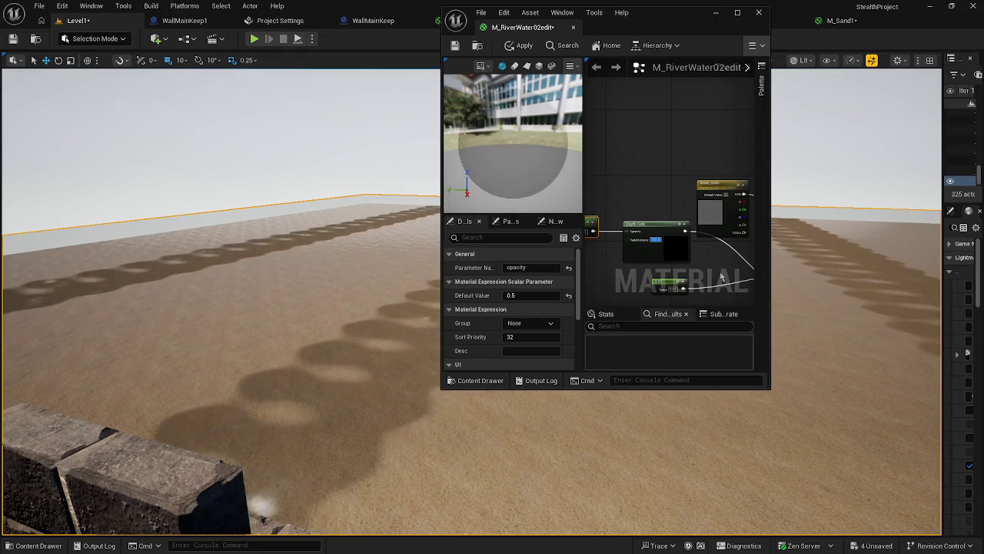
{"action": "left_click", "coordinate": [696, 227]}
{"action": "scroll", "coordinate": [662, 226], "scroll_direction": "down", "scroll_amount": 4}
{"action": "scroll", "coordinate": [659, 224], "scroll_direction": "up", "scroll_amount": 4}
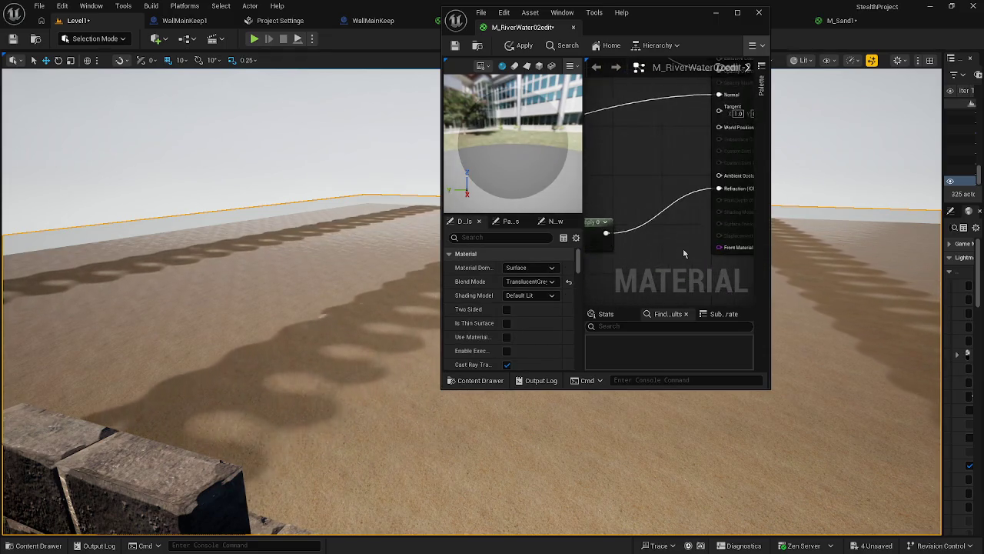
{"action": "scroll", "coordinate": [684, 248], "scroll_direction": "up", "scroll_amount": 1}
{"action": "mouse_move", "coordinate": [682, 243]}
{"action": "left_mouse_down"}
{"action": "mouse_move", "coordinate": [749, 261]}
{"action": "mouse_move", "coordinate": [642, 224]}
{"action": "left_mouse_up"}
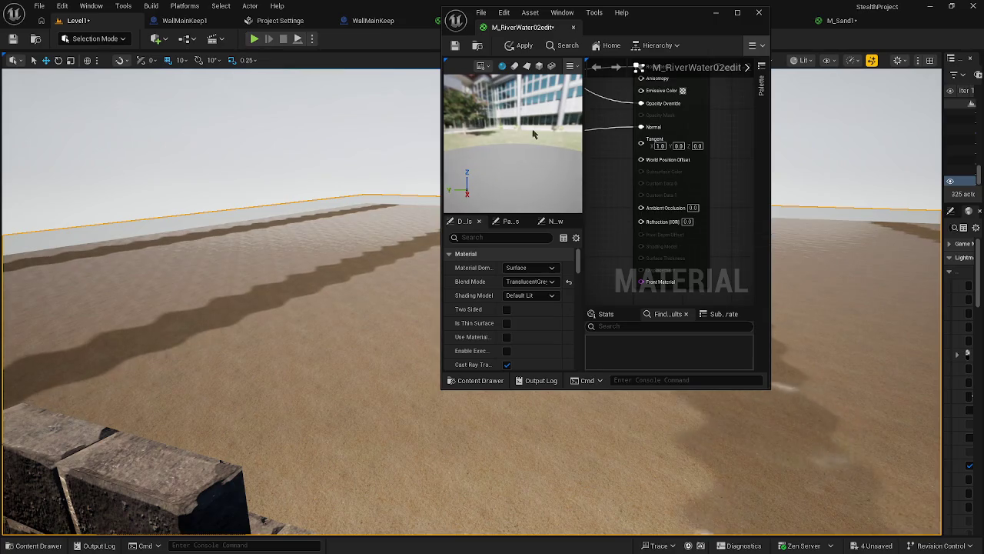
{"action": "left_click", "coordinate": [514, 65]}
{"action": "left_click", "coordinate": [518, 45]}
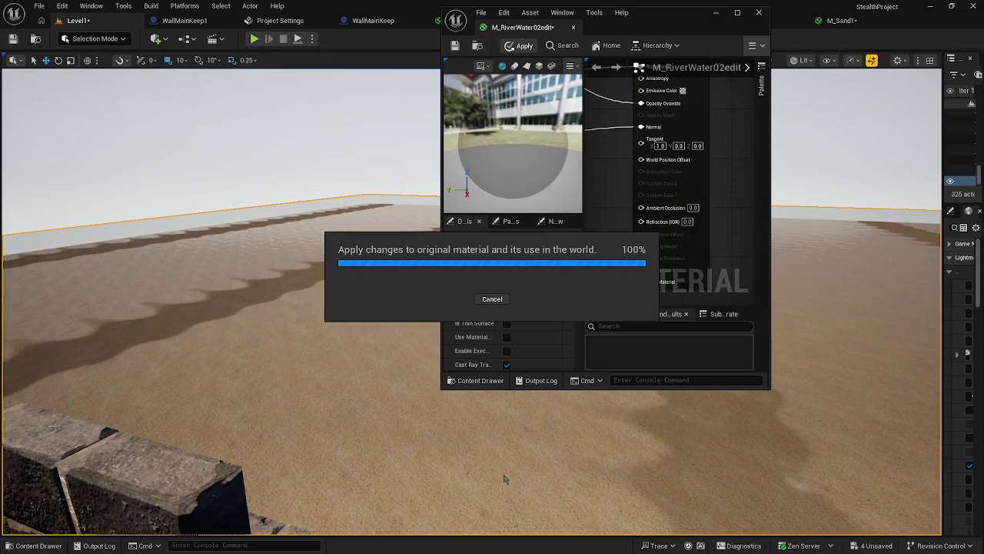
{"action": "scroll", "coordinate": [626, 264], "scroll_direction": "down", "scroll_amount": 5}
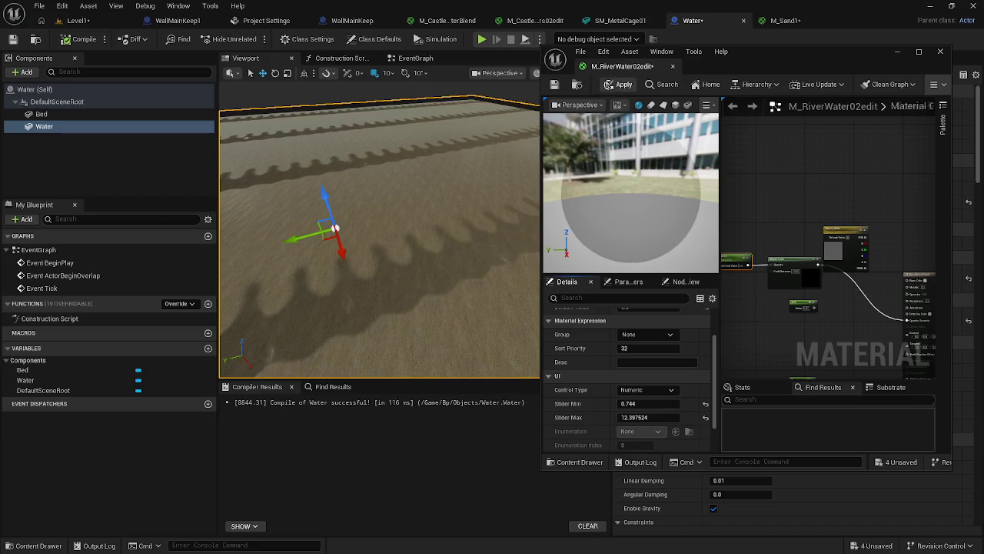
{"action": "left_click", "coordinate": [619, 84]}
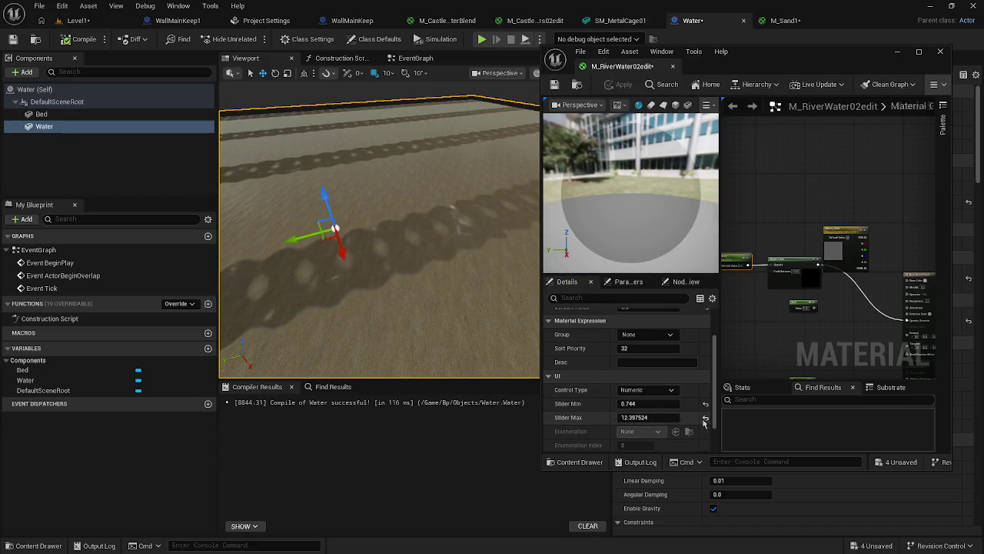
Reset the opacity parameter's slider minimum and maximum to 0.0, applying in between
{"action": "left_click", "coordinate": [705, 404]}
{"action": "left_click", "coordinate": [653, 404]}
{"action": "type", "text": "100"}
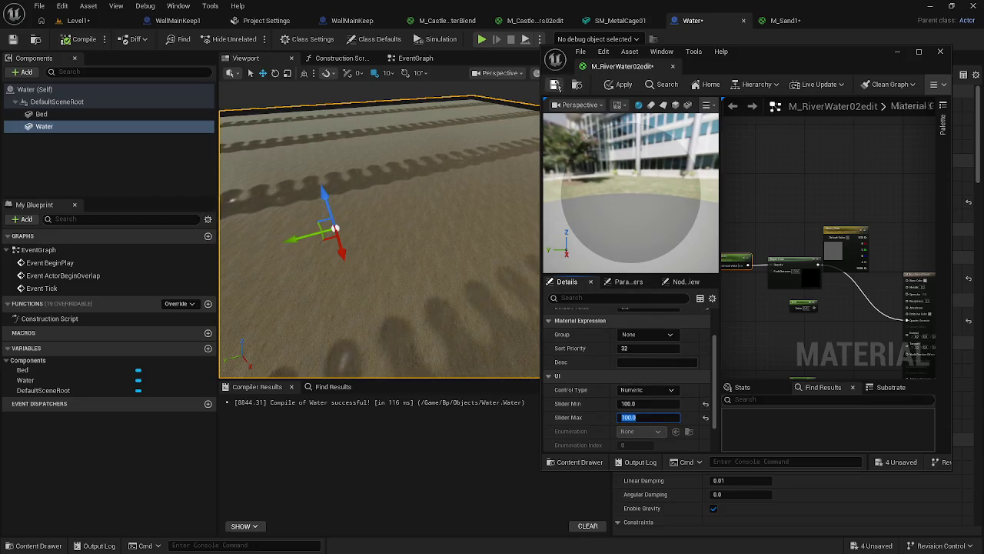
{"action": "left_click", "coordinate": [603, 85]}
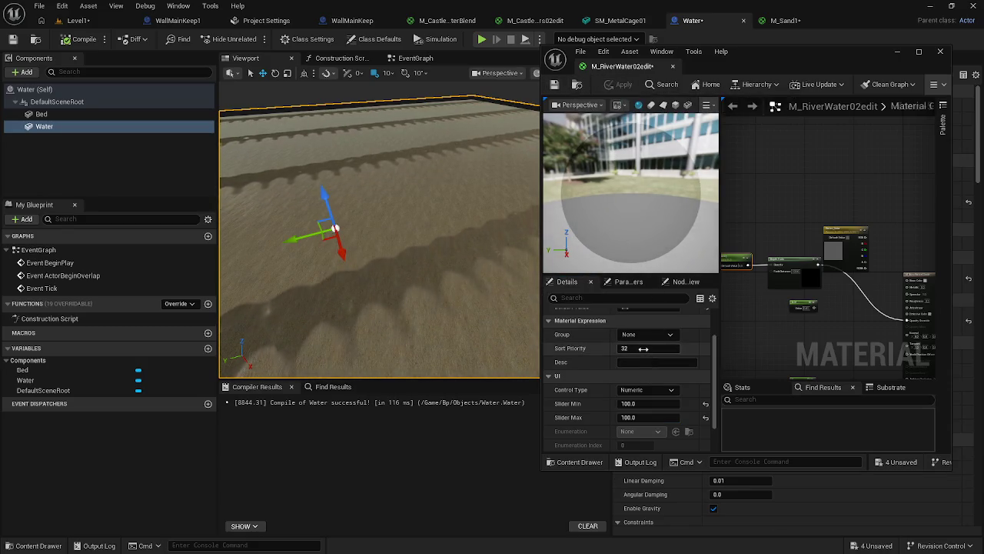
{"action": "scroll", "coordinate": [648, 336], "scroll_direction": "down", "scroll_amount": 2}
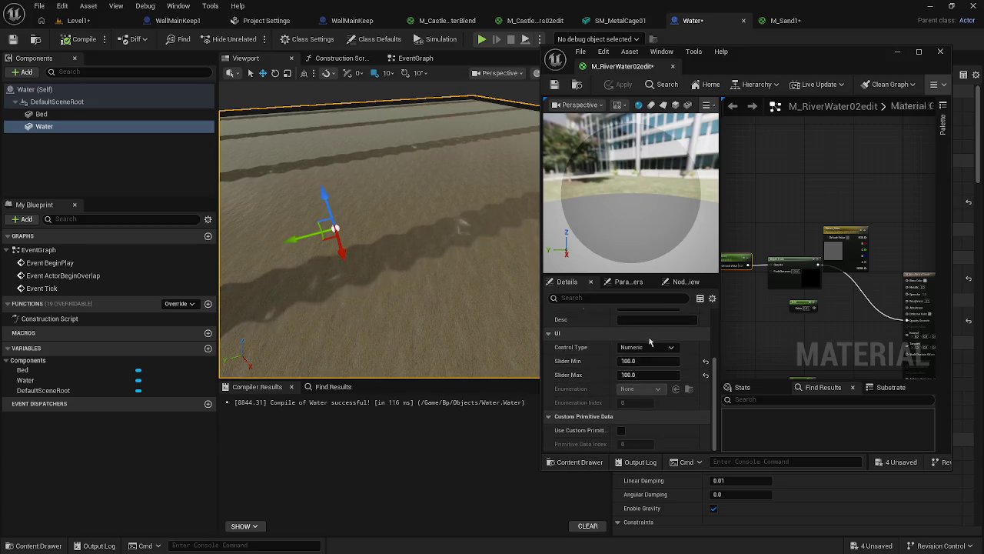
{"action": "left_click", "coordinate": [706, 375]}
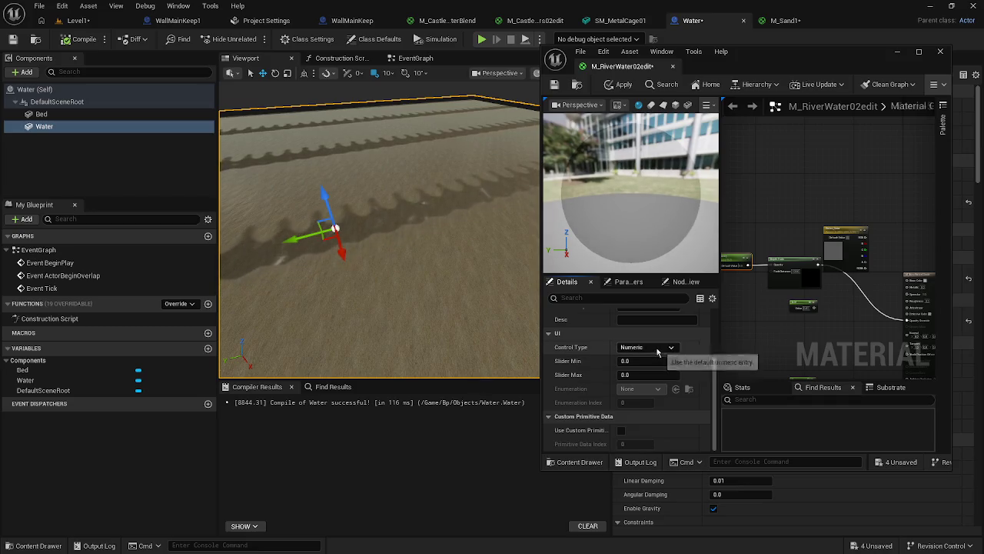
Try Control Type Enumeration Index with index 3, apply, then reset it to Numeric
{"action": "left_click", "coordinate": [650, 368]}
{"action": "left_click", "coordinate": [646, 389]}
{"action": "left_click", "coordinate": [645, 401]}
{"action": "left_click", "coordinate": [661, 346]}
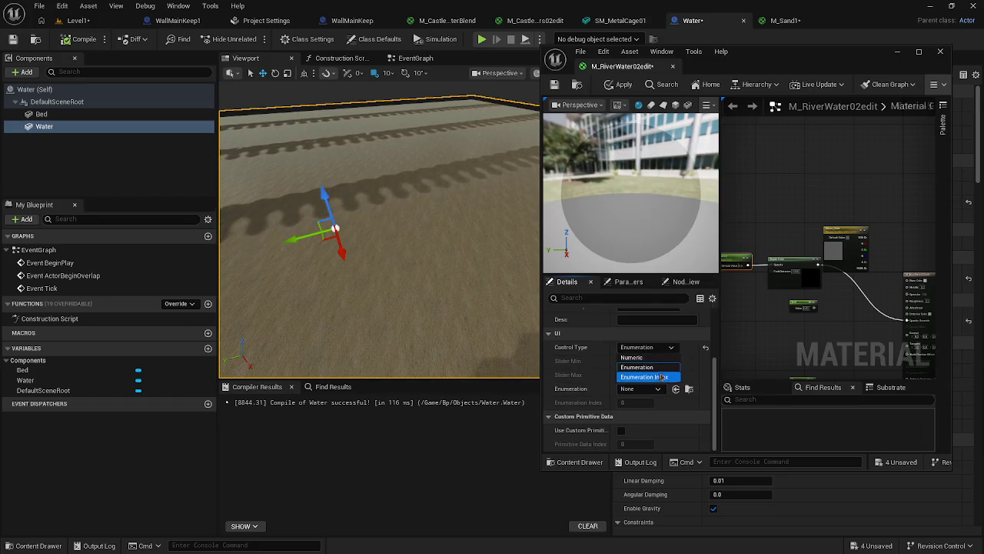
{"action": "left_click", "coordinate": [646, 377]}
{"action": "left_click", "coordinate": [645, 402]}
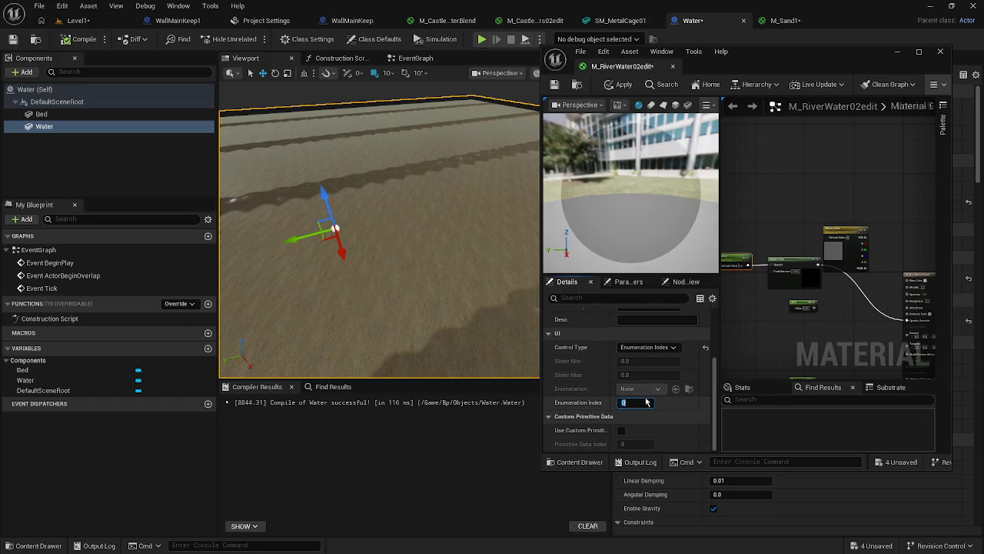
{"action": "type", "text": "3"}
{"action": "left_click", "coordinate": [621, 90]}
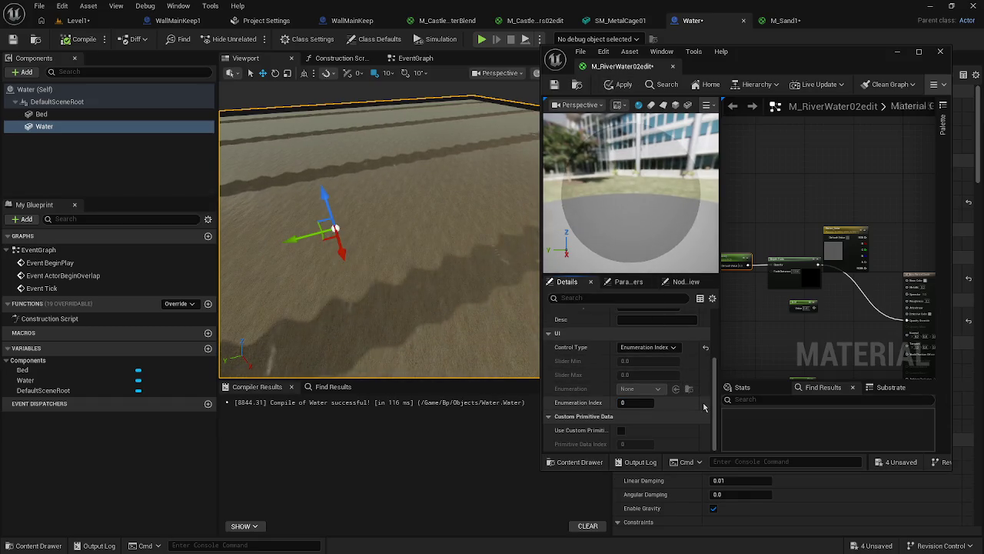
{"action": "left_click", "coordinate": [705, 347]}
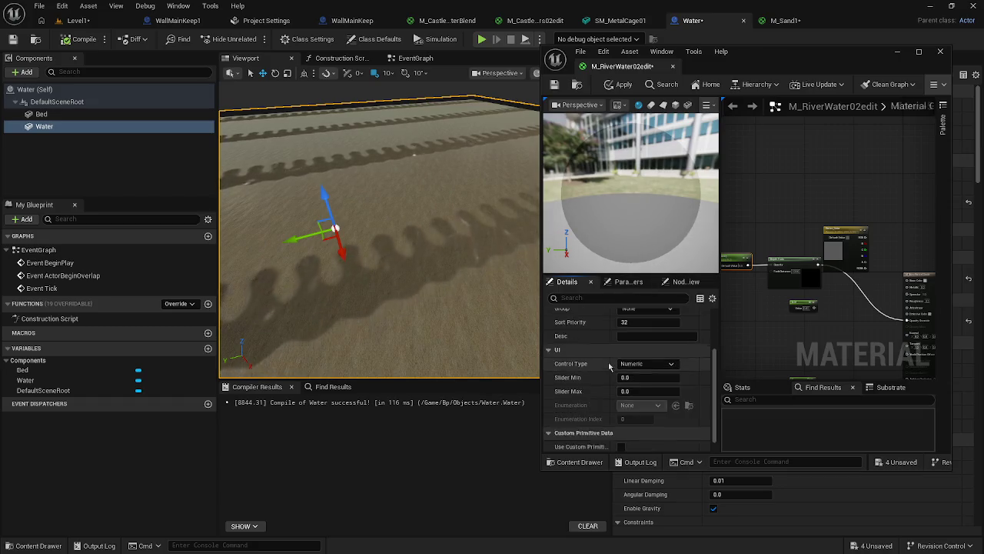
{"action": "scroll", "coordinate": [609, 366], "scroll_direction": "up", "scroll_amount": 3}
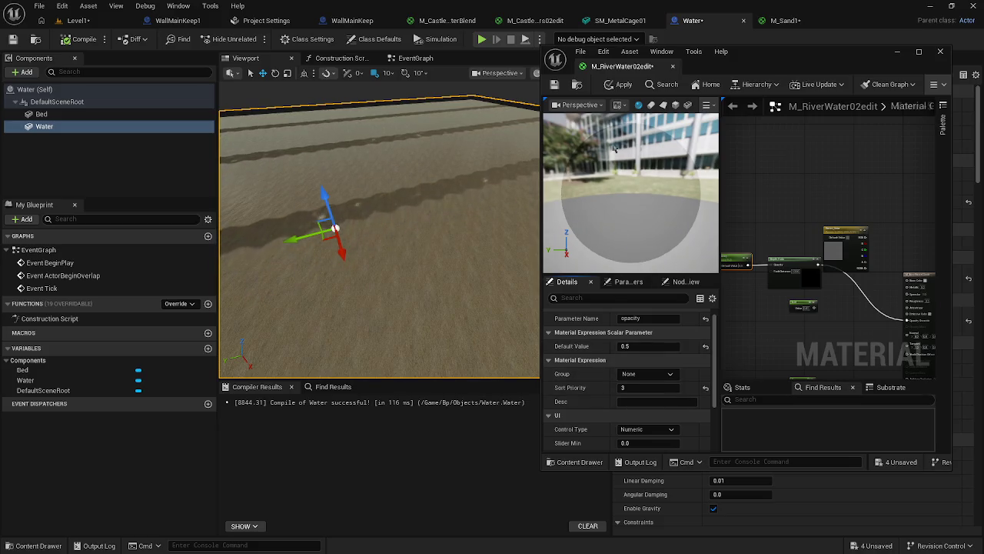
Reset the opacity default value to 0.0 and apply the material
{"action": "left_click", "coordinate": [619, 85]}
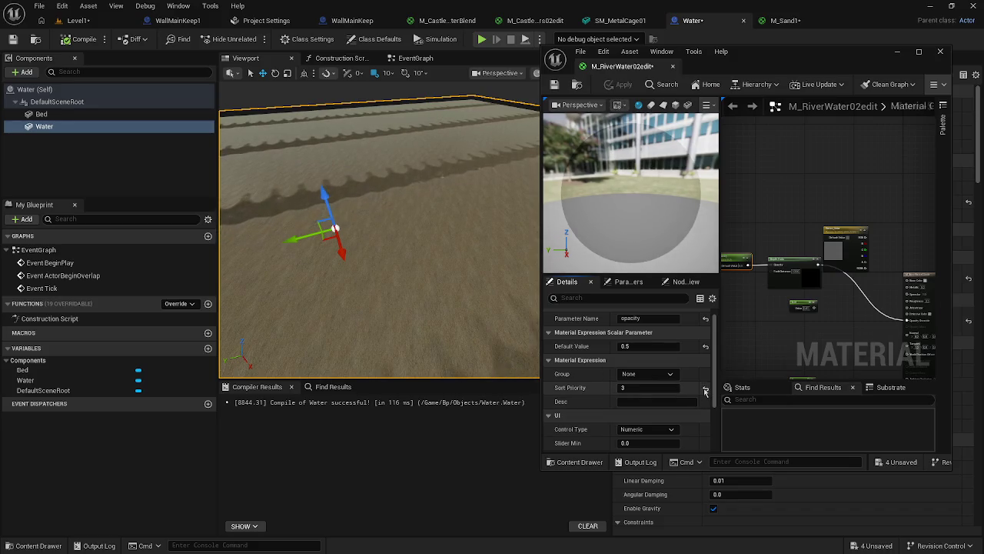
{"action": "left_click", "coordinate": [705, 346]}
{"action": "left_click", "coordinate": [611, 85]}
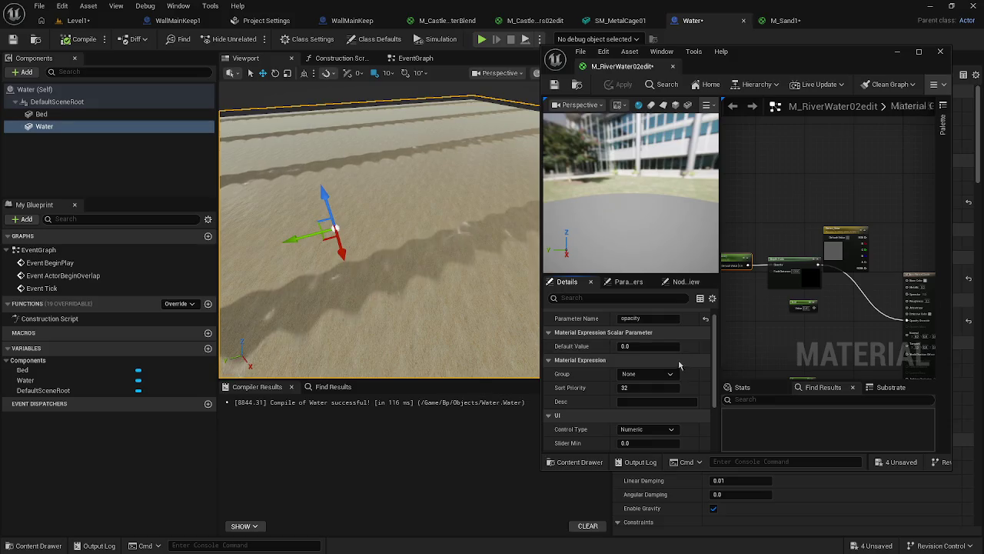
{"action": "scroll", "coordinate": [663, 359], "scroll_direction": "up", "scroll_amount": 1}
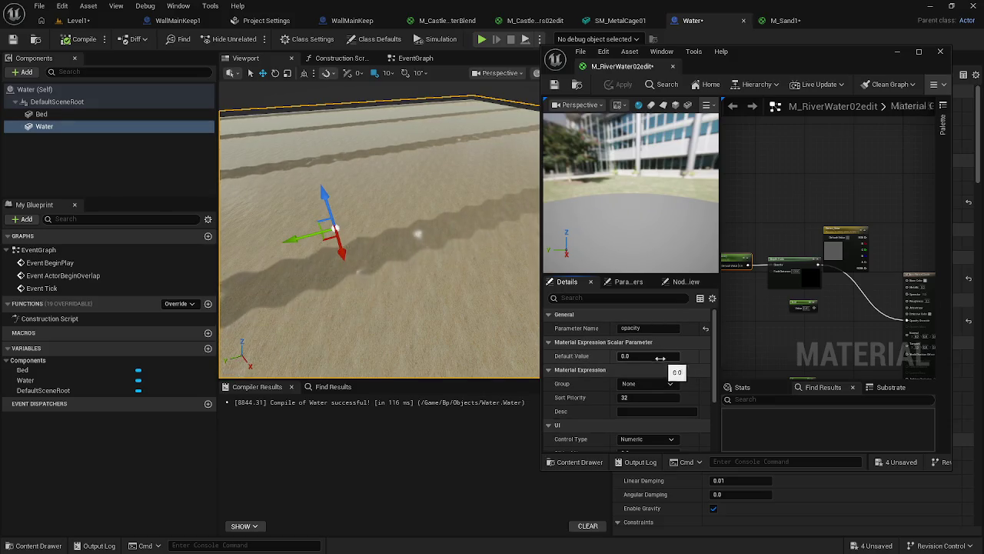
{"action": "scroll", "coordinate": [623, 384], "scroll_direction": "down", "scroll_amount": 4}
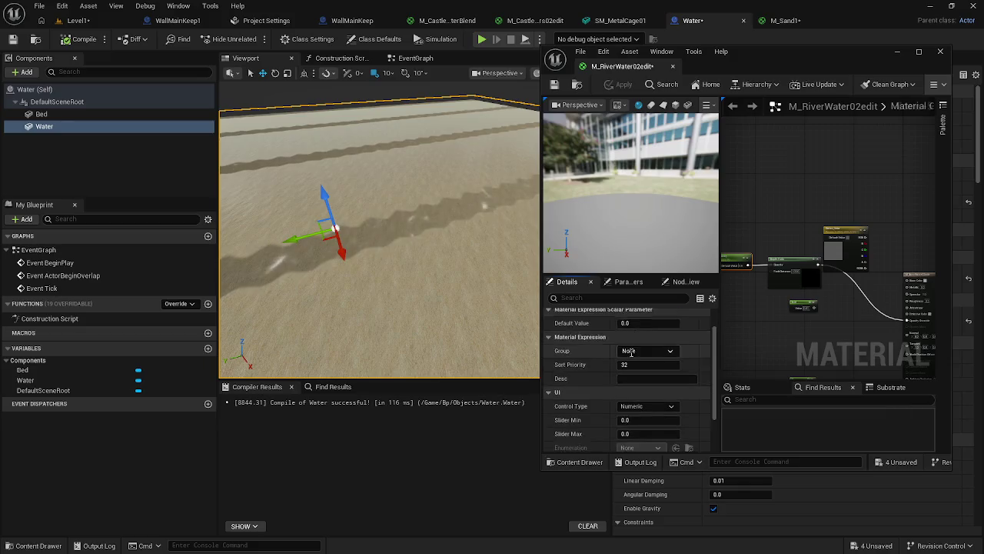
Drag the Depth Fade node's Fade Distance Default to -28932.537109 and apply it
{"action": "left_click", "coordinate": [797, 269]}
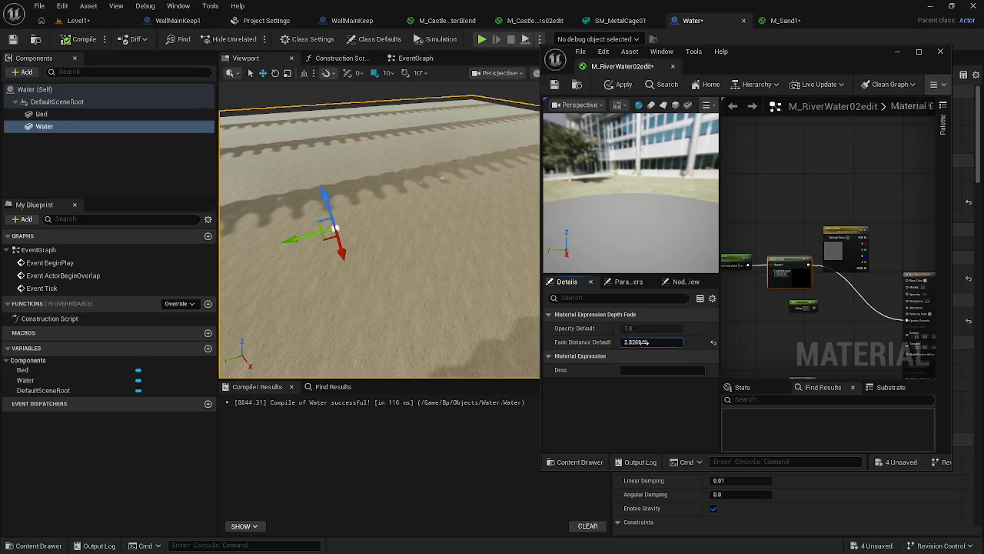
{"action": "left_click", "coordinate": [612, 89]}
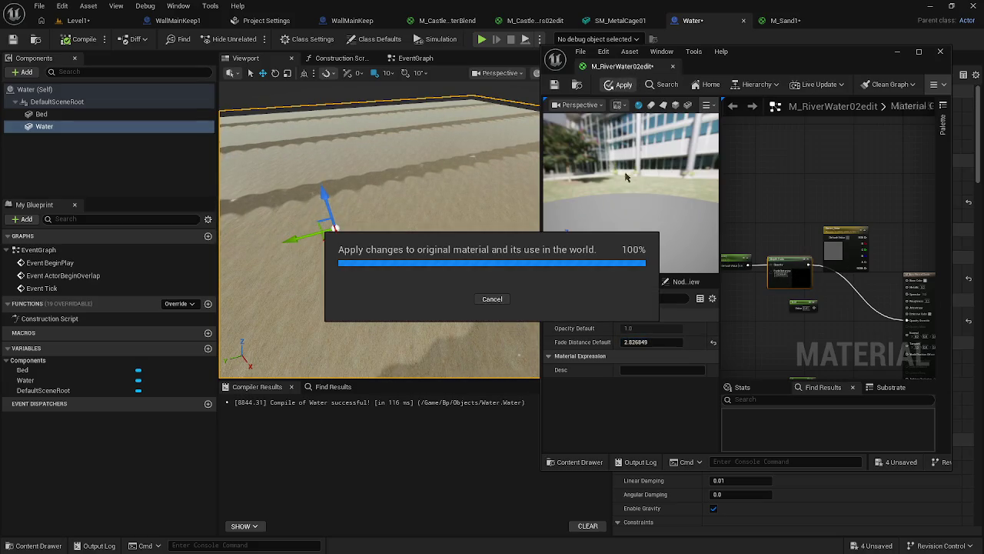
{"action": "left_click_drag", "start_coordinate": [645, 343], "coordinate": [492, 342]}
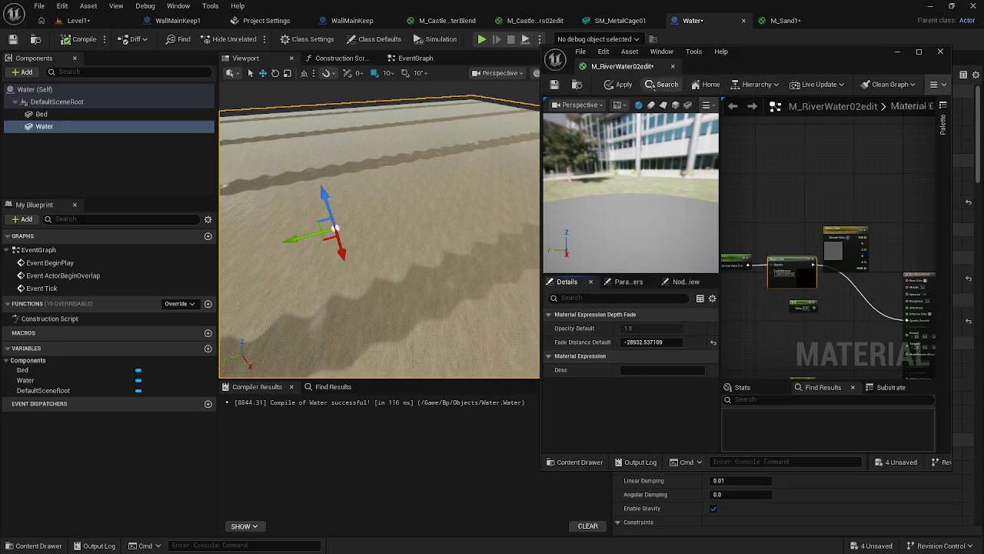
{"action": "left_click", "coordinate": [626, 86]}
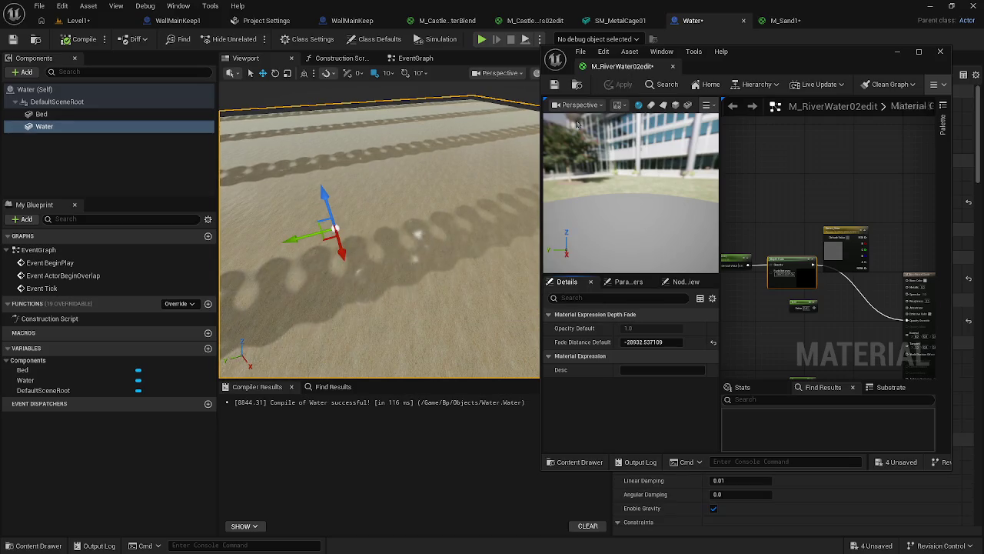
Reset the Depth Fade fade distance to 100.0 and apply the material
{"action": "left_click", "coordinate": [712, 342]}
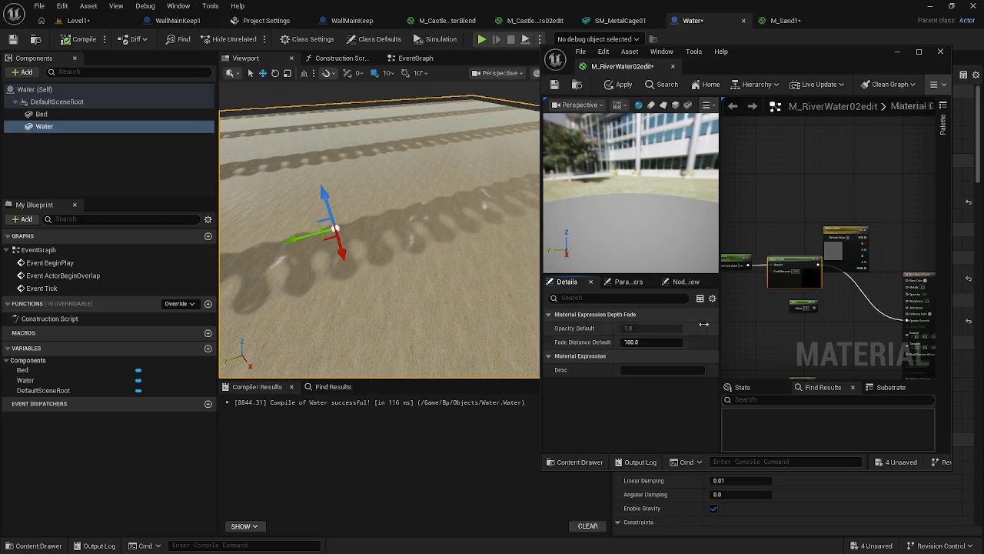
{"action": "left_click", "coordinate": [621, 85]}
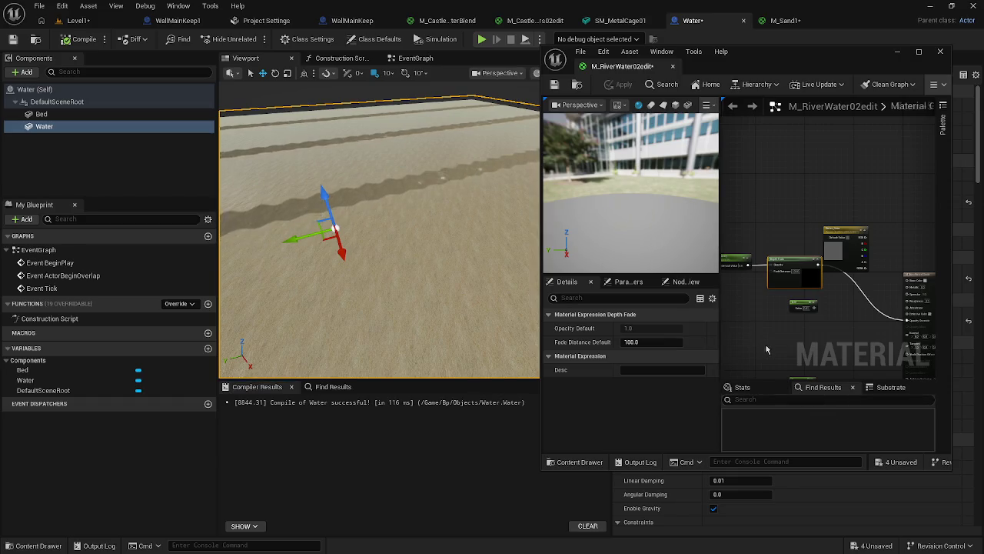
{"action": "scroll", "coordinate": [765, 349], "scroll_direction": "down", "scroll_amount": 5}
{"action": "left_click_drag", "start_coordinate": [867, 350], "coordinate": [801, 299]}
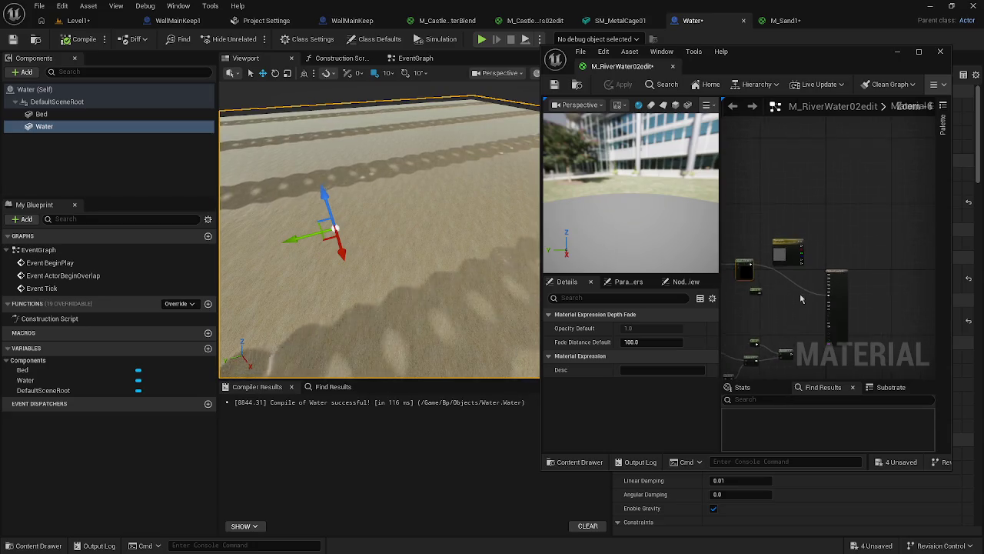
{"action": "scroll", "coordinate": [802, 298], "scroll_direction": "up", "scroll_amount": 5}
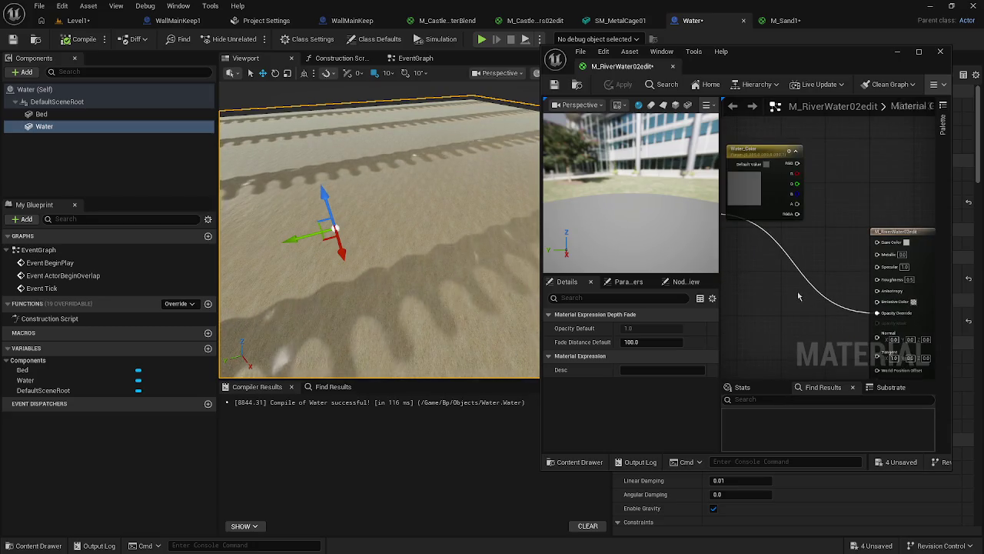
{"action": "left_click_drag", "start_coordinate": [798, 296], "coordinate": [934, 315]}
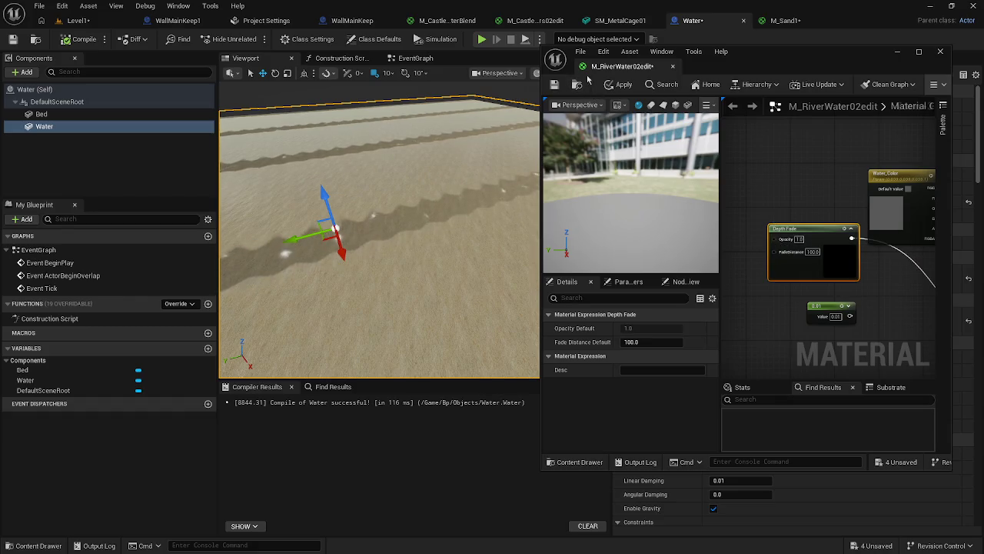
{"action": "left_click", "coordinate": [620, 84]}
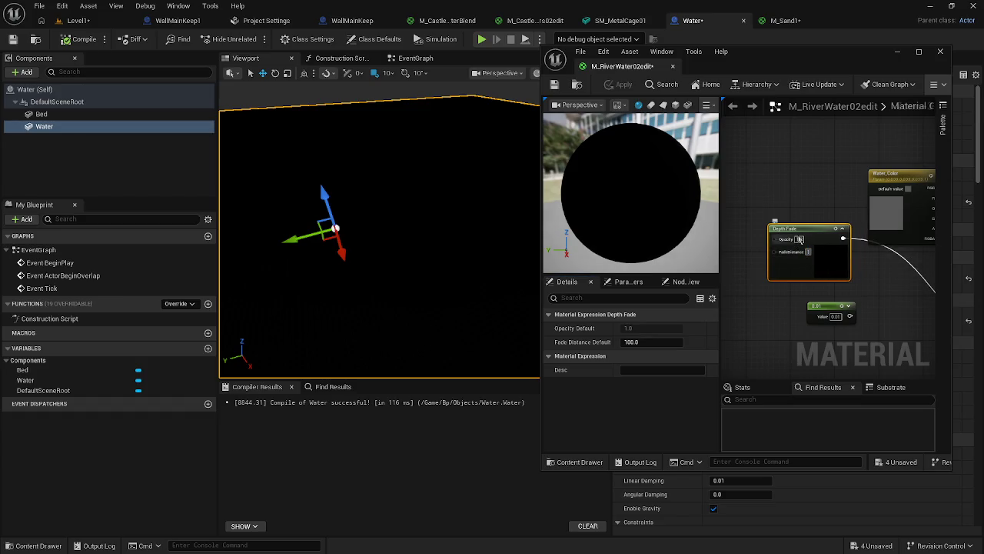
Give Depth Fade a fade distance of 1.0 and opacity 0.0, then apply
{"action": "key", "text": "Return"}
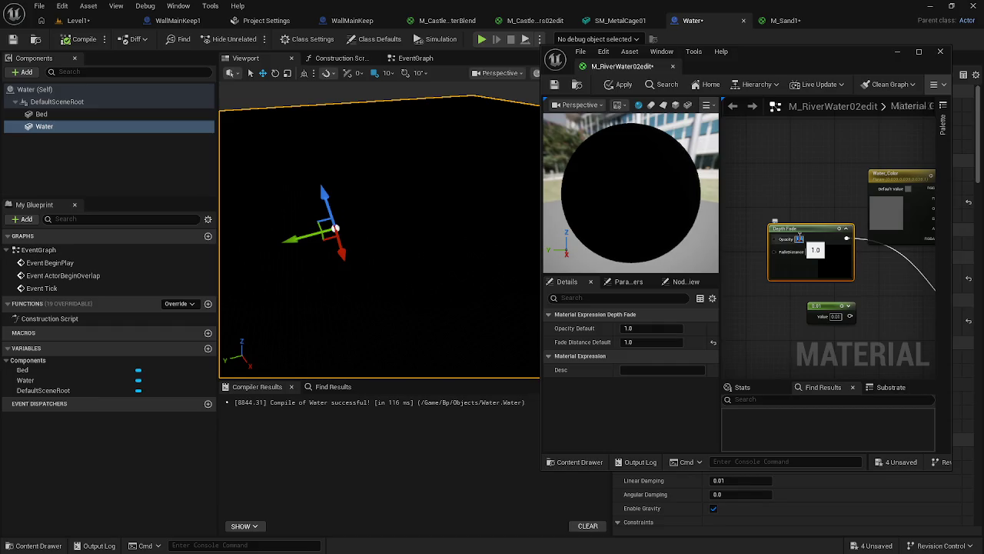
{"action": "type", "text": "0"}
{"action": "key", "text": "Return"}
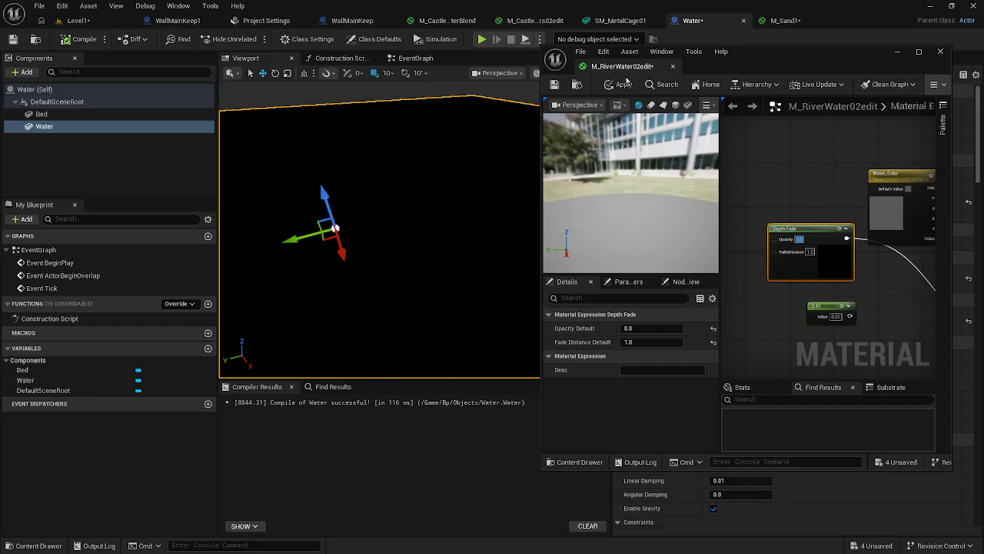
{"action": "left_click", "coordinate": [630, 88]}
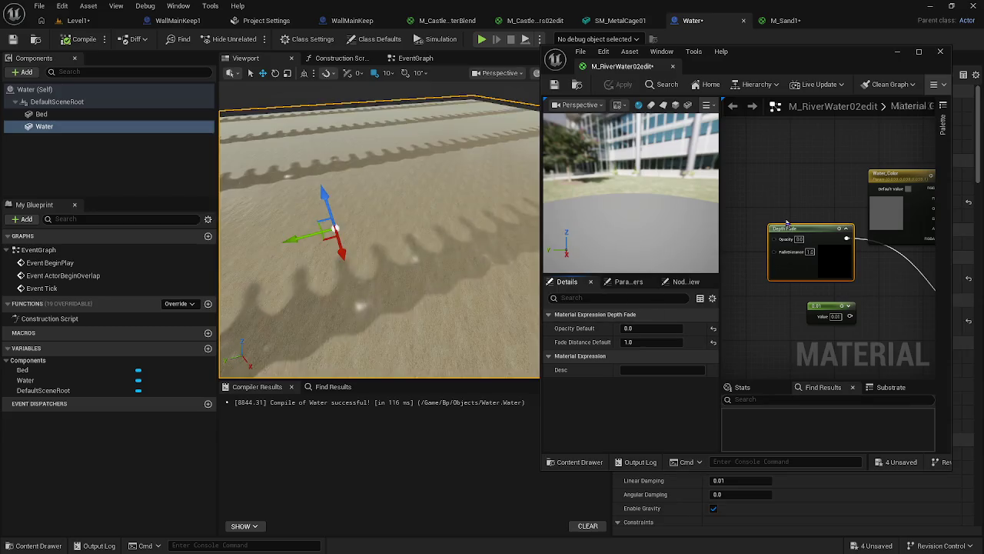
{"action": "left_click_drag", "start_coordinate": [763, 229], "coordinate": [739, 194]}
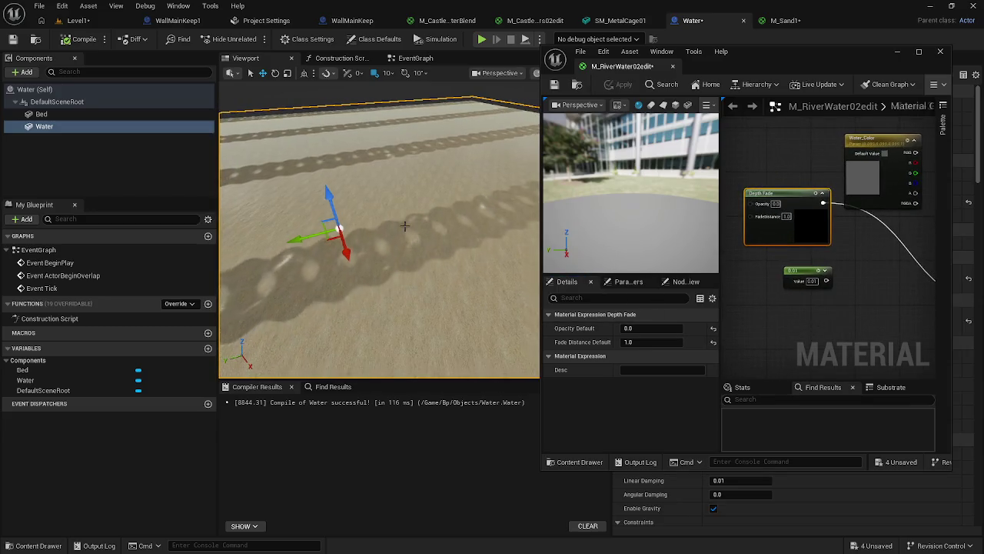
{"action": "mouse_move", "coordinate": [385, 231]}
{"action": "left_mouse_down"}
{"action": "mouse_move", "coordinate": [469, 257]}
{"action": "mouse_move", "coordinate": [469, 215]}
{"action": "mouse_move", "coordinate": [362, 264]}
{"action": "mouse_move", "coordinate": [380, 213]}
{"action": "mouse_move", "coordinate": [429, 216]}
{"action": "left_mouse_up"}
Close the M_RiverWater02edit editor and search the content drawer for 'water', then clear the search
{"action": "key", "text": "ctrl+space"}
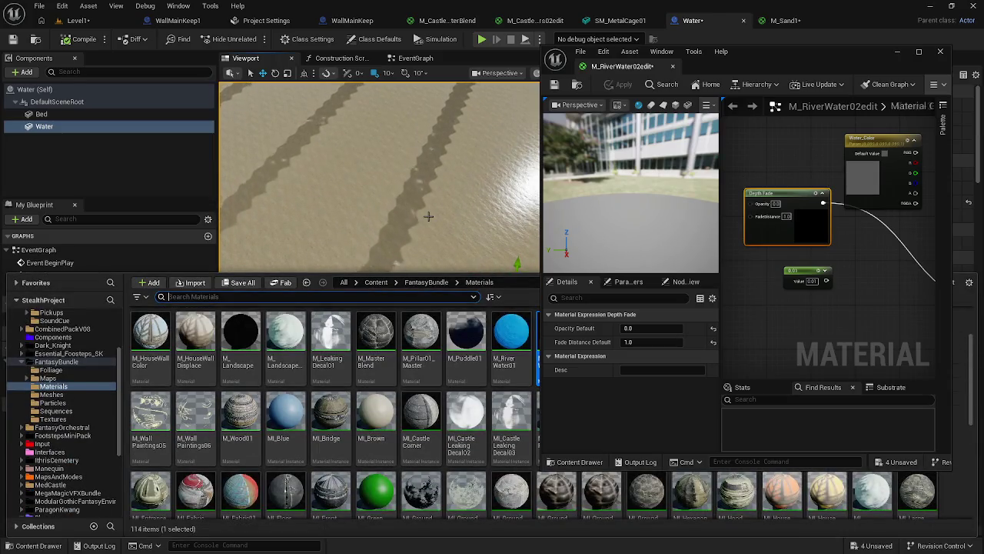
{"action": "left_click", "coordinate": [512, 492]}
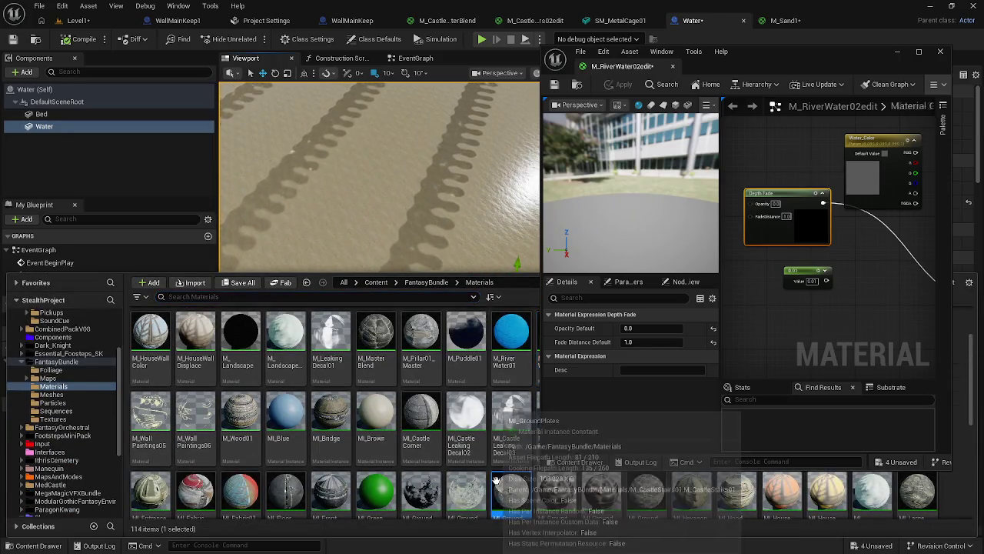
{"action": "left_click", "coordinate": [945, 53]}
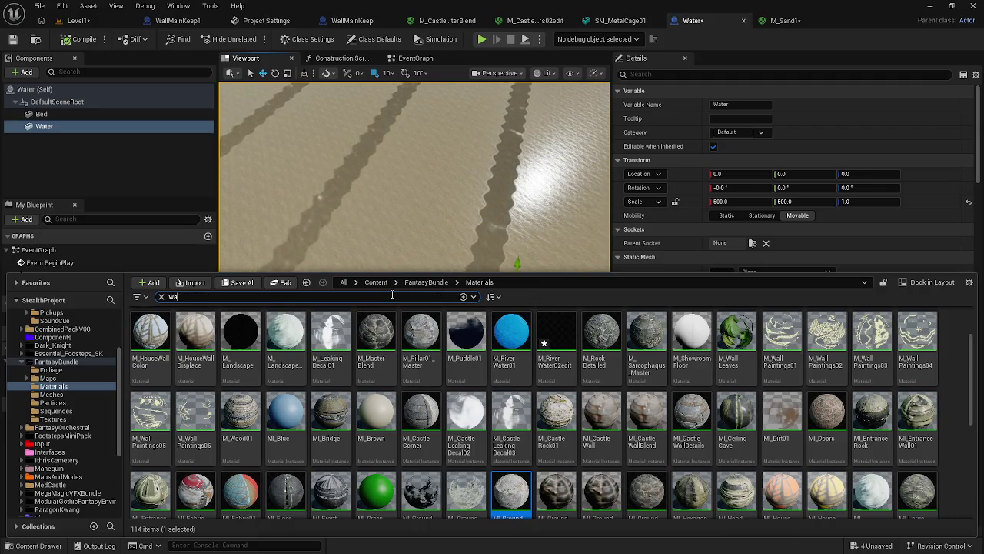
{"action": "type", "text": "ter"}
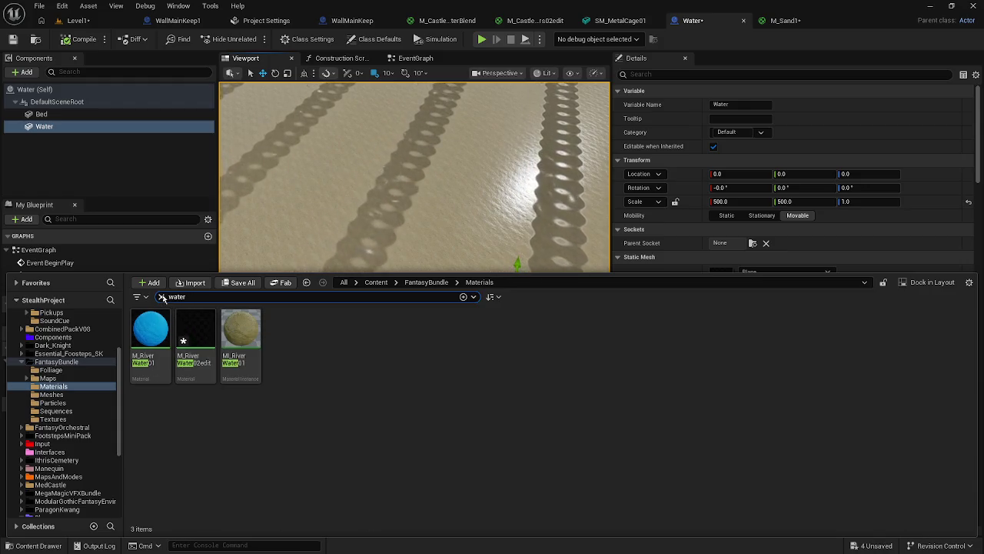
{"action": "left_click", "coordinate": [162, 297]}
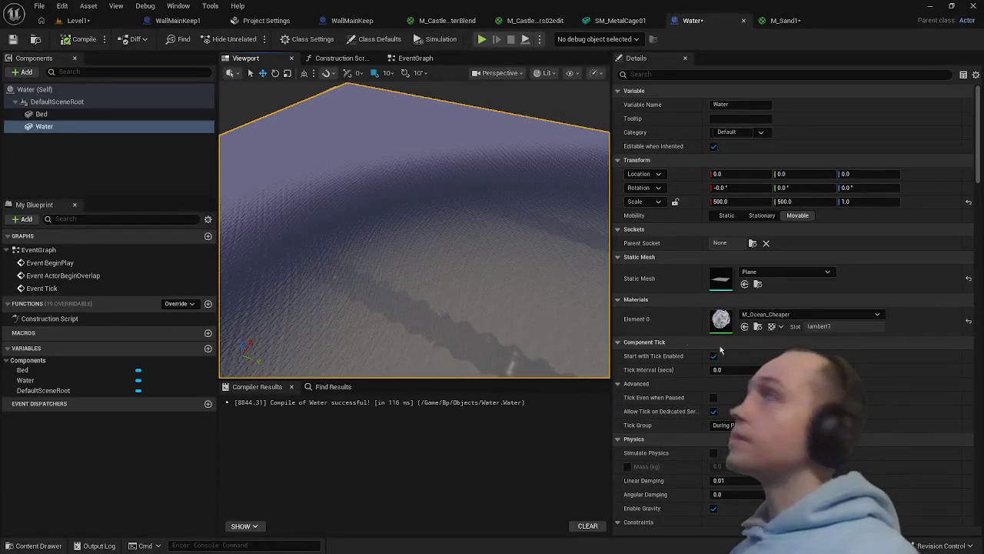
View the water from above, select Bed, and locate its M_Sand1 material in the content browser
{"action": "left_click_drag", "start_coordinate": [411, 306], "coordinate": [411, 376]}
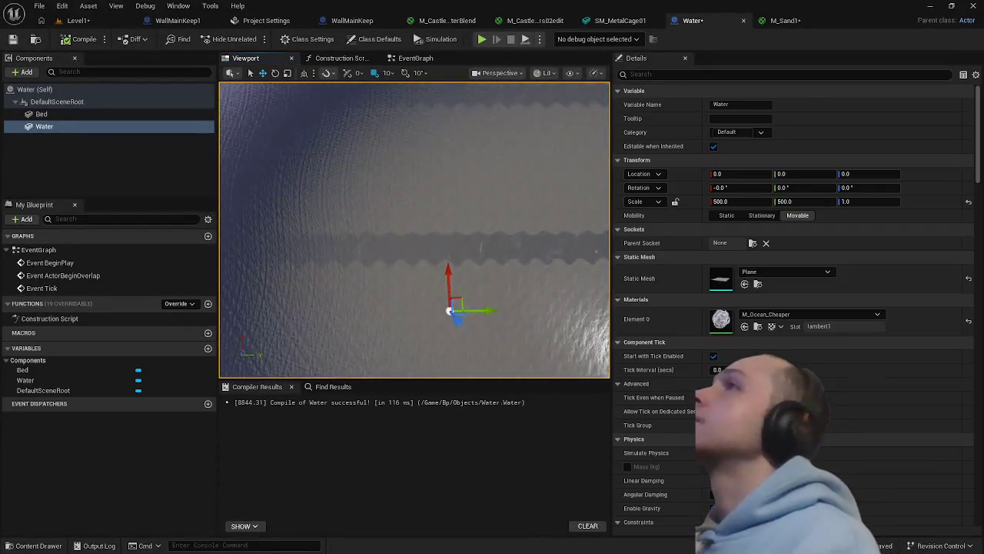
{"action": "left_click", "coordinate": [46, 114]}
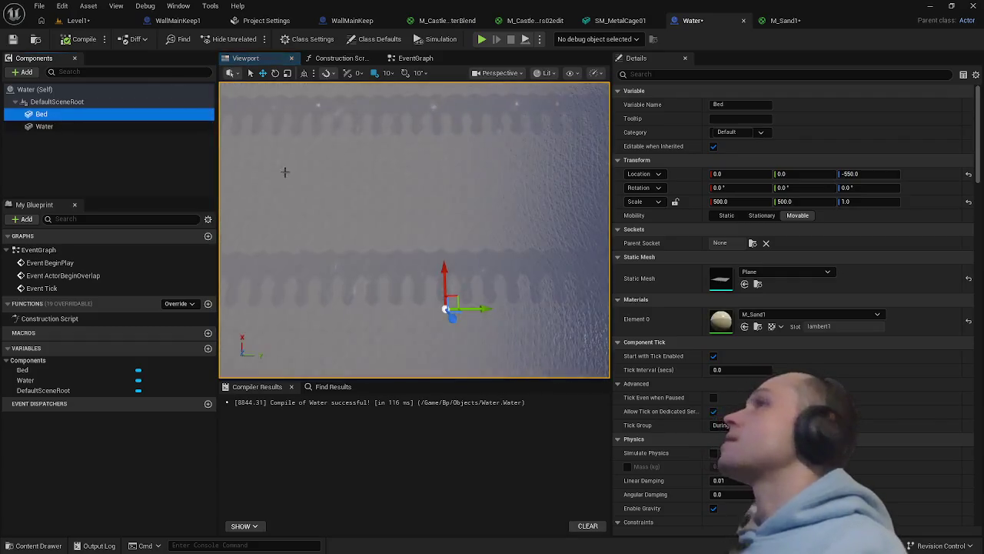
{"action": "left_click", "coordinate": [757, 326]}
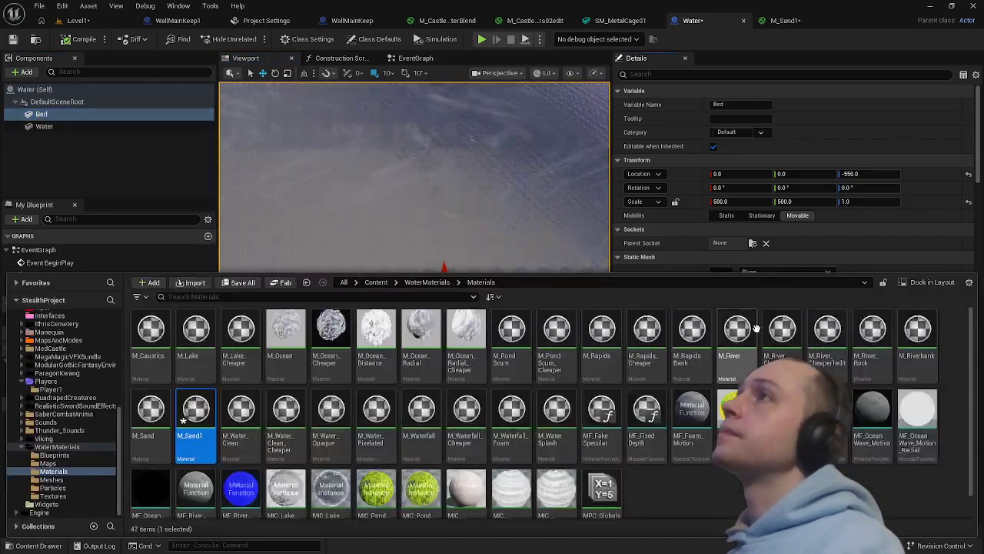